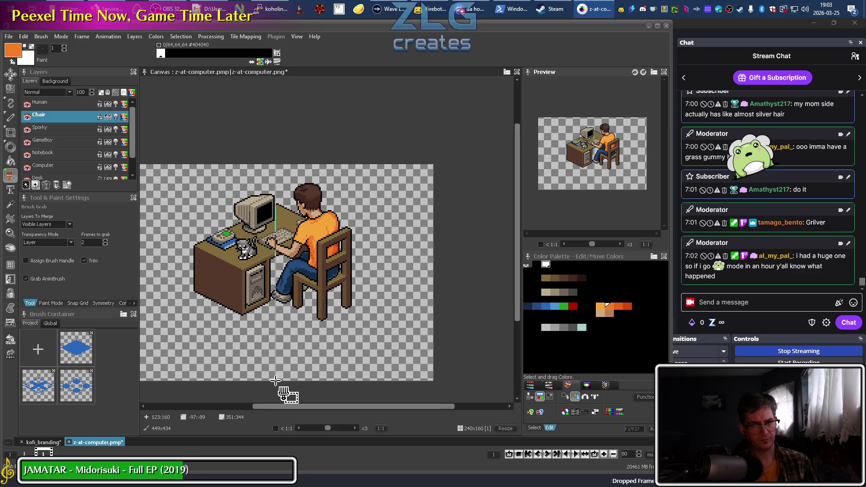
Select the Human layer in z-at-computer.pmp, then bring up the kofi_branding document
left_click(58, 103)
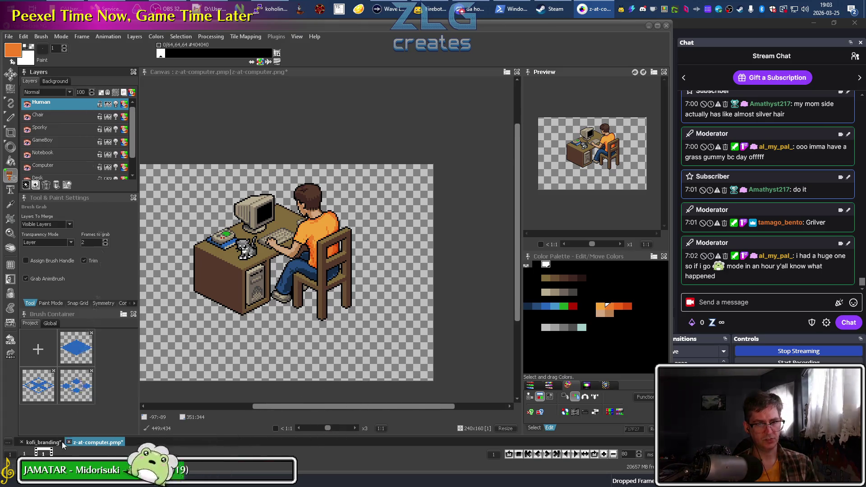
left_click(43, 442)
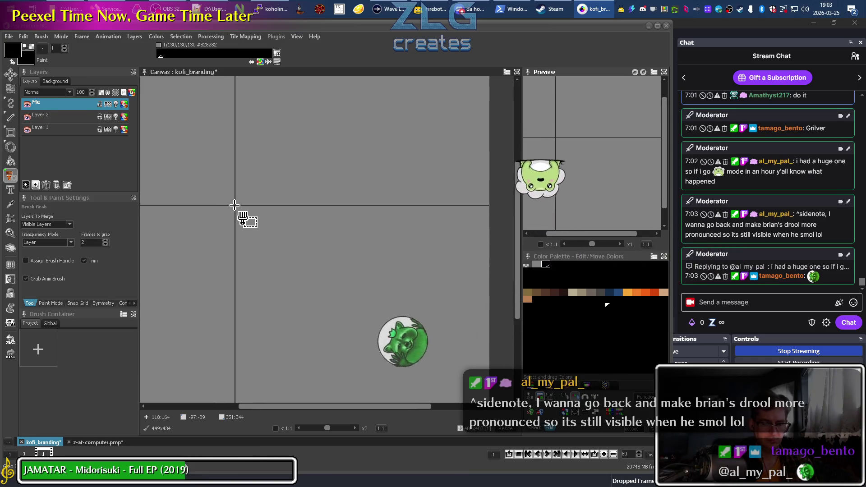
Paste the grabbed orange-shirted character, drag it to the canvas middle and fixate it
key("ctrl+v")
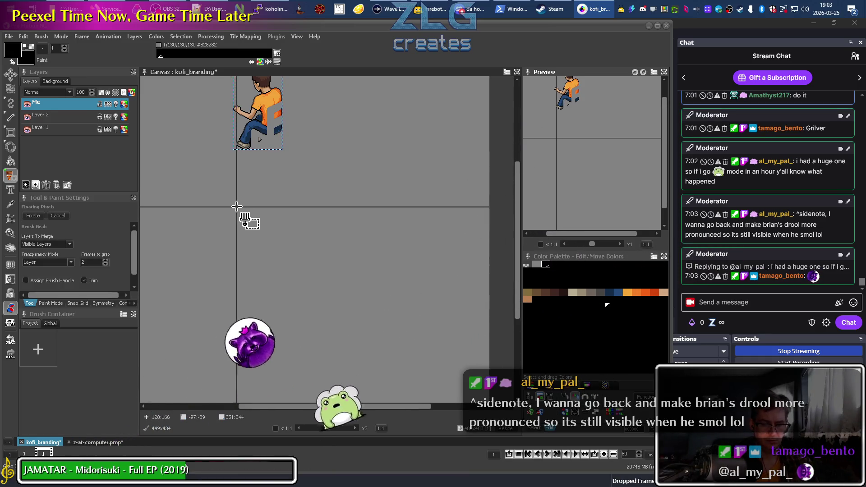
key("m")
left_click_drag(264, 138, 306, 230)
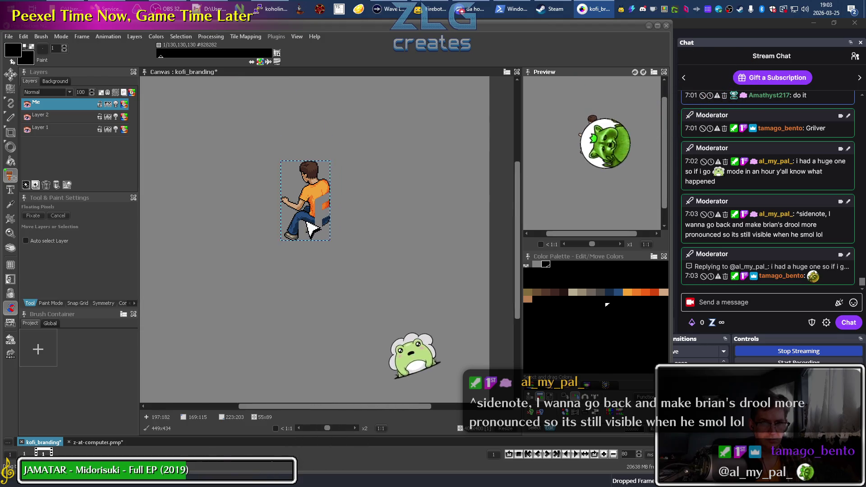
key("b")
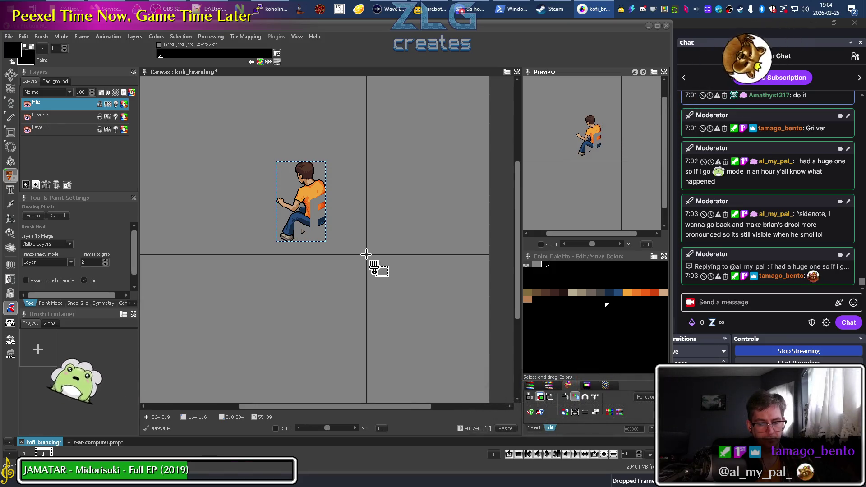
key("d")
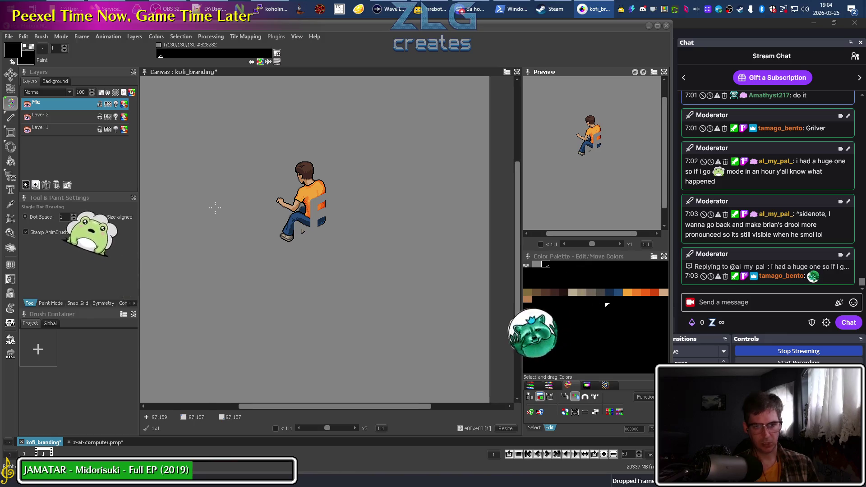
Add a layer named 'Desk' to kofi_branding, then select the Desk layer in z-at-computer
left_click(89, 442)
left_click(43, 442)
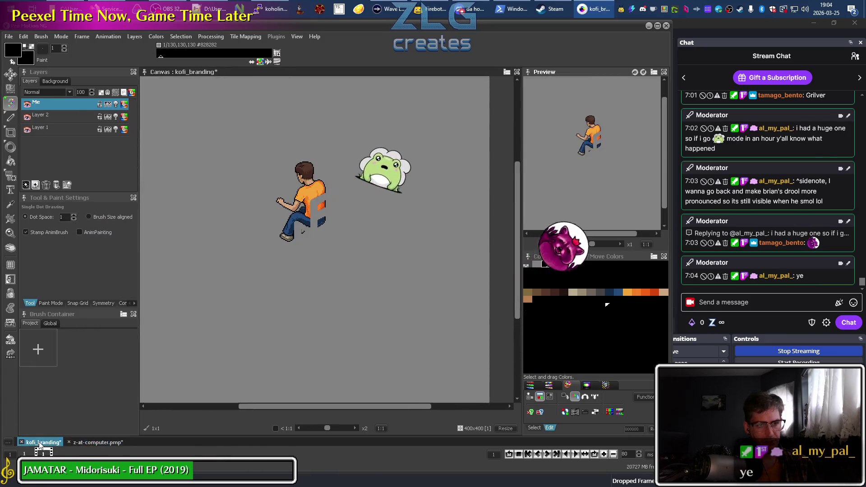
left_click(27, 187)
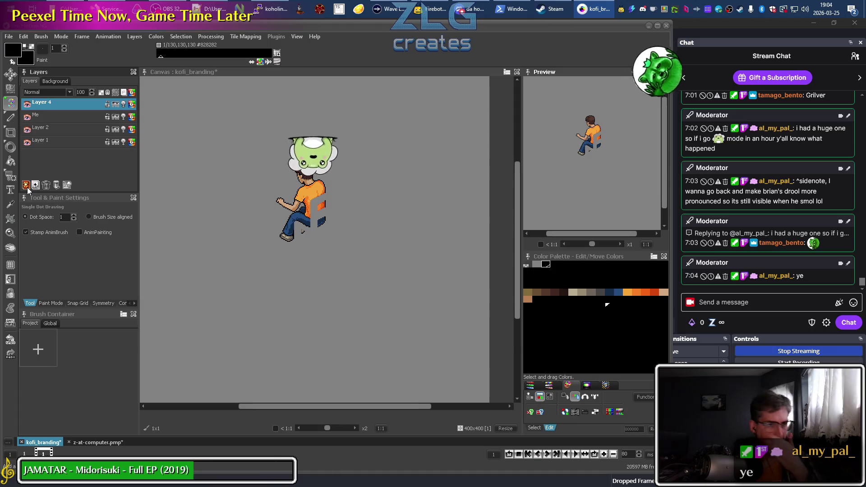
right_click(75, 105)
left_click(91, 120)
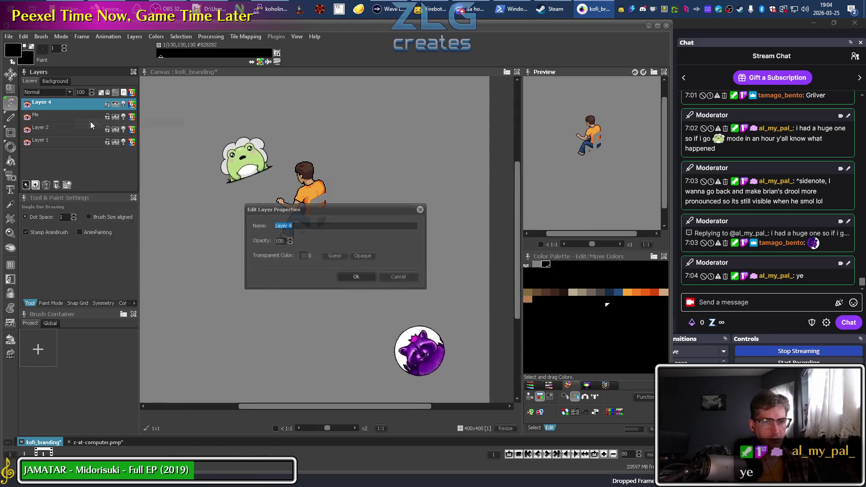
type("Desk")
key("Return")
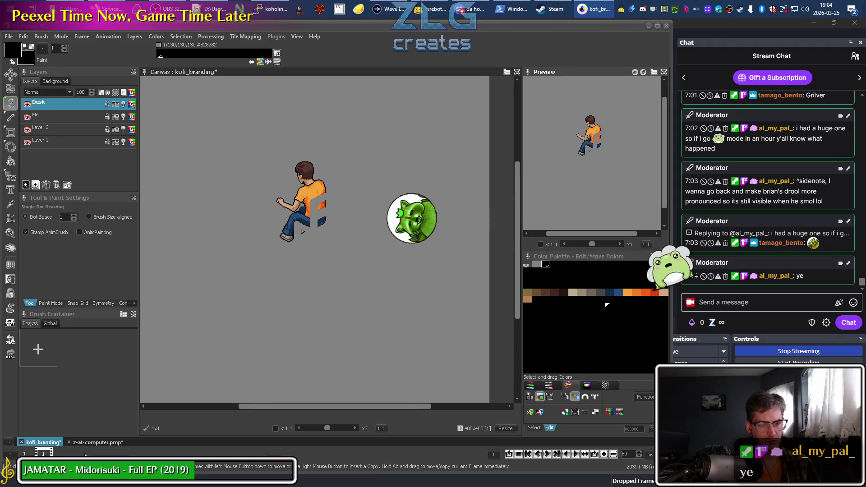
left_click(98, 442)
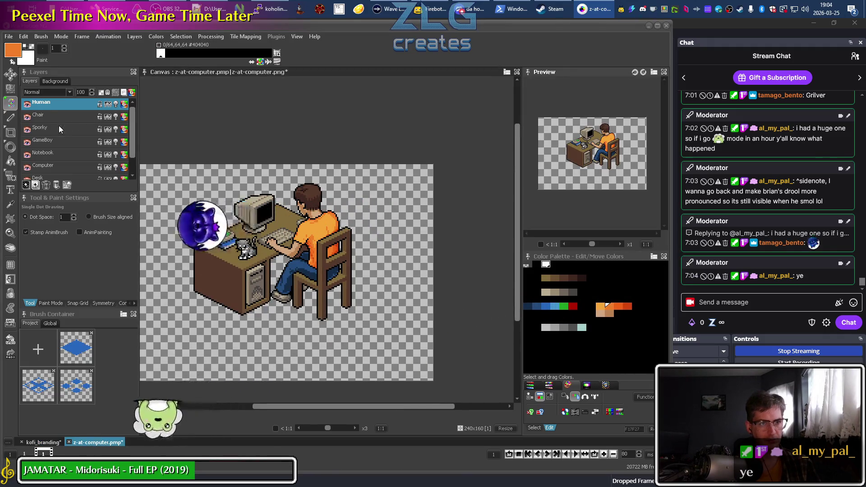
left_click(48, 176)
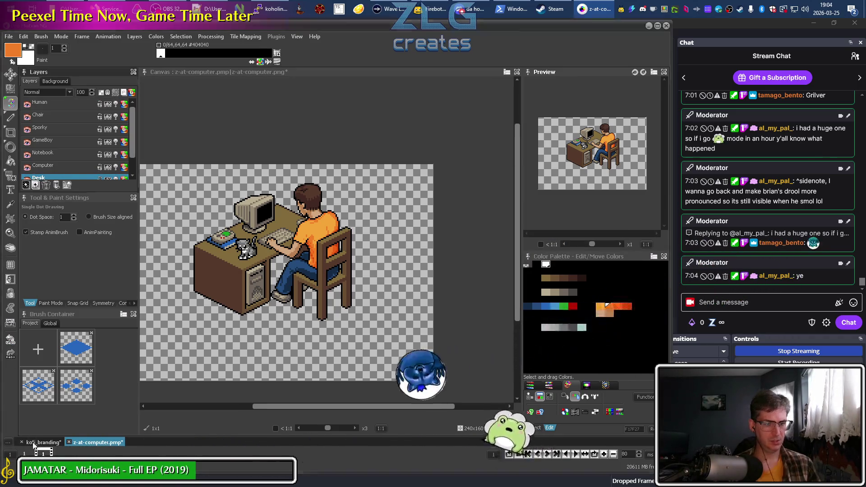
Paste the desk against the seated character, move its layer below Me, and fixate it
left_click(32, 442)
key("ctrl+v")
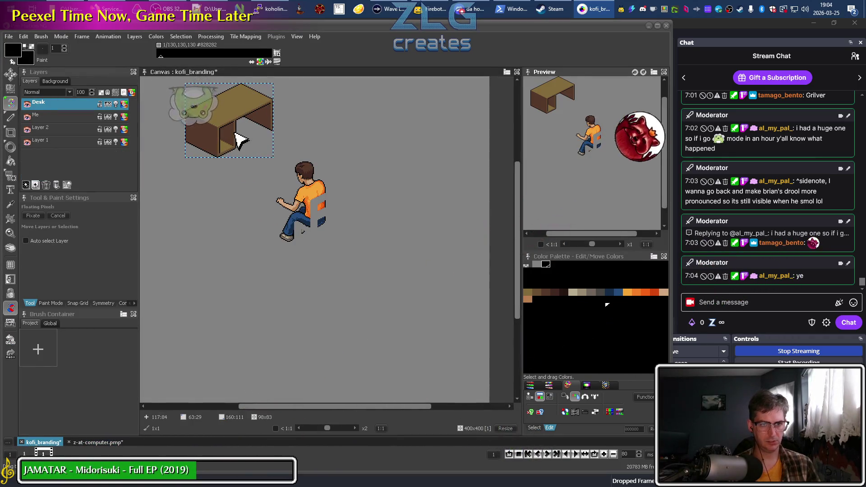
left_click_drag(235, 121, 276, 209)
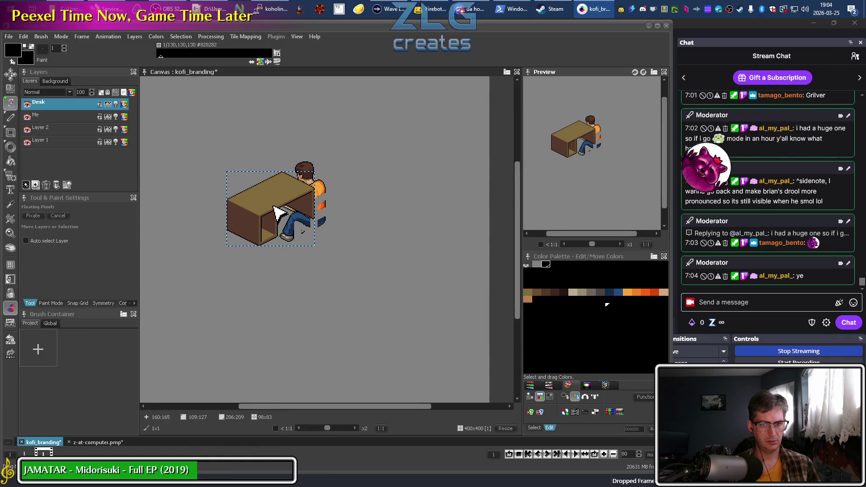
left_click_drag(276, 210, 278, 212)
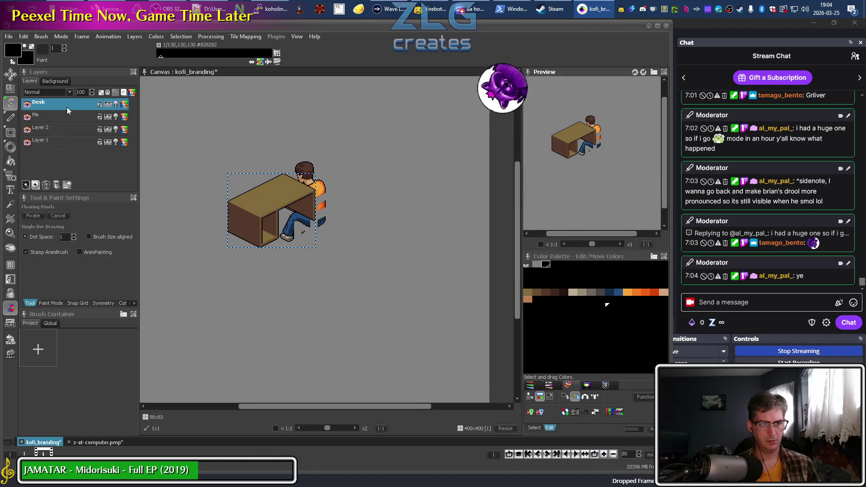
left_click_drag(68, 106, 73, 125)
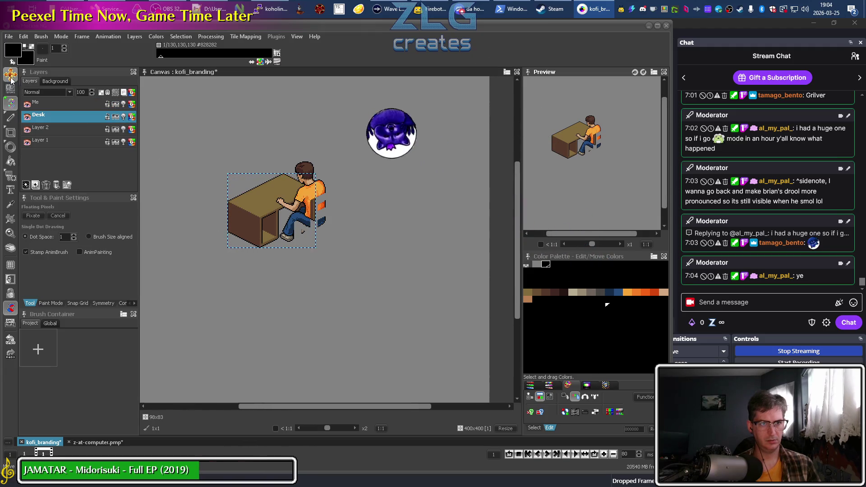
key("s")
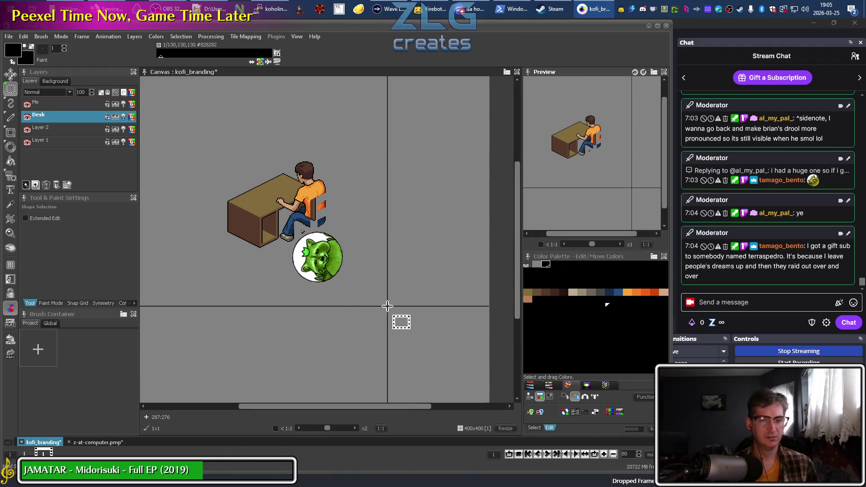
key("alt+Tab")
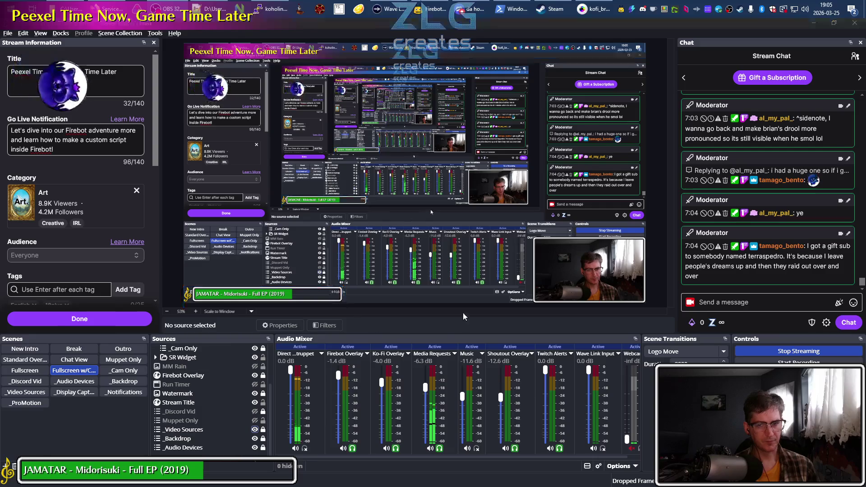
key("alt+Tab")
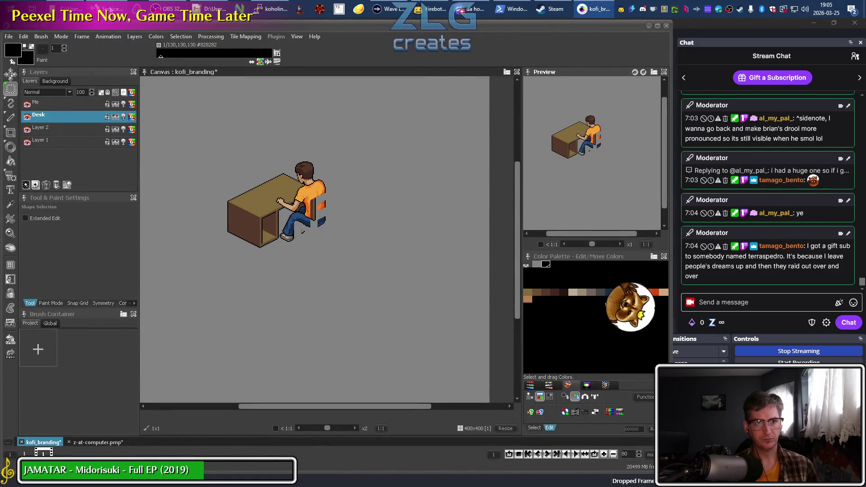
In z-at-computer, look through the Human, Computer and Desk layers and settle on Desk
left_click(93, 445)
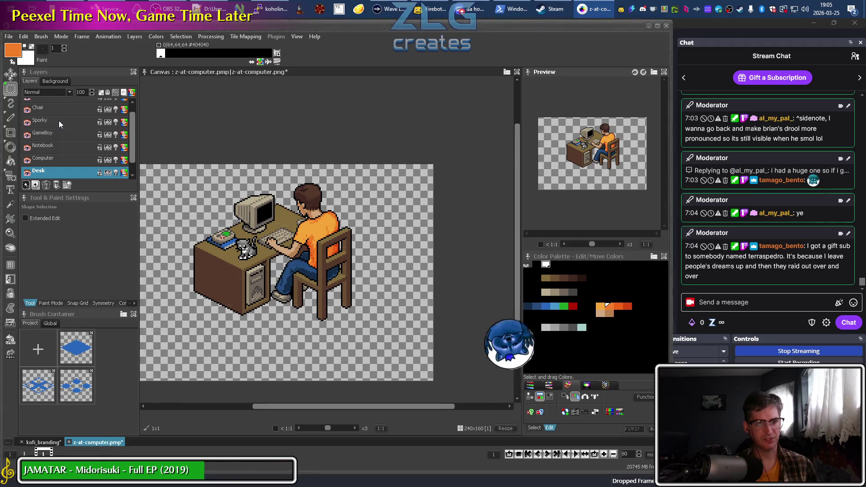
scroll(68, 138, "up", 1)
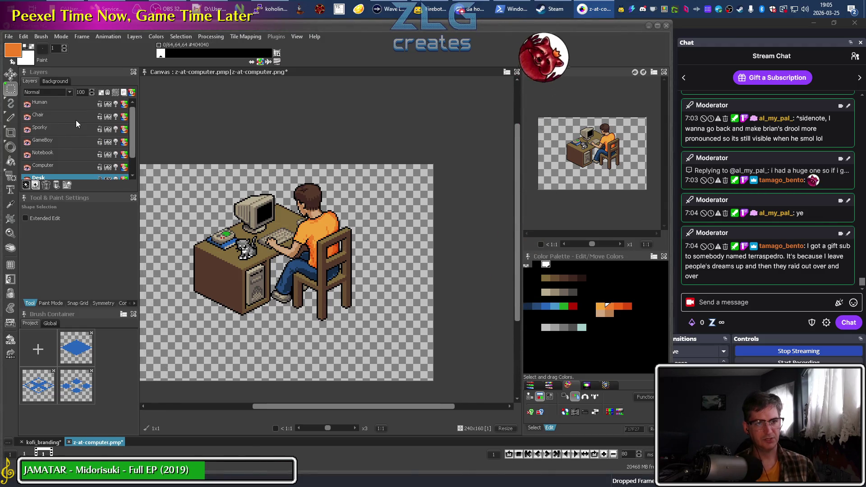
left_click(58, 103)
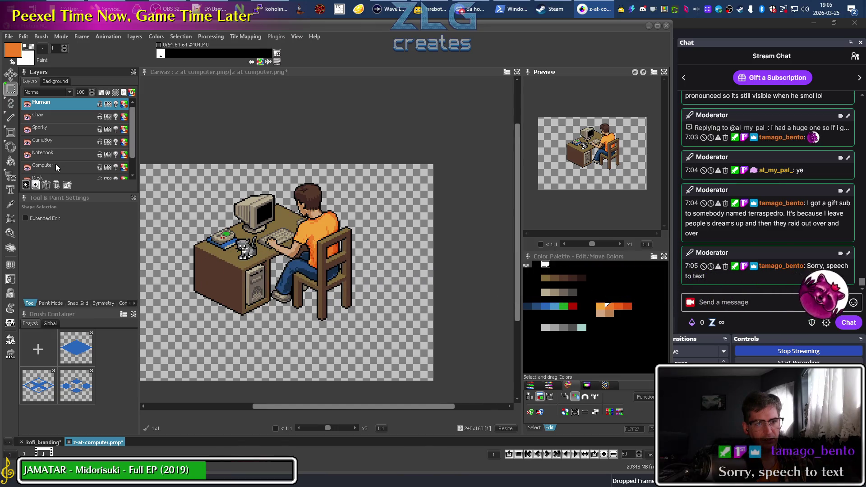
scroll(55, 164, "down", 1)
left_click(59, 158)
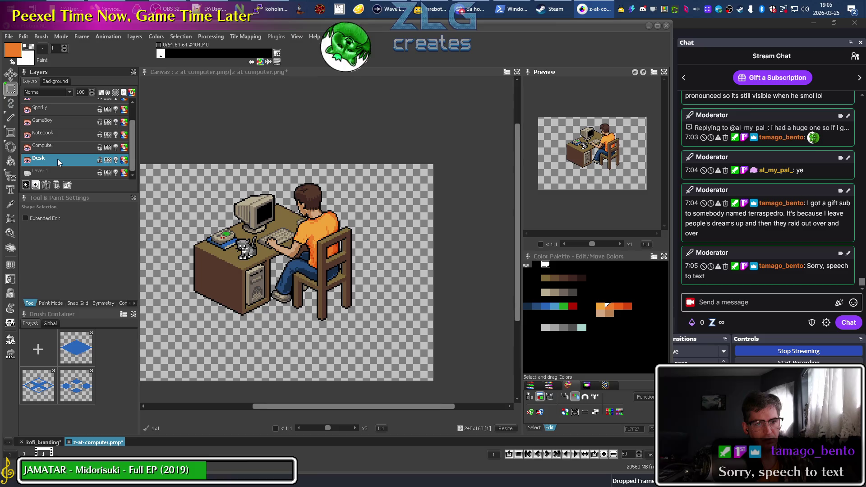
right_click(58, 159)
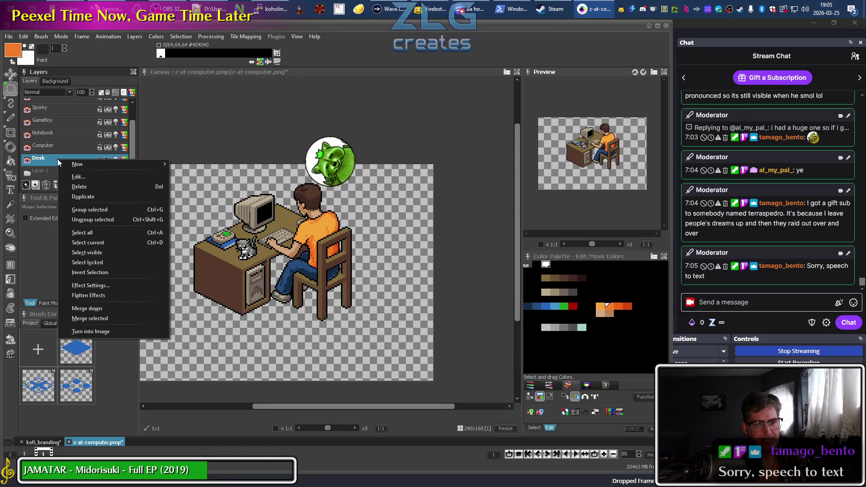
left_click(45, 255)
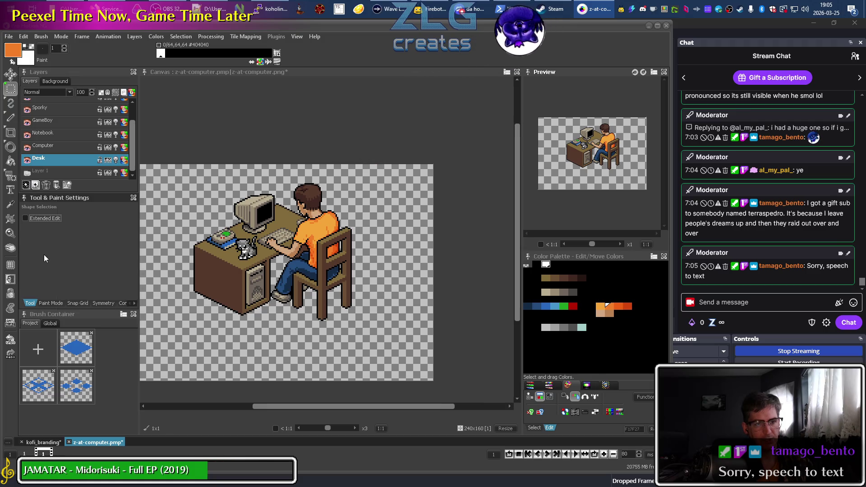
left_click(54, 150)
left_click(54, 161)
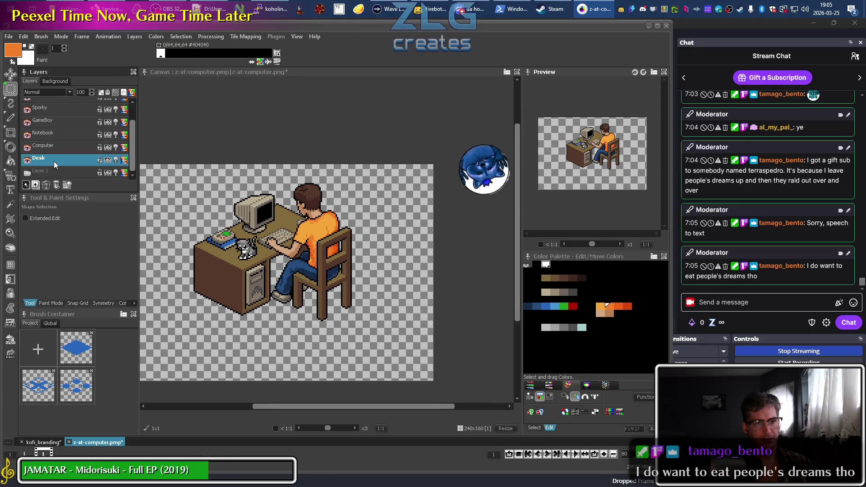
Hide the Computer and Sporky cat layers in the desk scene
left_click(28, 146)
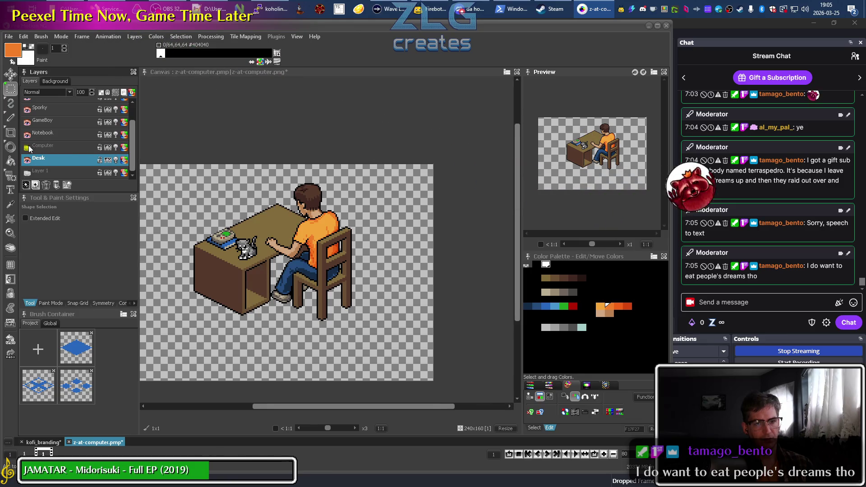
left_click(28, 146)
left_click(28, 146)
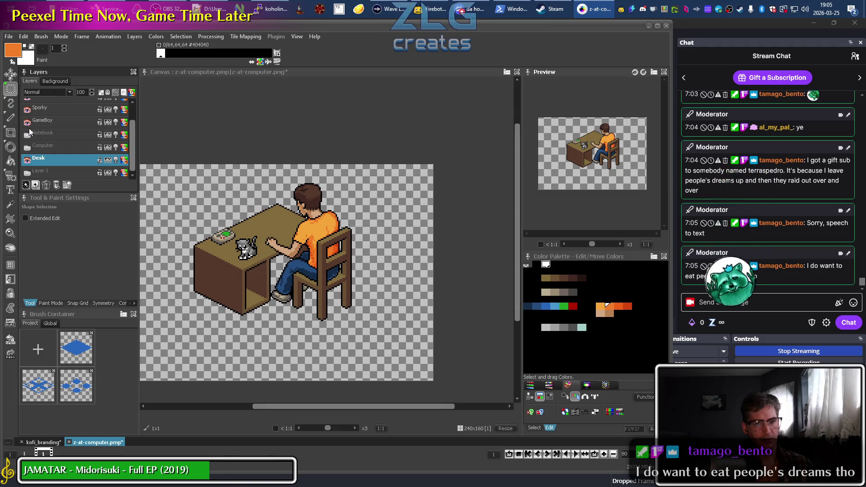
left_click(29, 110)
scroll(28, 115, "up", 1)
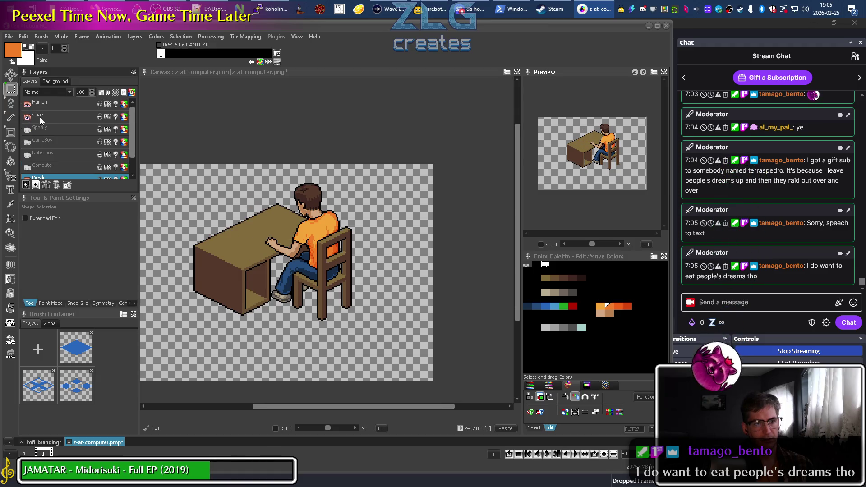
scroll(54, 113, "down", 1)
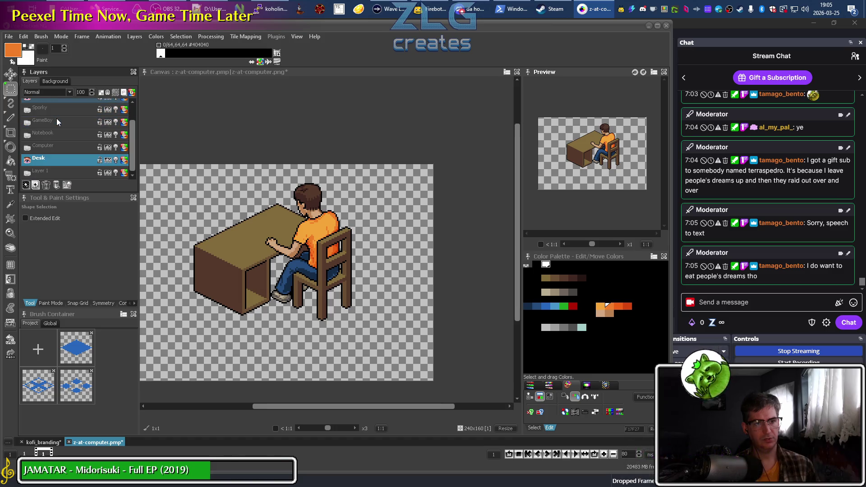
Copy the desk, chair and figure artwork with Edit > Copy, then return to kofi_branding
right_click(71, 157)
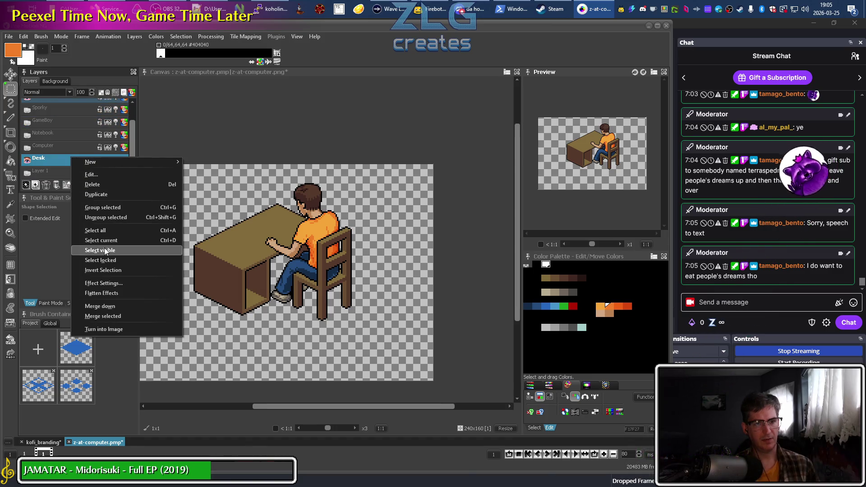
left_click(27, 36)
left_click(30, 35)
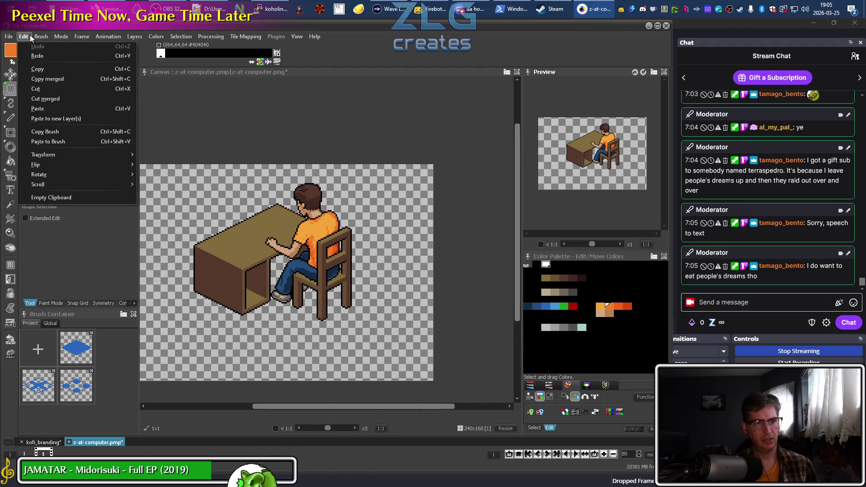
left_click(35, 69)
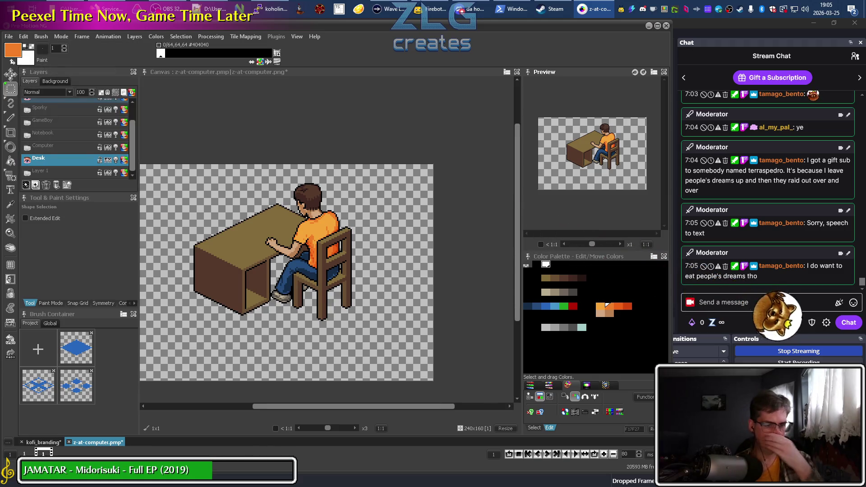
left_click(43, 442)
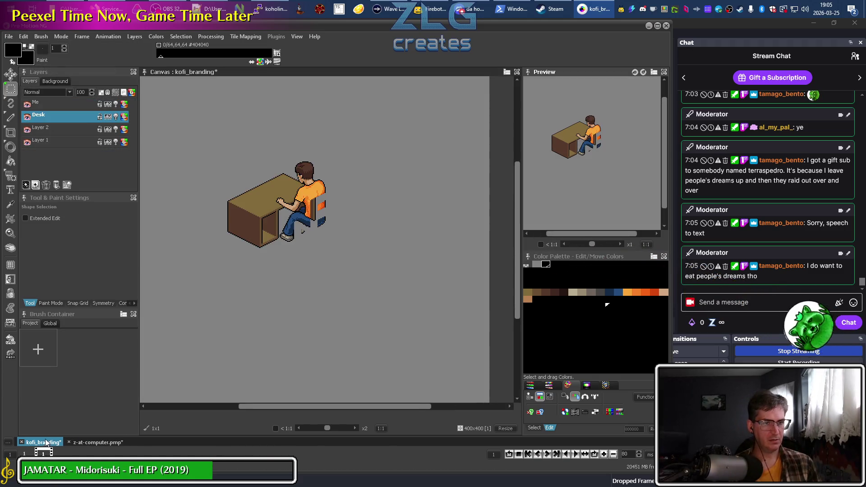
Paste the copied artwork to new layers with Edit > Paste to new Layer(s) and fixate it
left_click(26, 37)
left_click(44, 118)
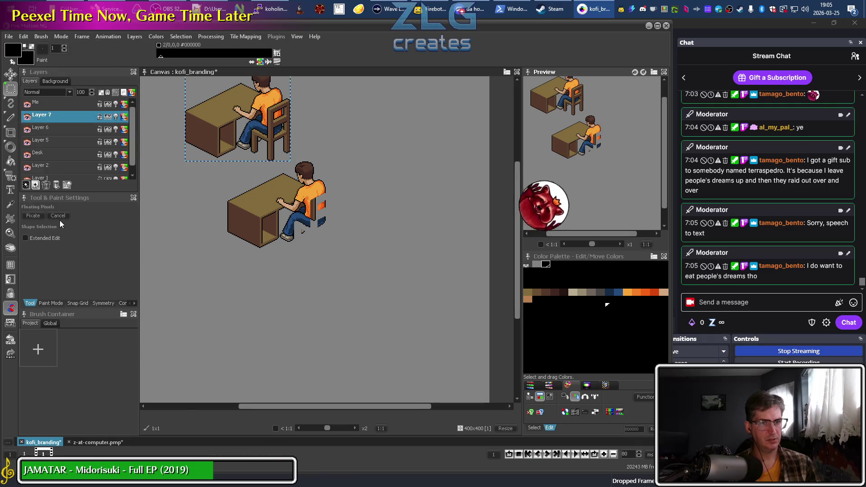
left_click(59, 220)
scroll(317, 273, "up", 1)
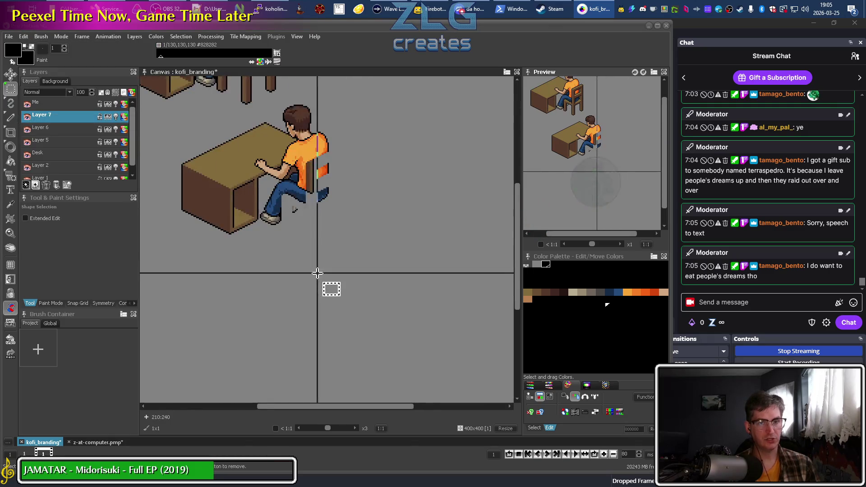
scroll(317, 273, "down", 2)
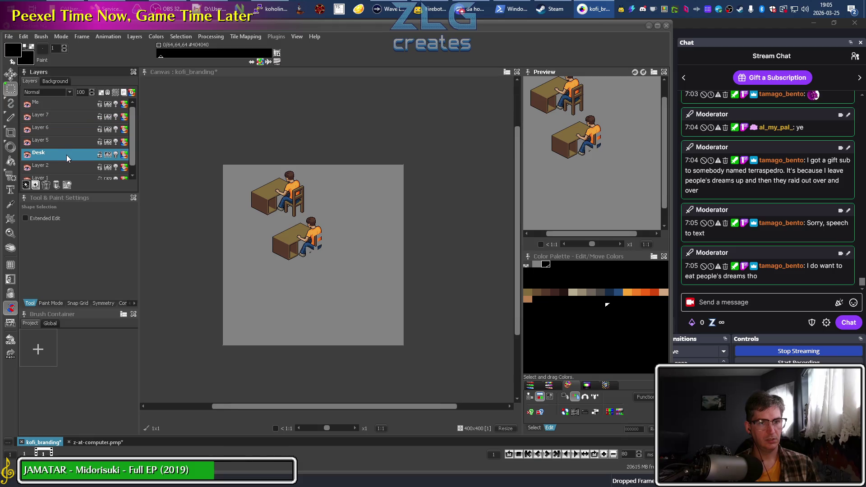
Delete the old Desk and Me layers and check which pasted layer holds what
left_click(45, 186)
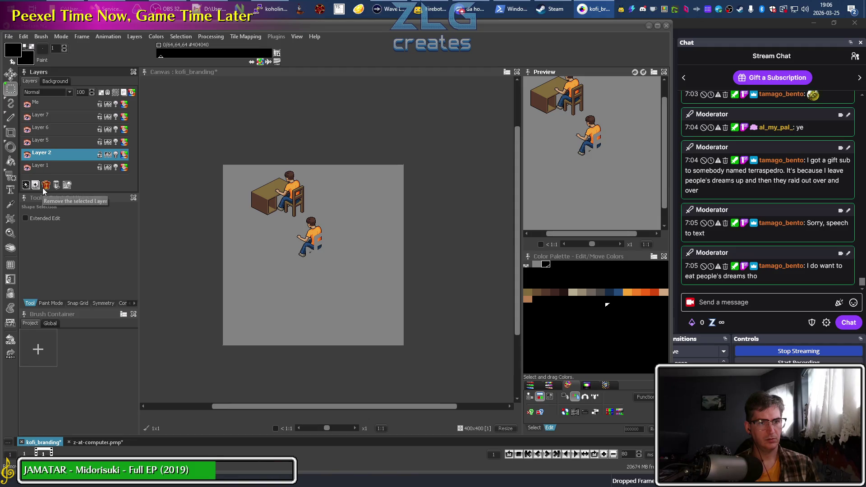
left_click(45, 104)
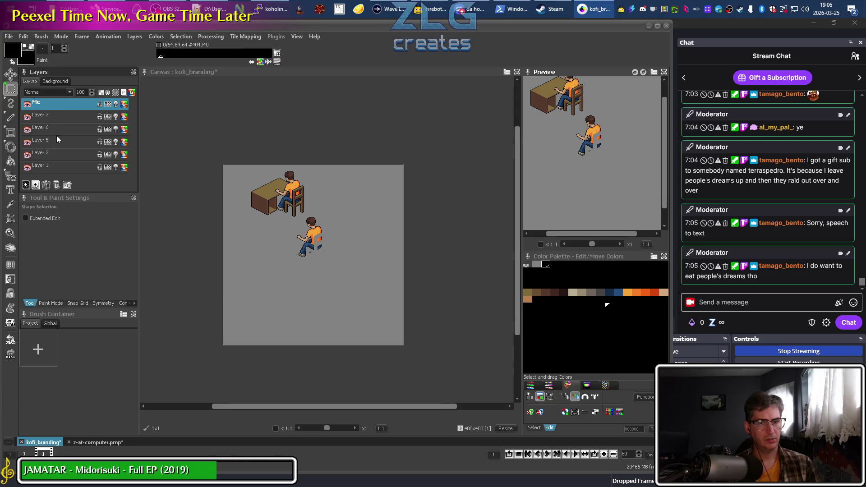
left_click(48, 186)
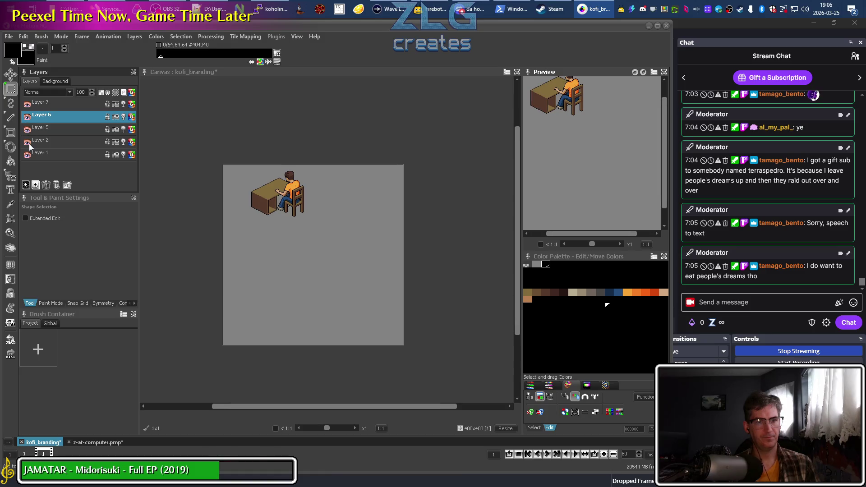
left_click(28, 155)
left_click(27, 155)
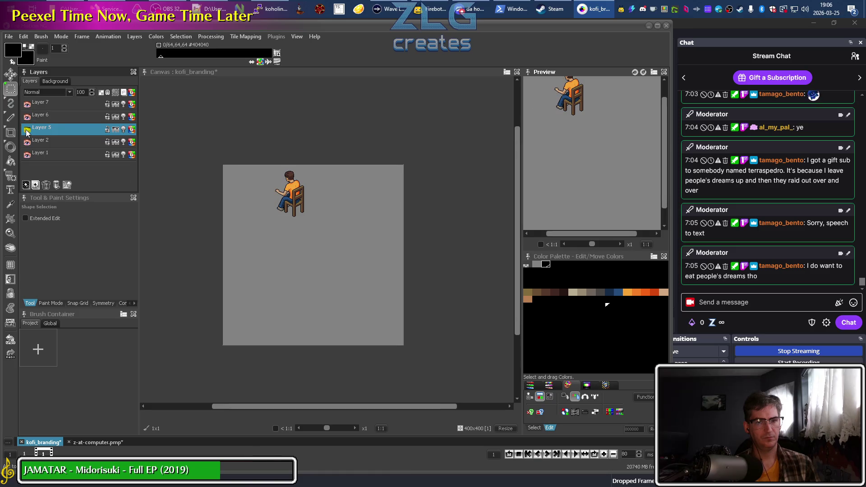
right_click(66, 131)
Rename Layer 5 to 'Desk', Layer 6 to 'Chair' and Layer 7 to 'Me'
left_click(78, 147)
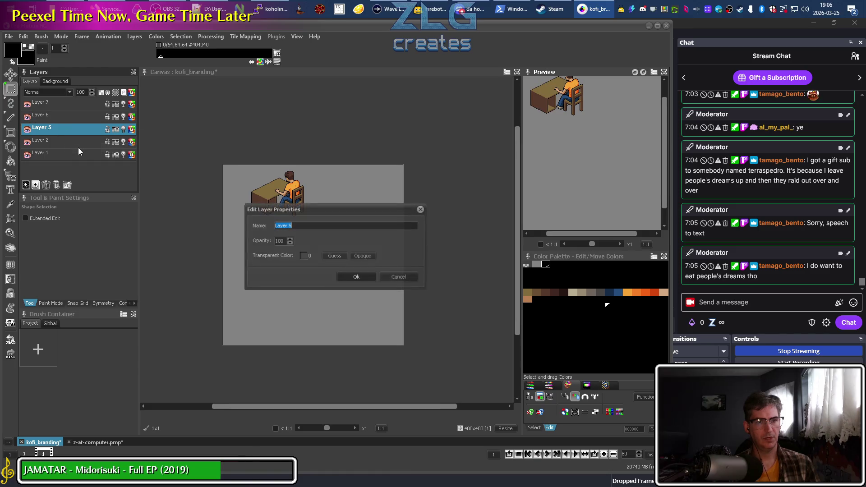
type("Desk")
key("Return")
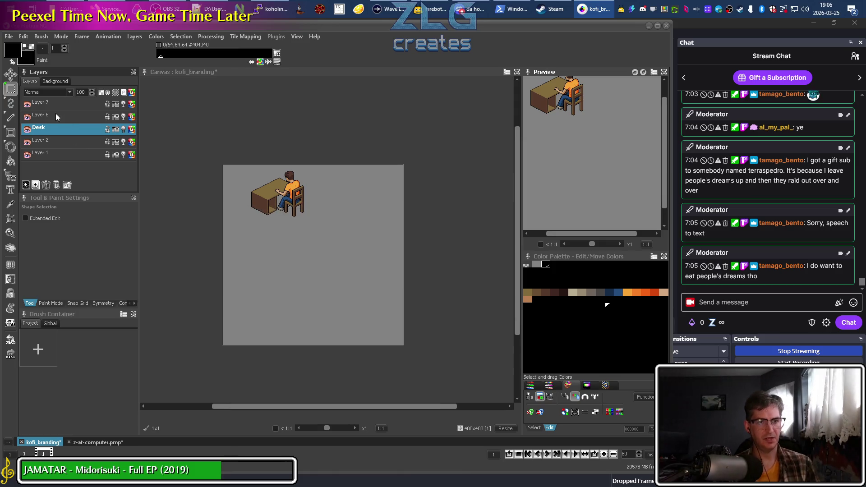
left_click(25, 116)
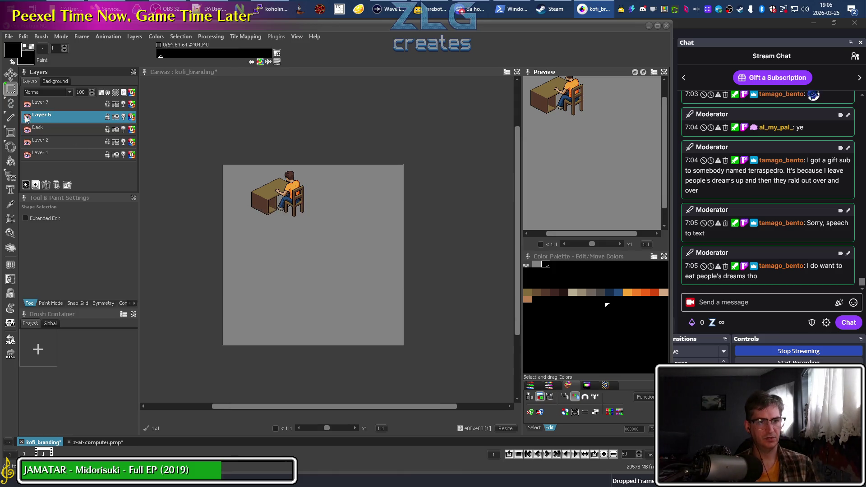
right_click(51, 118)
left_click(66, 134)
type("Cha")
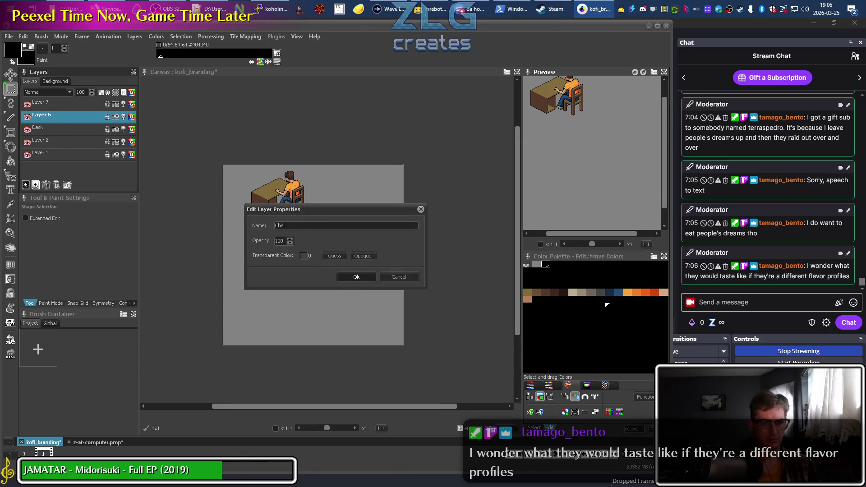
type("ir")
key("Return")
right_click(47, 106)
left_click(60, 116)
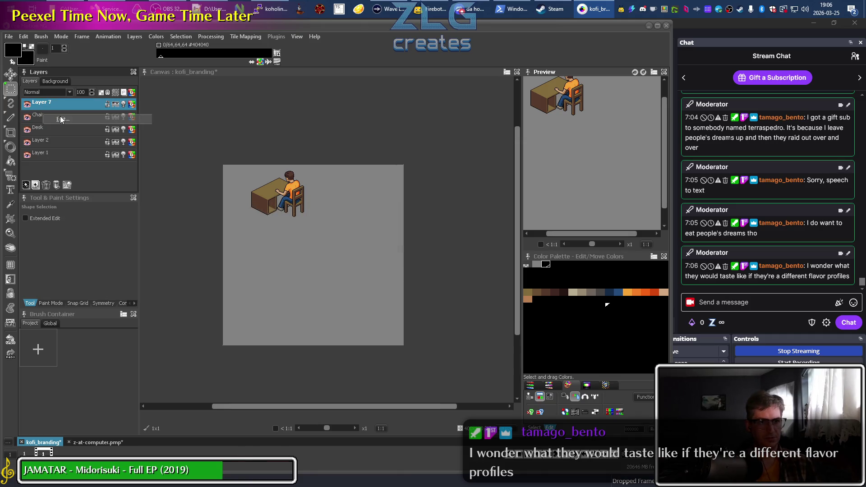
type("Me")
key("Return")
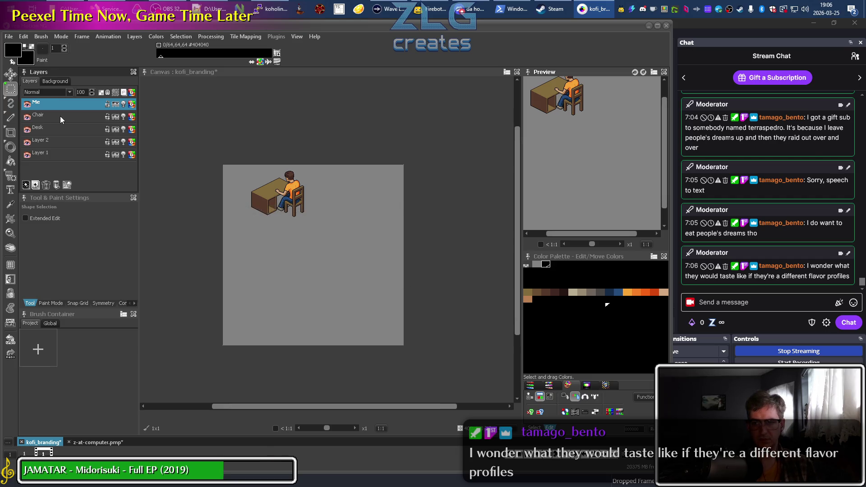
Select the Me, Chair and Desk layers together and move them right and down
scroll(289, 220, "up", 2)
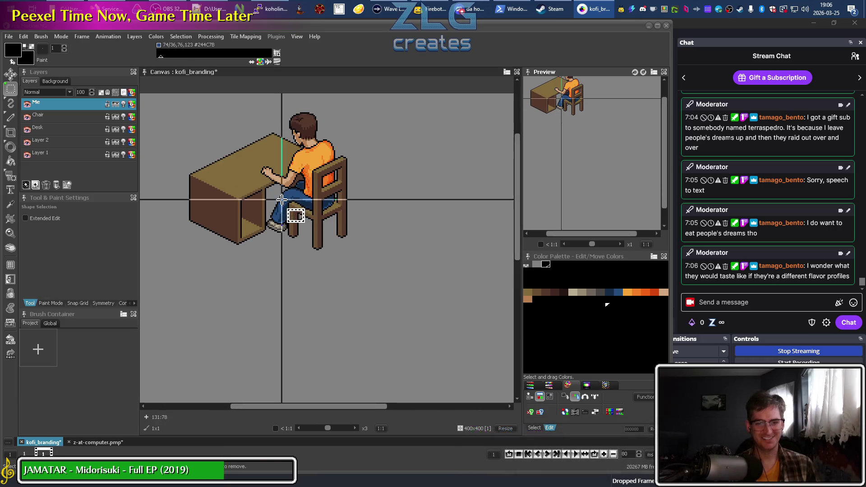
scroll(307, 266, "up", 2)
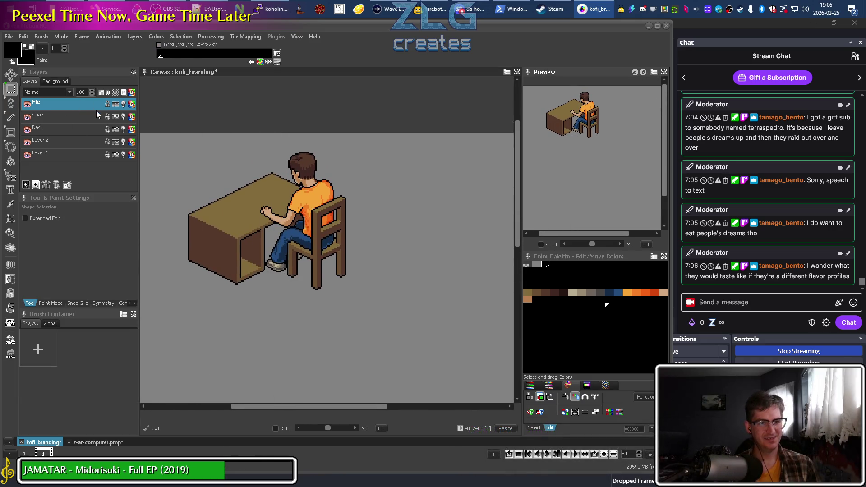
left_click(54, 129, "shift")
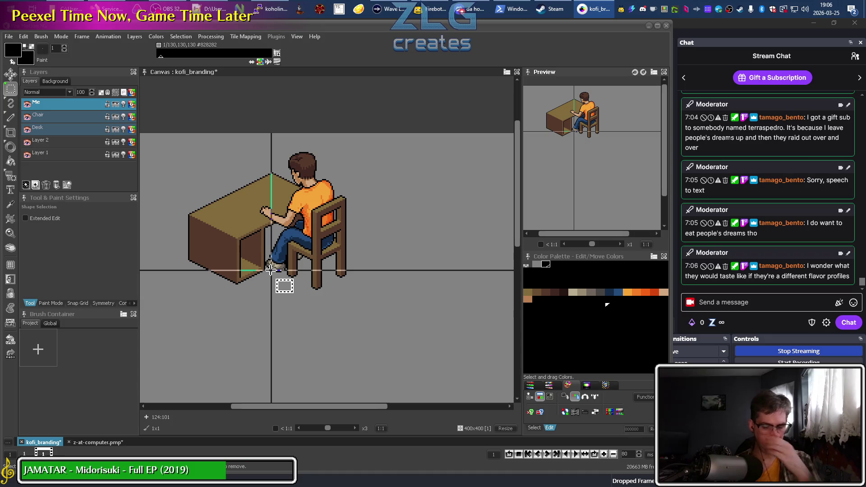
key("m")
left_click_drag(274, 163, 341, 221)
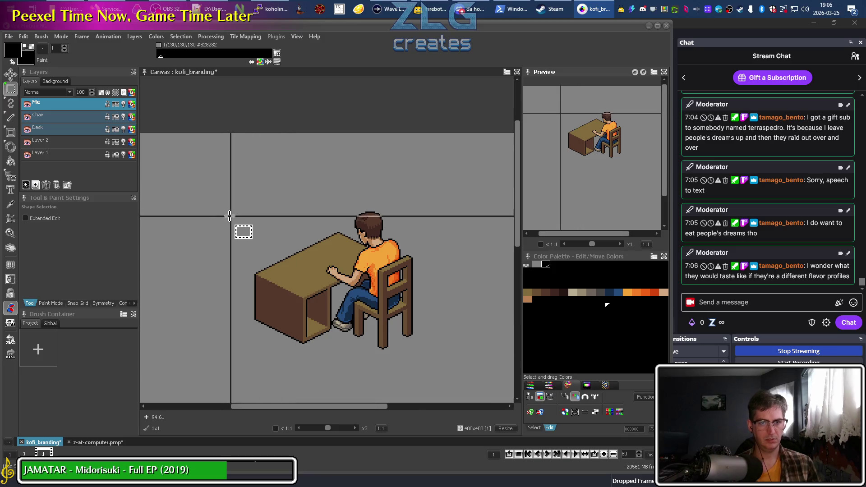
left_click(69, 108)
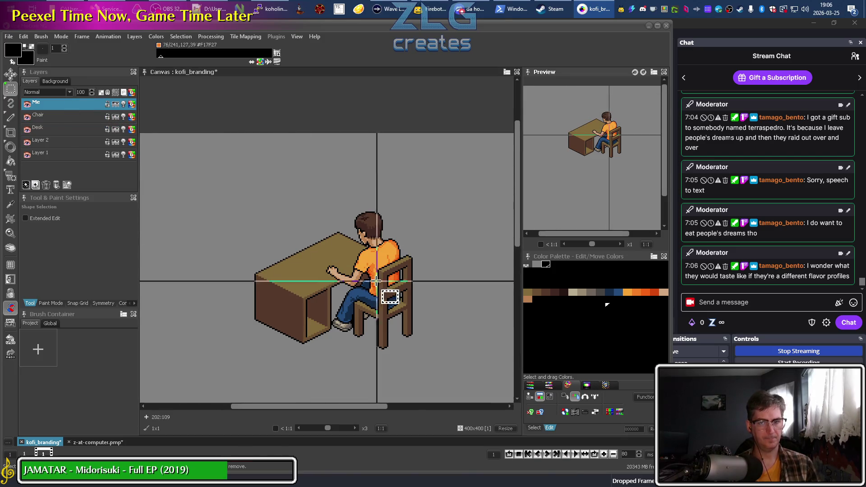
Pan the view and compare the group's placement against the z-at-computer scene
left_click_drag(393, 350, 312, 296)
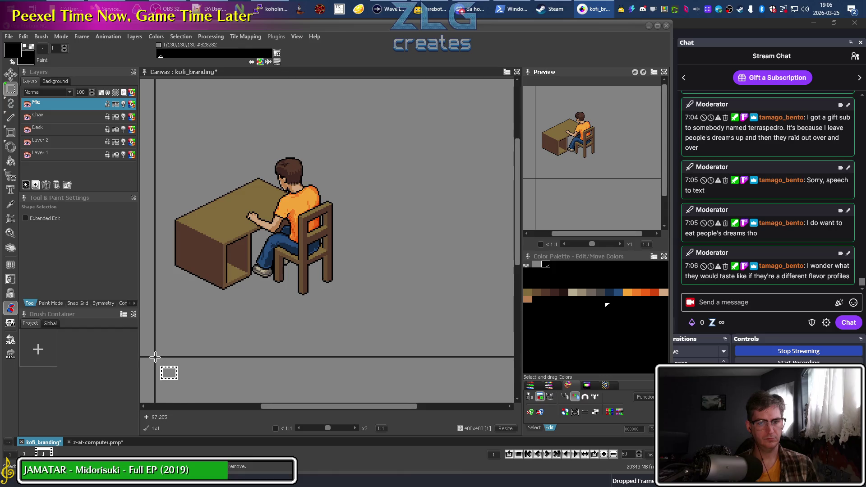
left_click(98, 442)
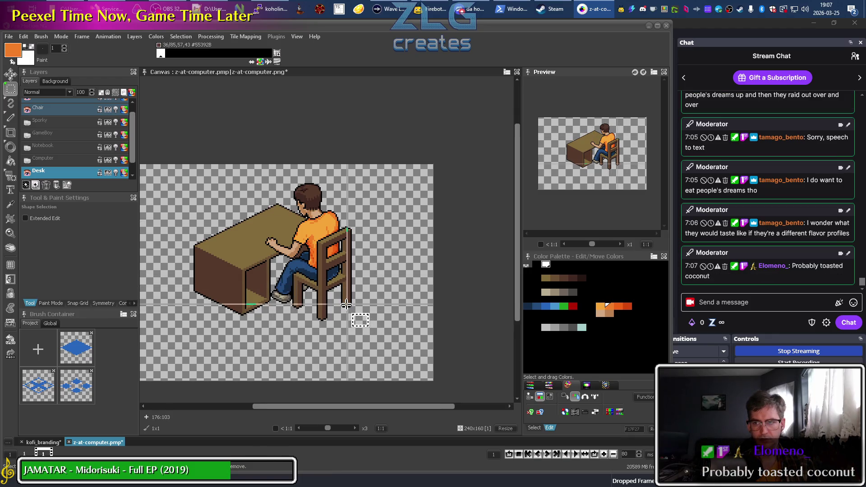
left_click(43, 443)
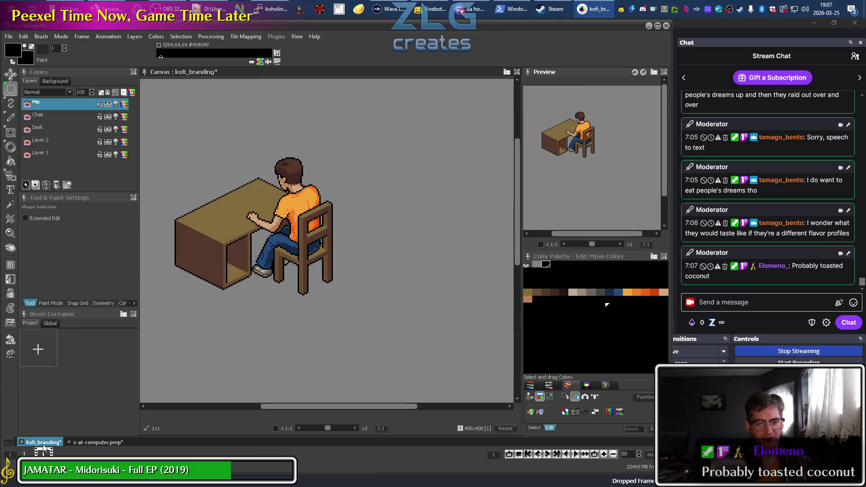
left_click_drag(228, 337, 321, 349)
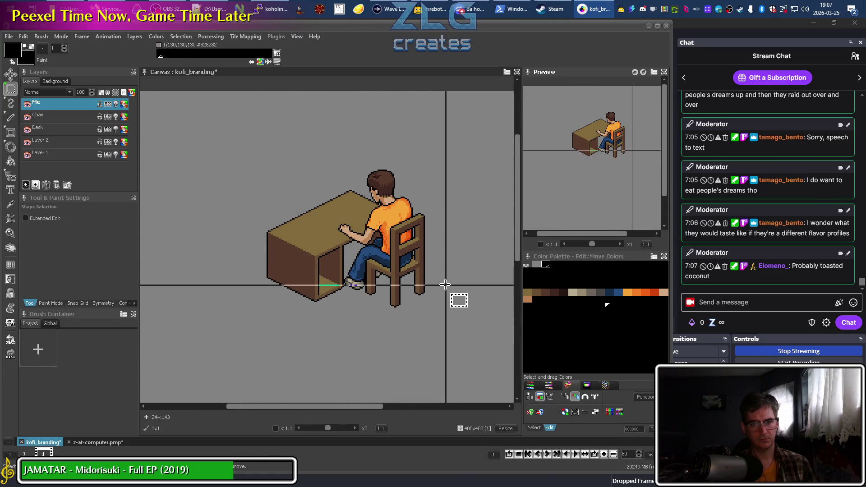
left_click_drag(339, 286, 309, 300)
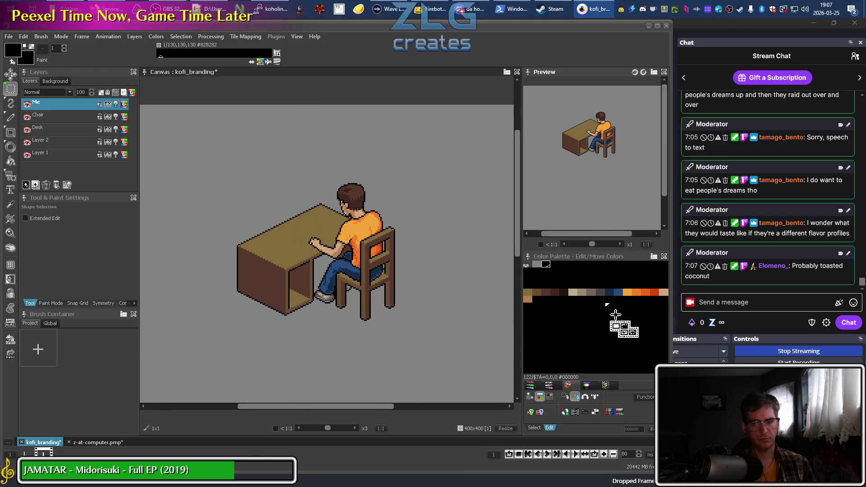
Set palette dragging to move colours and trial-rearrange the grey and dark blue swatches
left_click(594, 398)
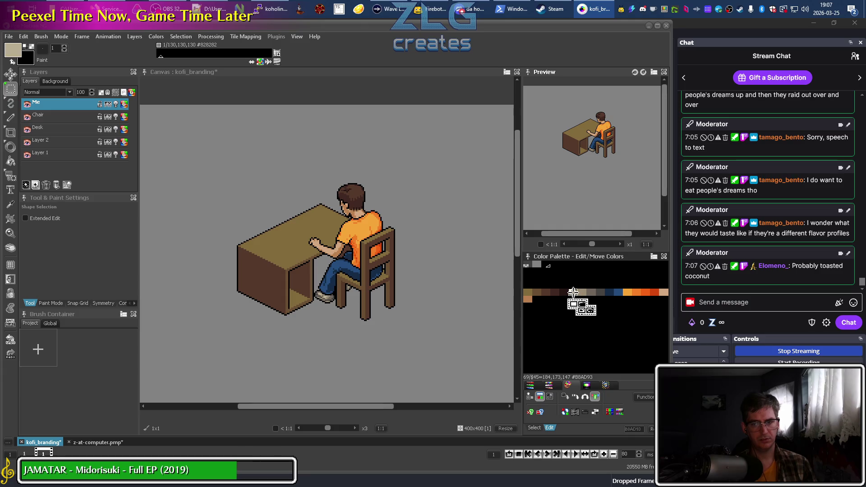
left_click_drag(600, 292, 577, 285)
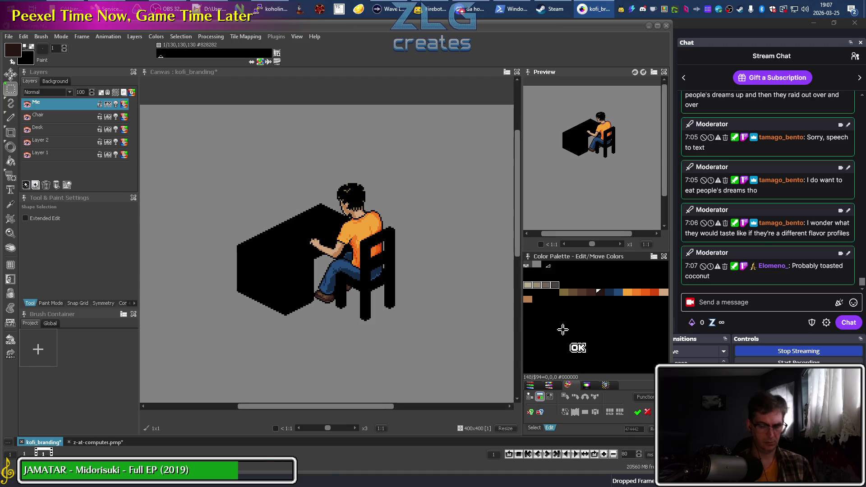
key("ctrl+z")
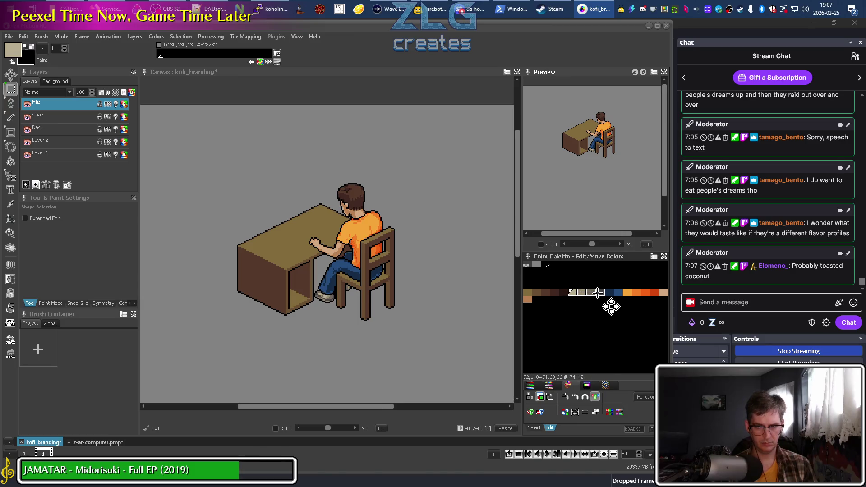
left_click_drag(612, 306, 555, 293)
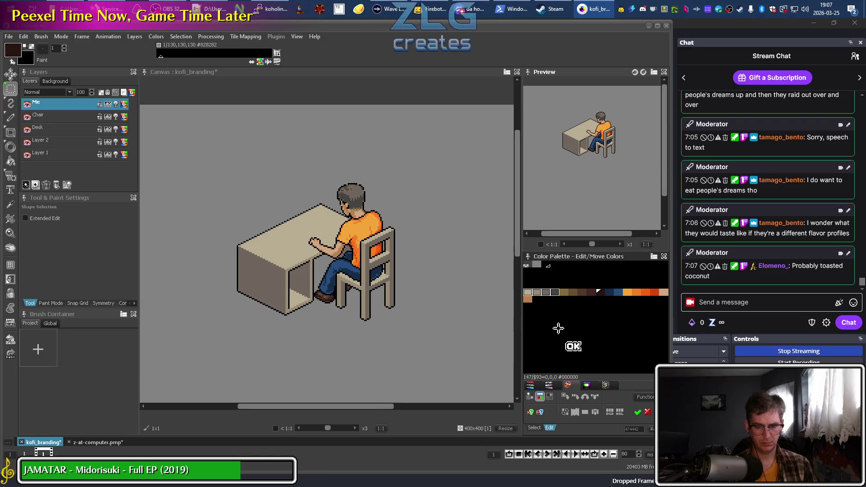
key("Escape")
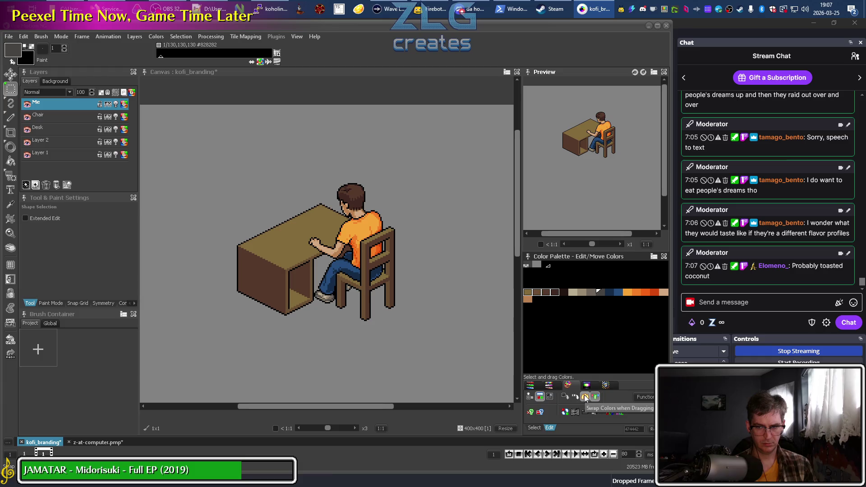
left_click_drag(572, 293, 599, 292)
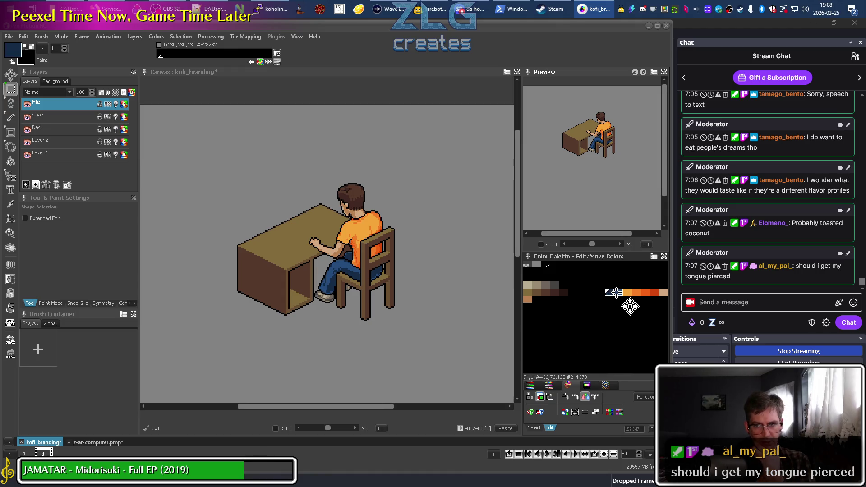
left_click_drag(616, 292, 539, 307)
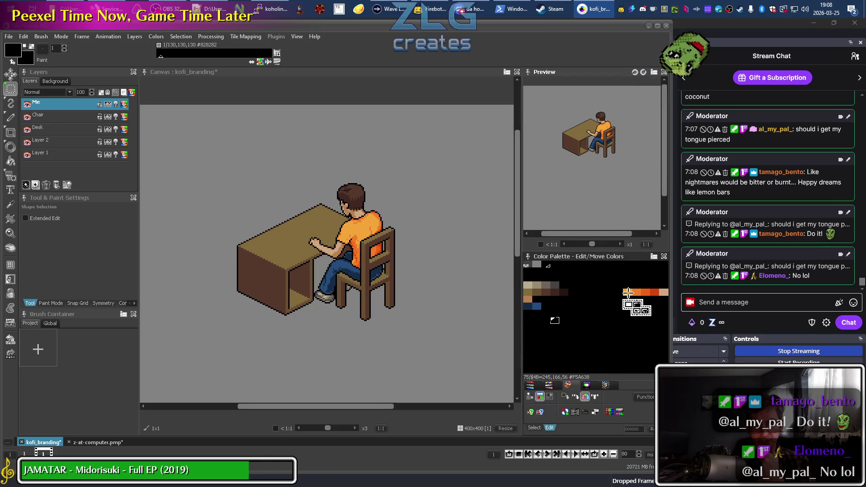
Regroup the orange shirt swatches into the lower palette row and confirm
left_click(628, 292)
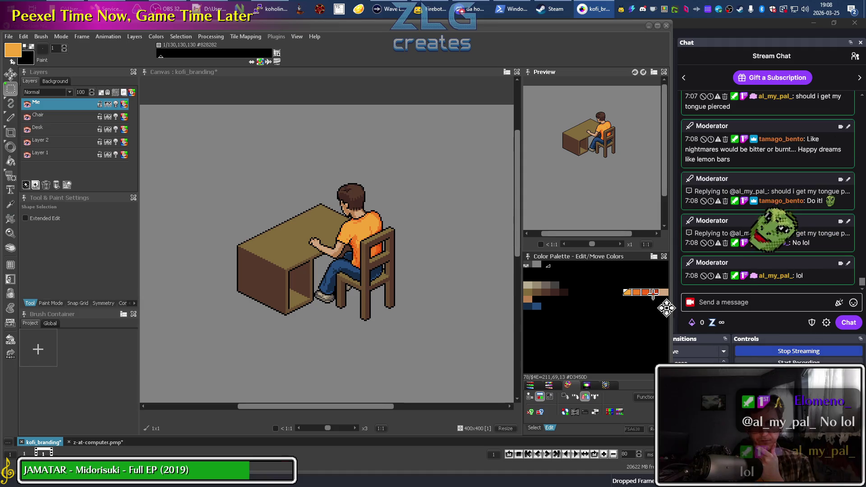
left_click_drag(653, 294, 557, 314)
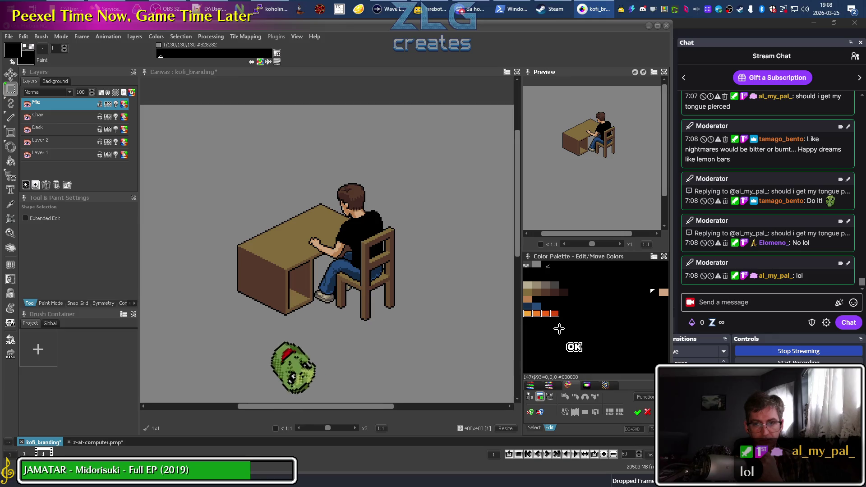
key("Return")
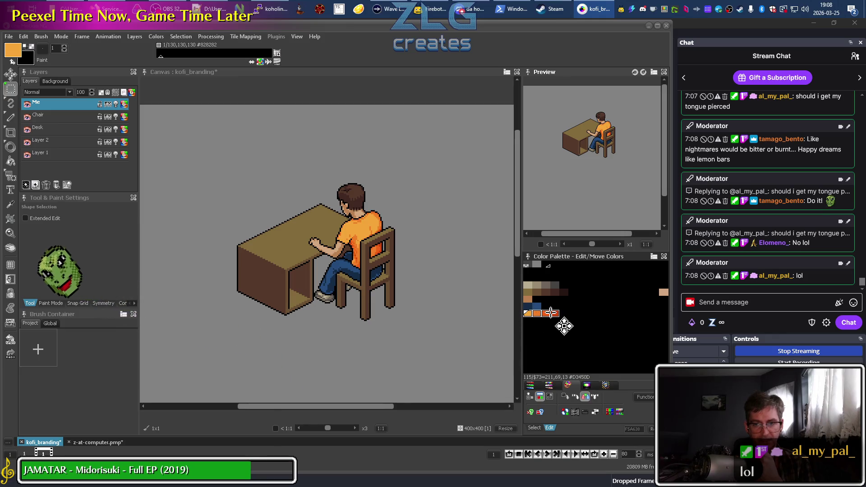
Select the run of tan swatches and sample the black, near-black and tan colours
left_click(565, 412)
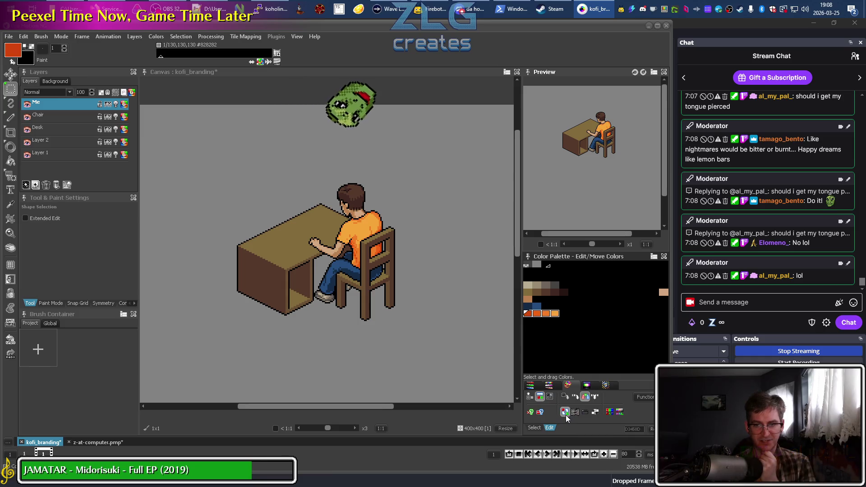
left_click(533, 322)
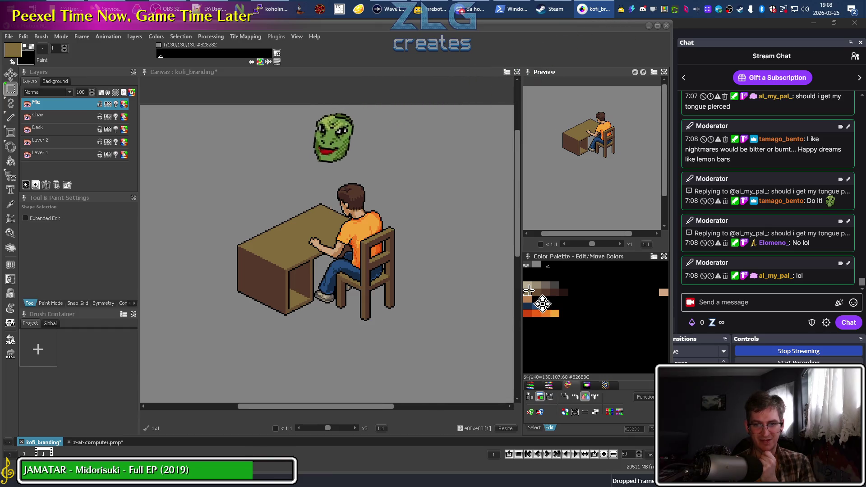
left_click_drag(528, 292, 559, 292)
key("f")
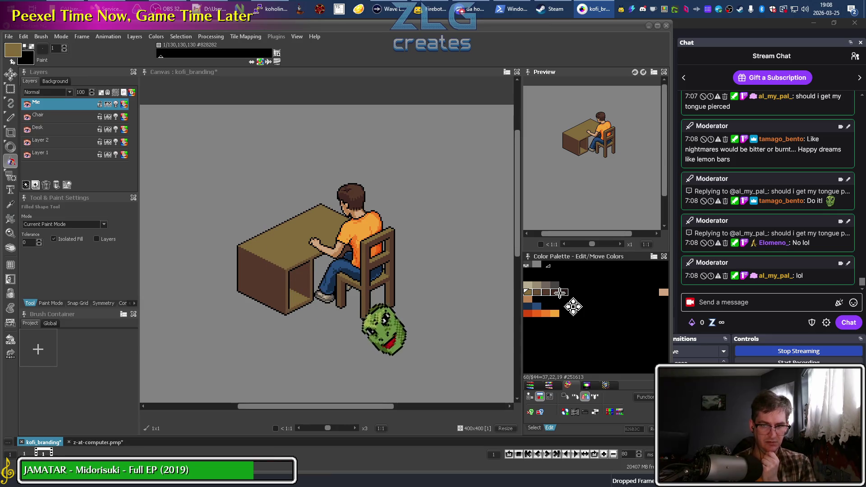
left_click(584, 414)
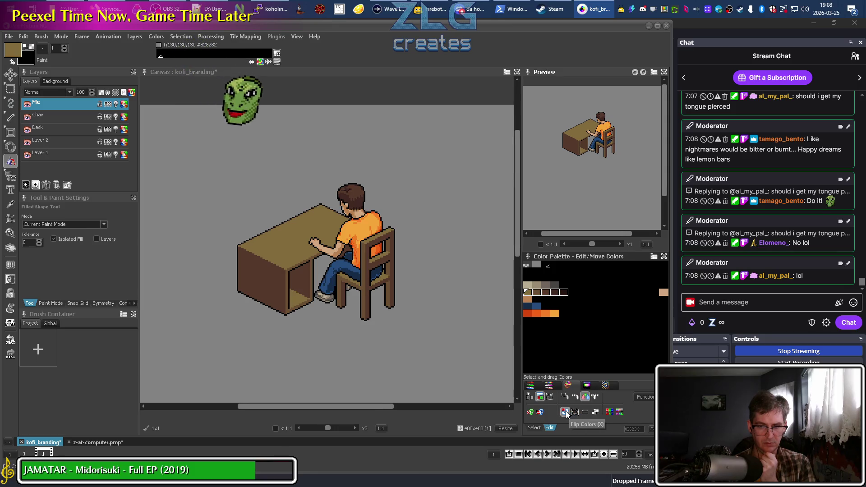
left_click(560, 329)
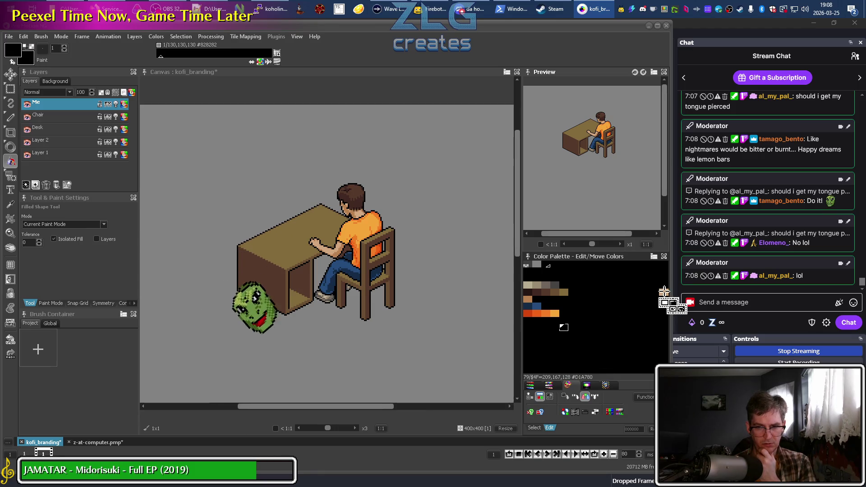
left_click(663, 292)
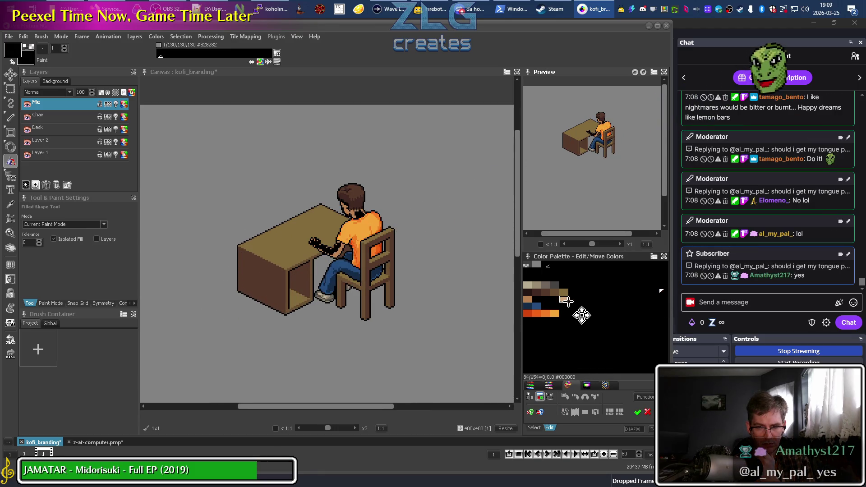
left_click(559, 319)
left_click(587, 356)
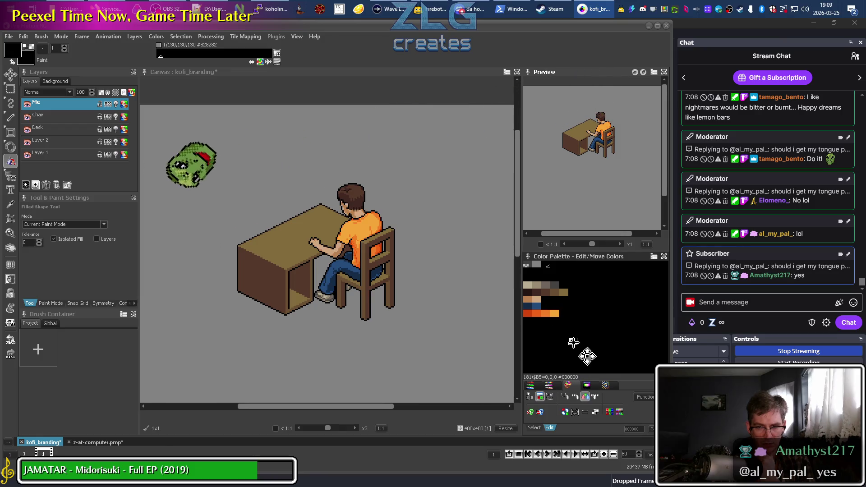
Move the dark blue jeans swatches up beside the tan row and confirm the rearrangement
left_click(530, 305)
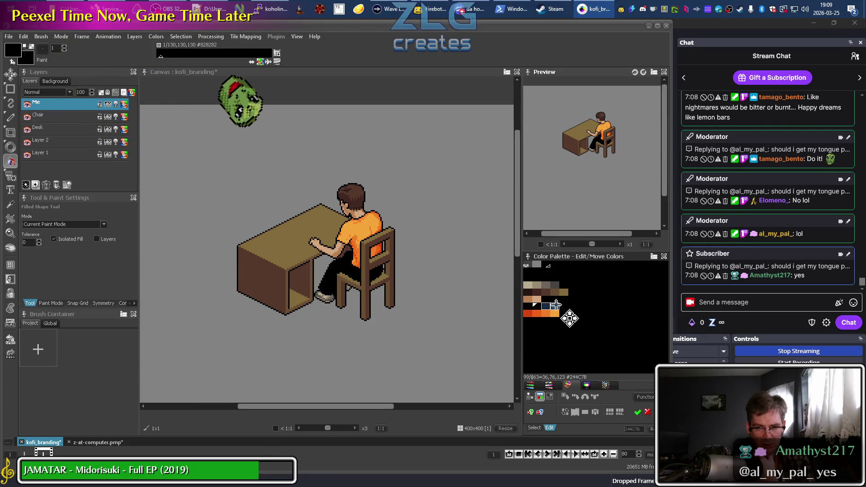
mouse_move(550, 319)
left_mouse_down()
mouse_move(571, 309)
mouse_move(523, 307)
left_mouse_up()
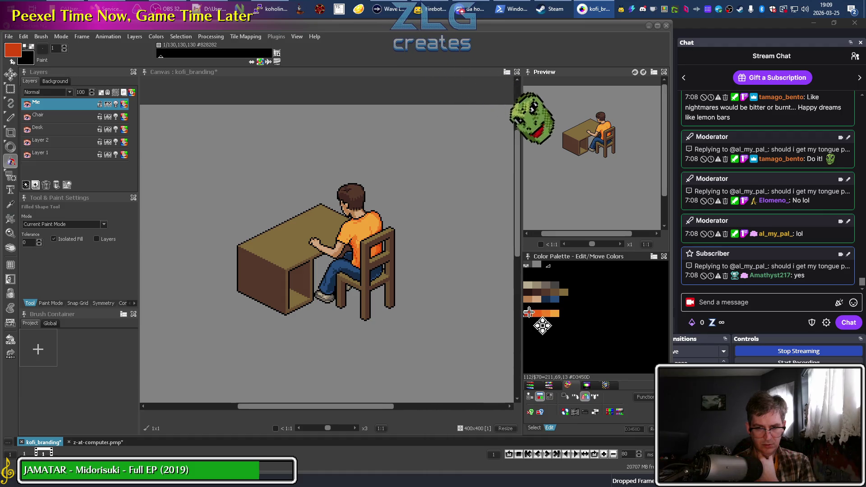
left_click(579, 317)
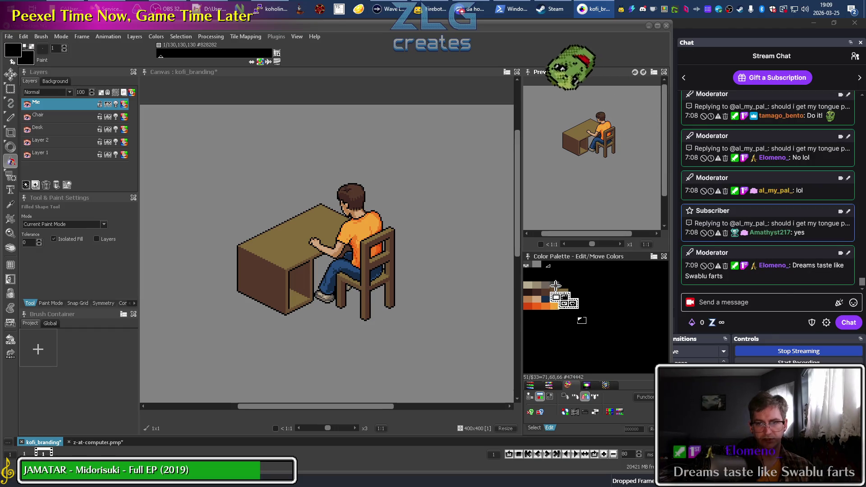
left_click(526, 285)
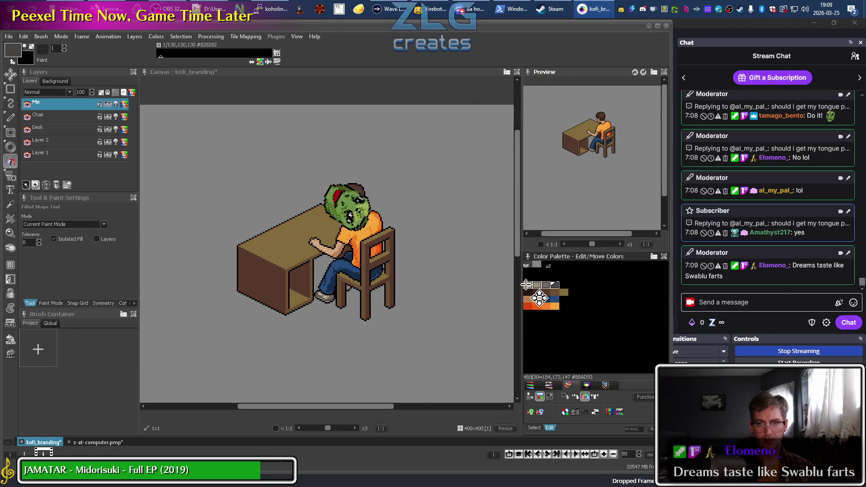
left_click(583, 316)
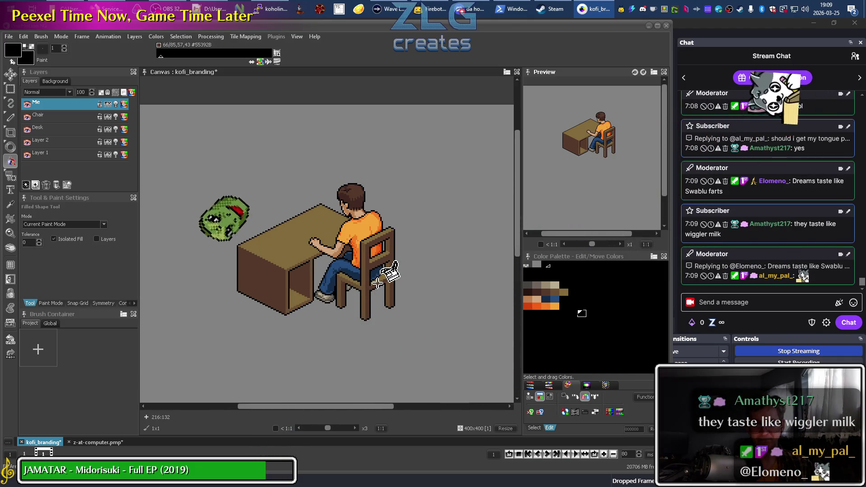
Zoom in closer and pan so the desk and seated character fill the canvas view
scroll(381, 309, "up", 1)
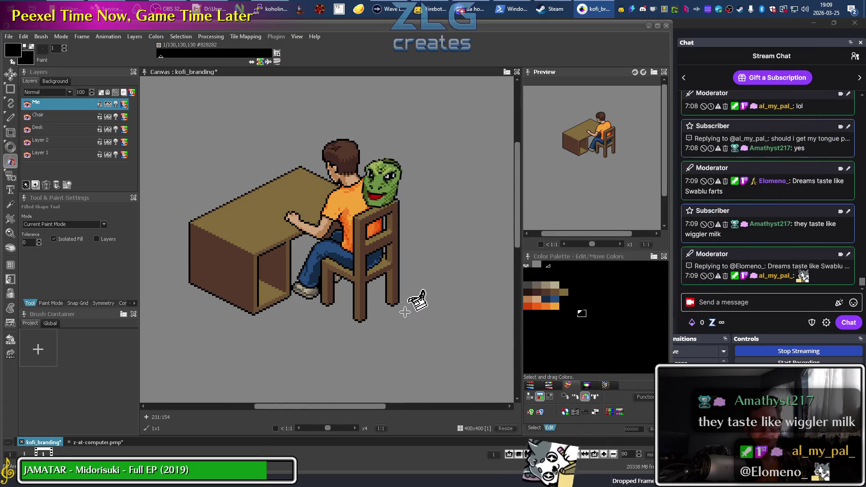
left_click_drag(401, 301, 360, 323)
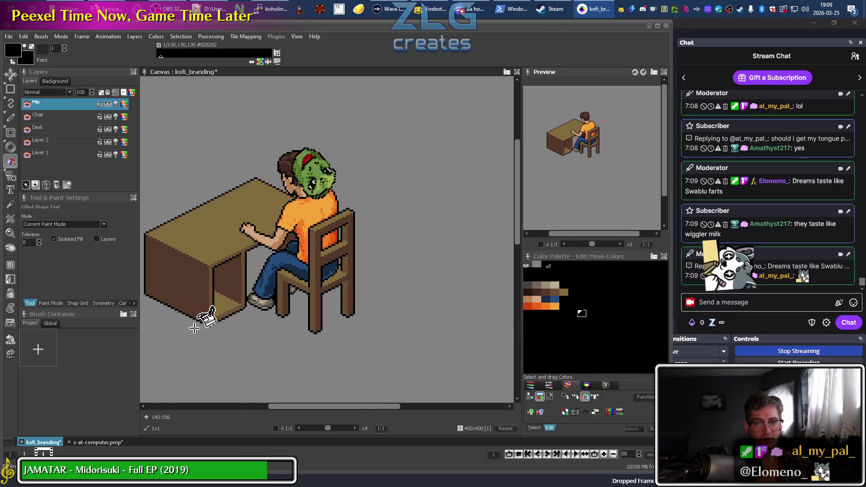
left_click_drag(216, 328, 282, 328)
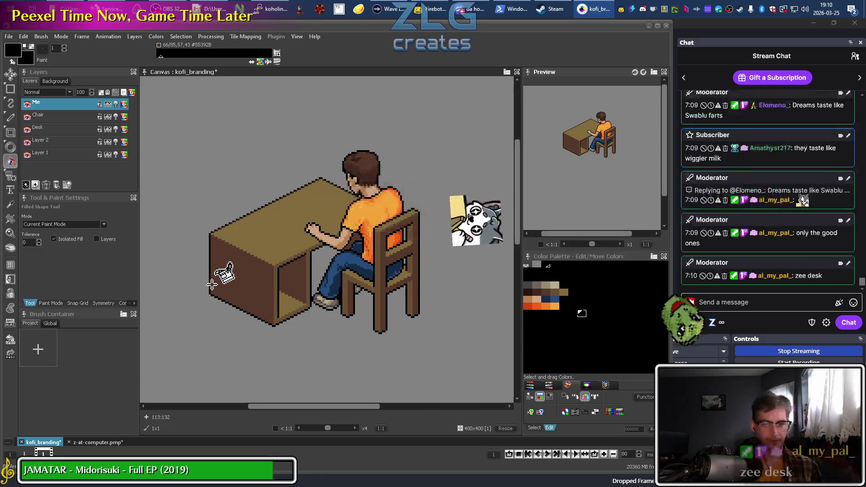
scroll(252, 281, "up", 1)
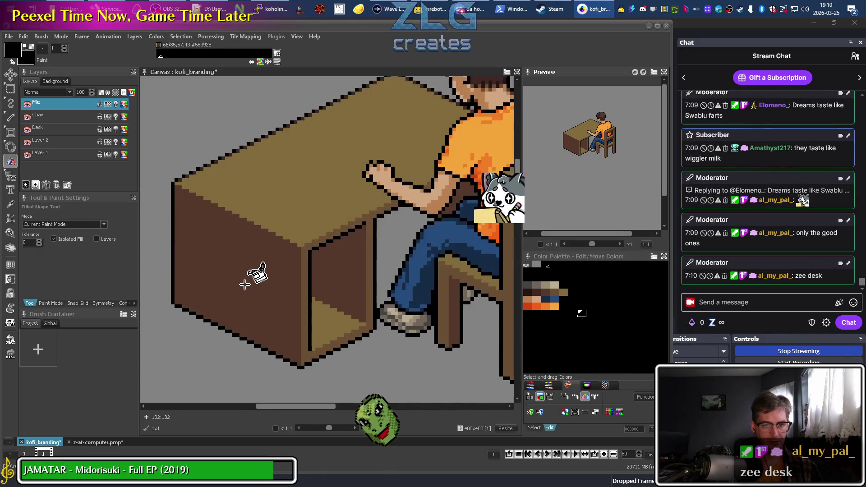
scroll(247, 283, "up", 1)
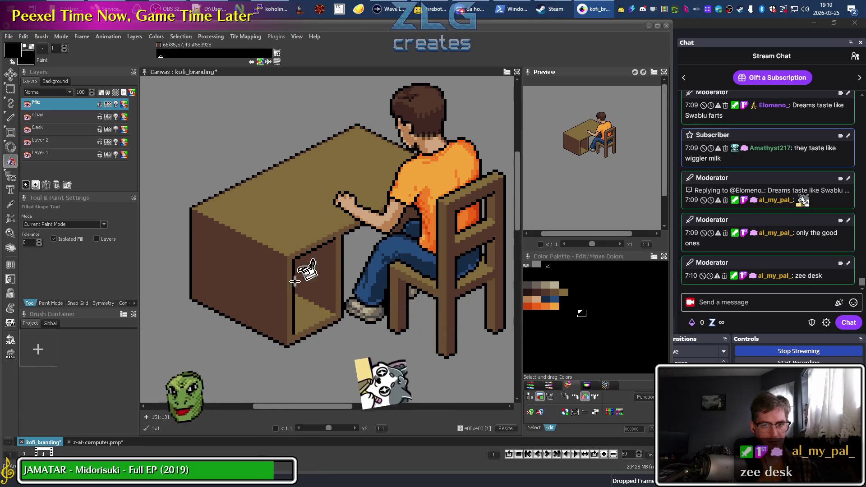
Hide the Me and Chair layers and make the Desk layer the active editing layer
scroll(169, 212, "up", 3)
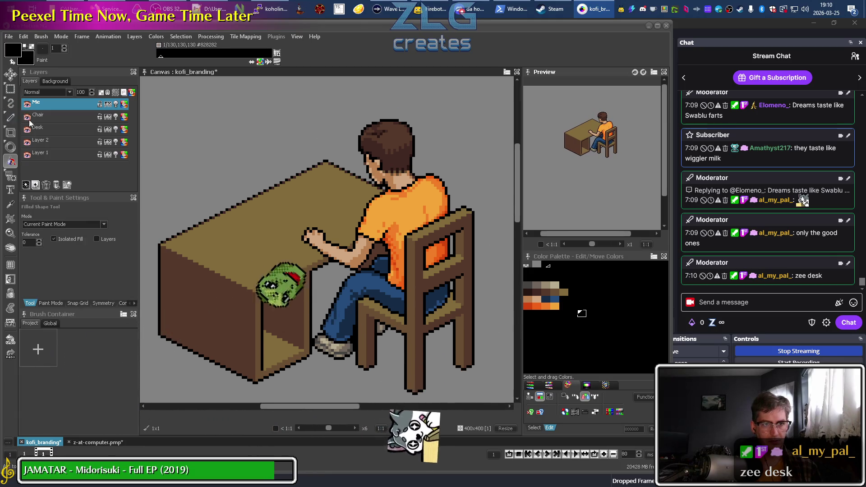
left_click(27, 104)
left_click(28, 115)
left_click(39, 128)
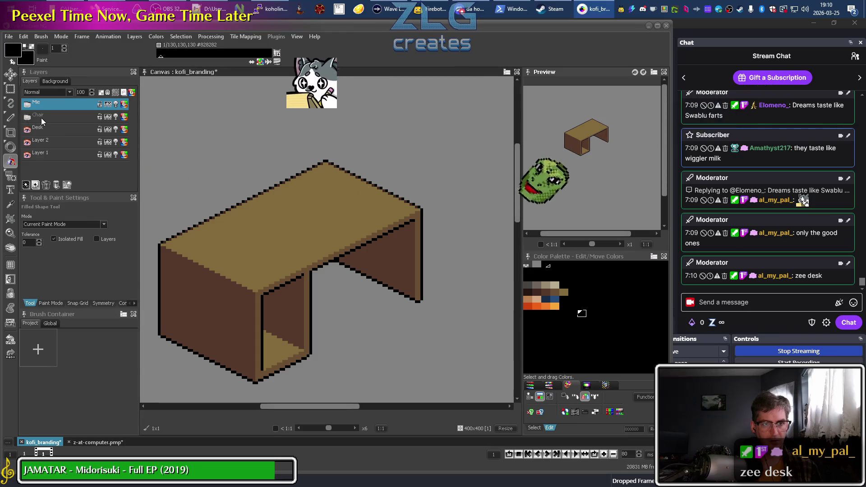
mouse_move(275, 278)
left_mouse_down()
mouse_move(319, 243)
mouse_move(224, 240)
left_mouse_up()
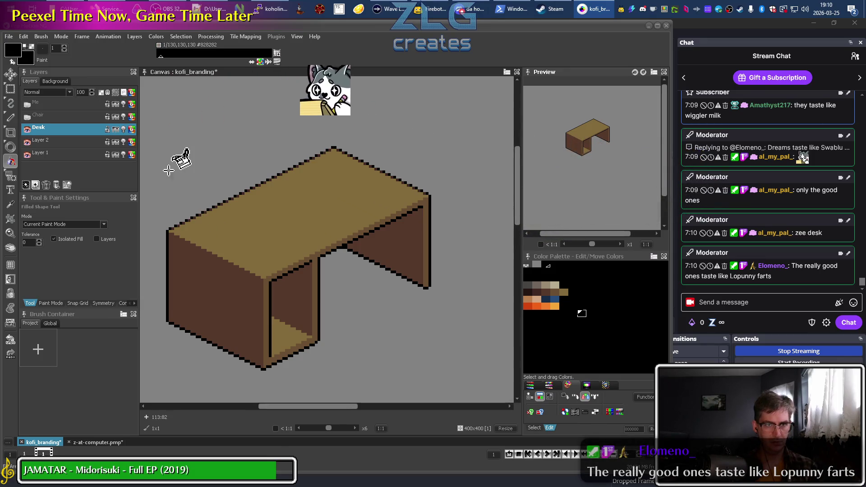
left_click(10, 110)
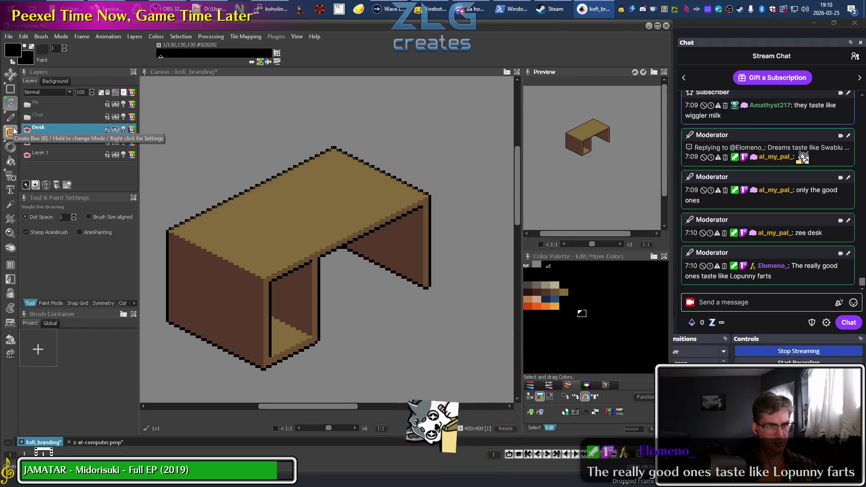
left_click(14, 90)
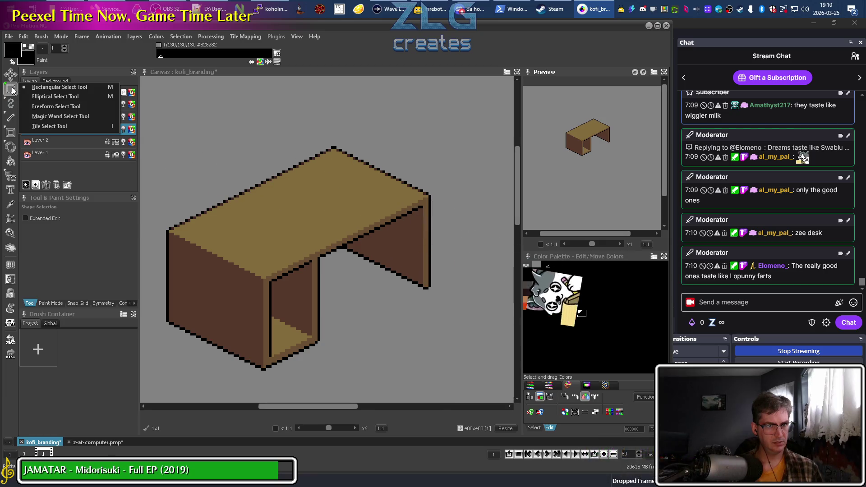
Select the entire tan desk top with the Magic Wand Select Tool
left_click(57, 117)
left_click(9, 93)
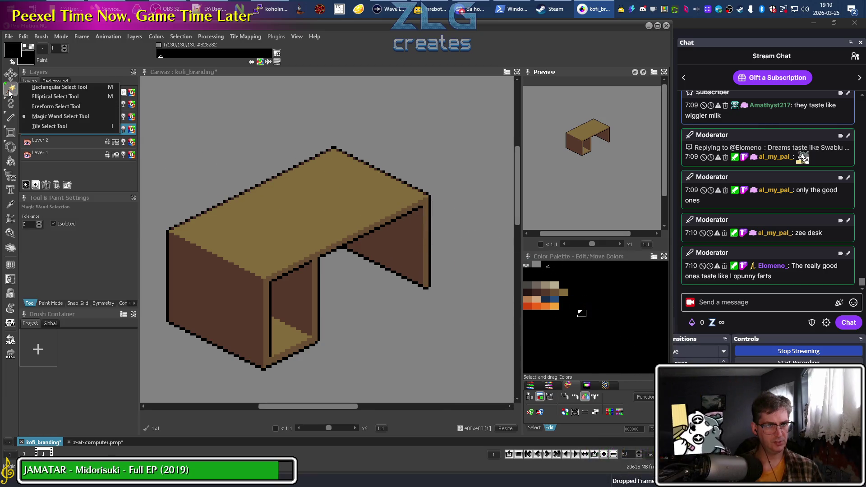
left_click(56, 106)
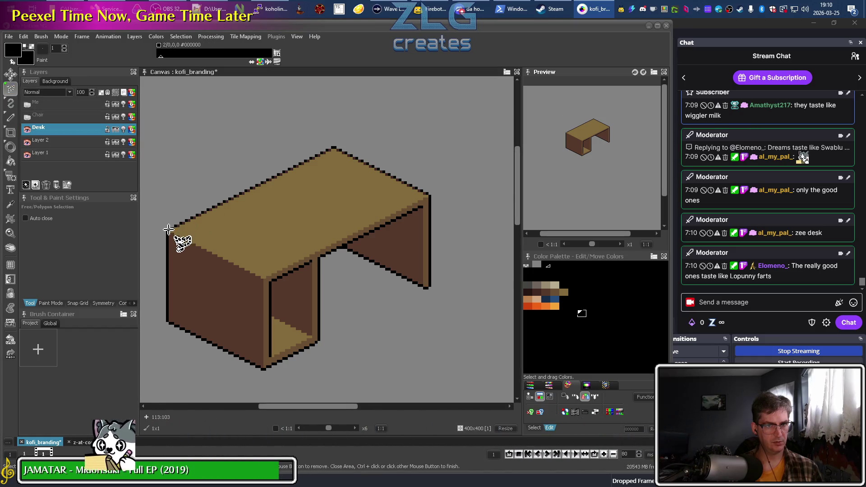
scroll(165, 230, "up", 2)
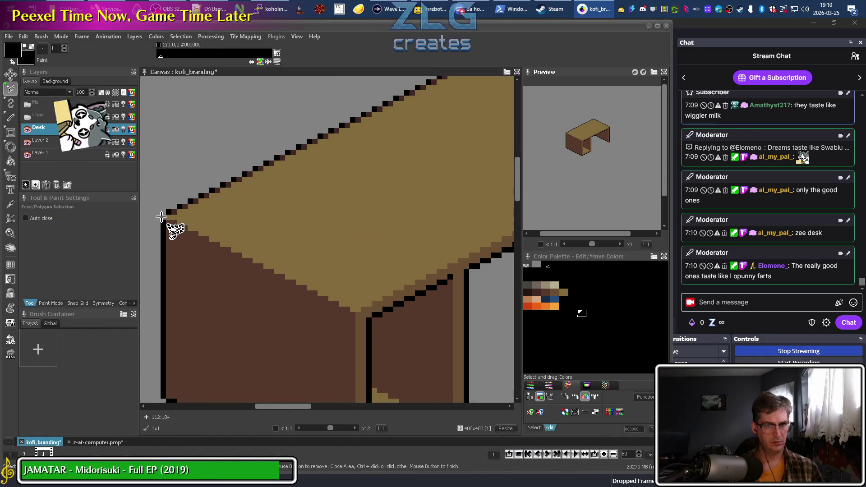
scroll(161, 217, "down", 1)
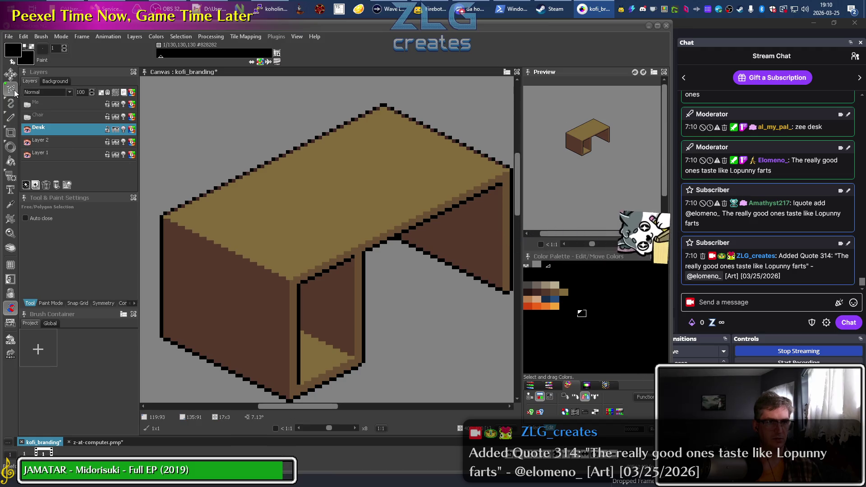
left_click_drag(14, 91, 45, 117)
left_click(317, 206)
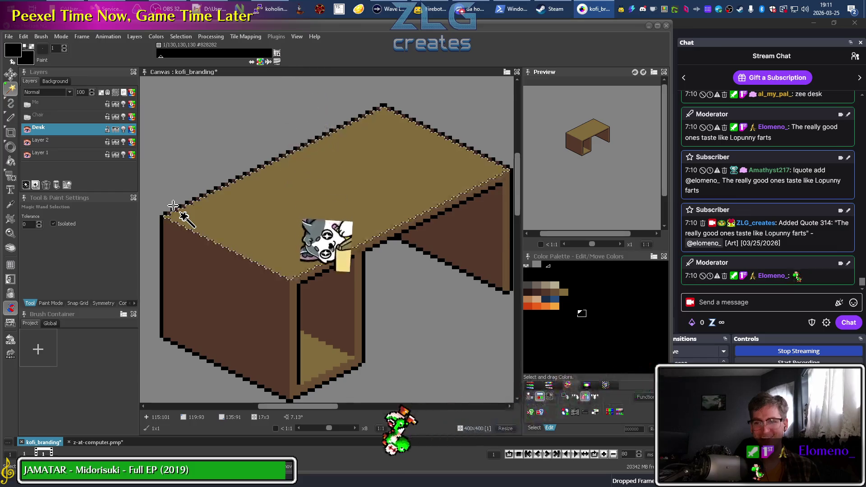
Pan along the desk's front edge and switch to Free/Polygon Selection
scroll(174, 206, "up", 2)
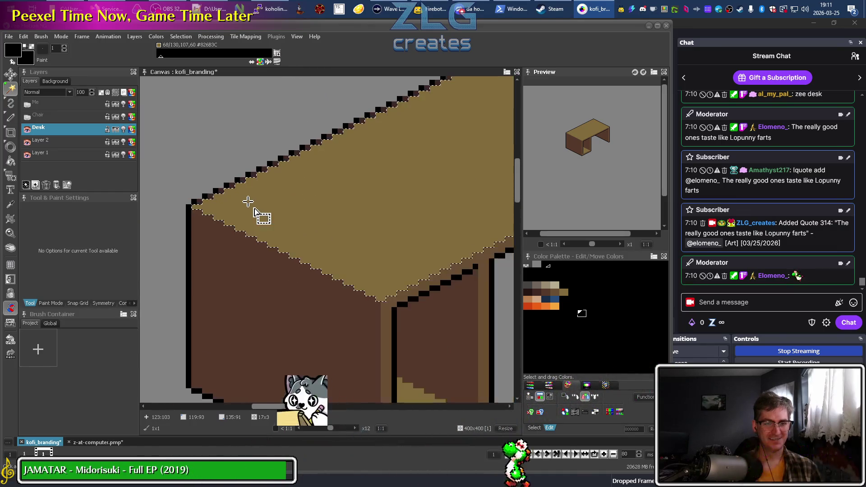
left_click_drag(377, 168, 158, 236)
left_click_drag(427, 232, 388, 237)
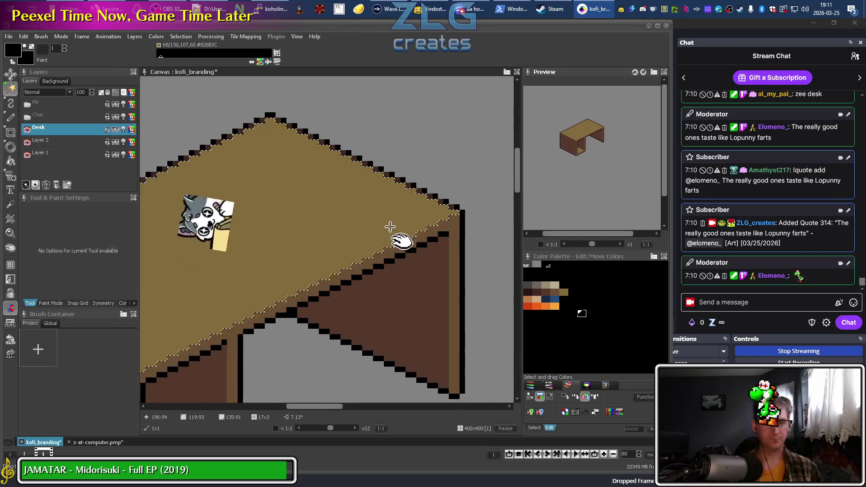
scroll(316, 234, "left", 3)
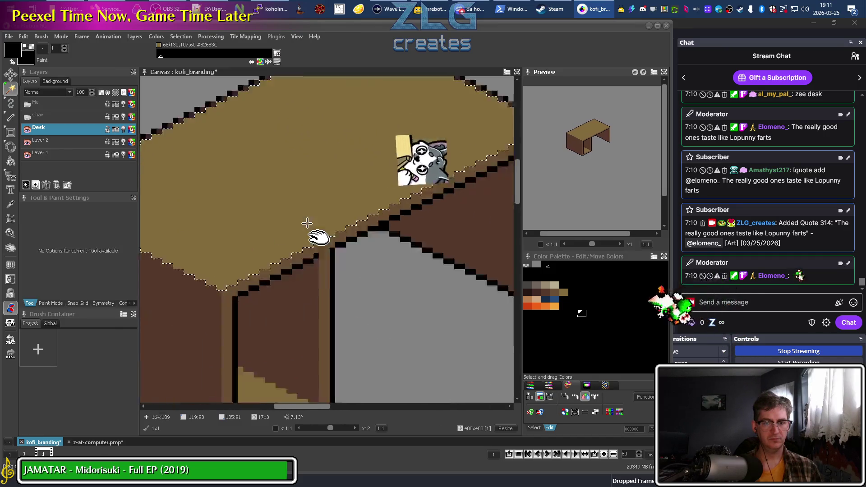
scroll(358, 194, "down", 3)
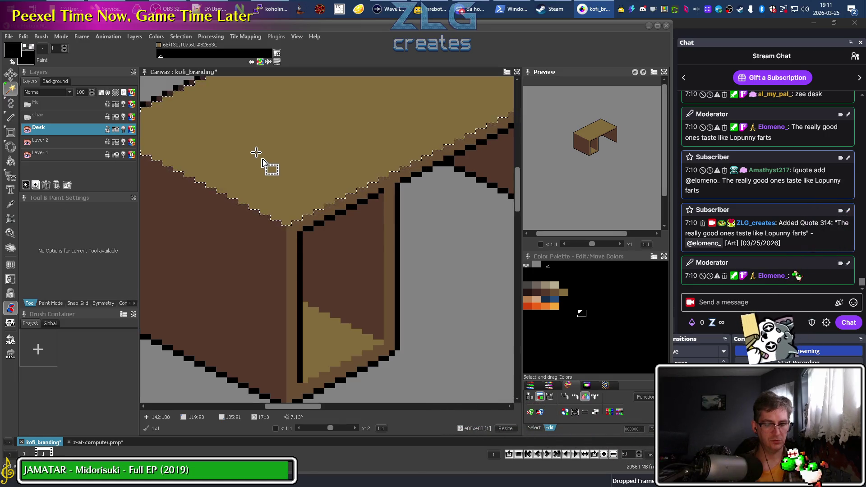
left_click(12, 93)
left_click(41, 96)
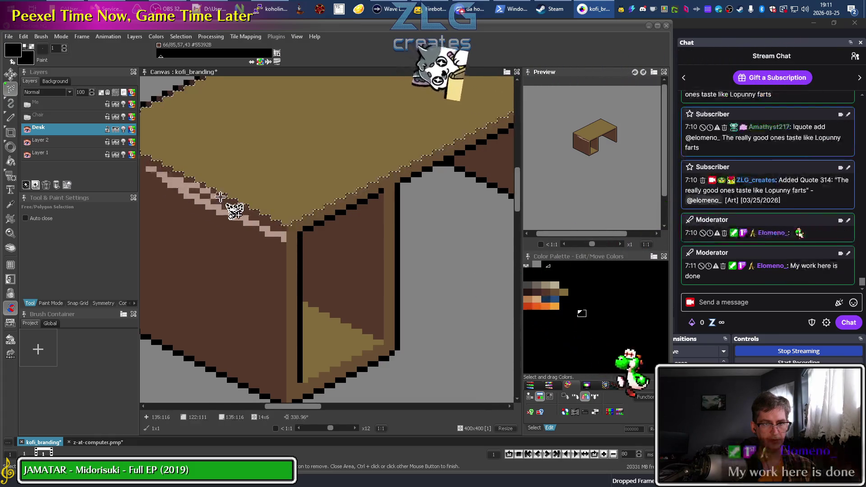
Draw a first polygon selection from the desk's left corner along the front edge to its front corner
scroll(233, 207, "left", 5)
scroll(276, 231, "up", 2)
left_click(256, 196)
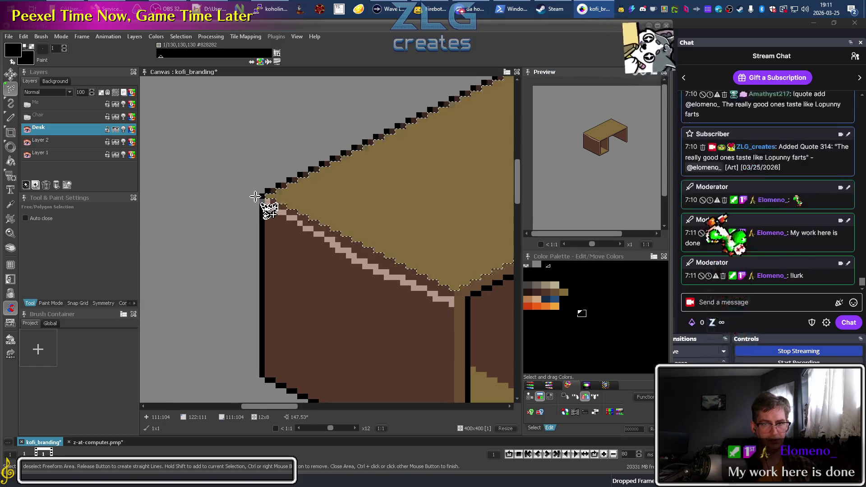
left_click(270, 193)
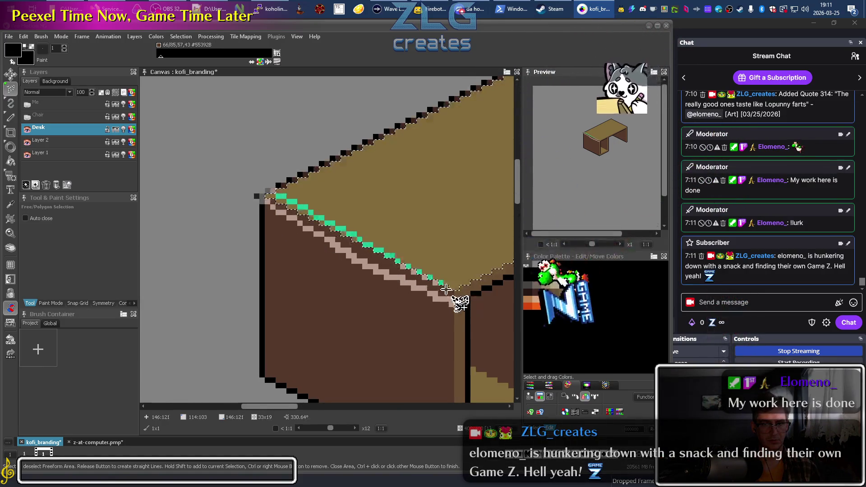
left_click(455, 288)
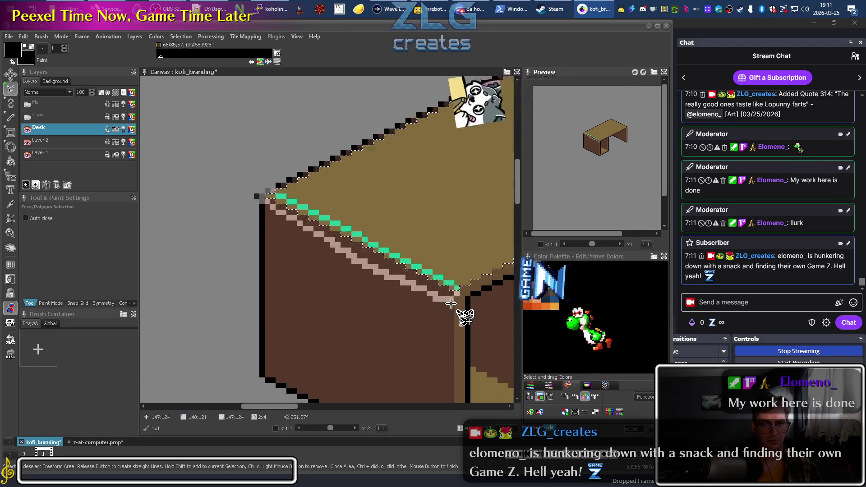
right_click(442, 361)
Start a new polygon selection at the desk's front corner, adding points at its right corner
left_click_drag(409, 246, 239, 229)
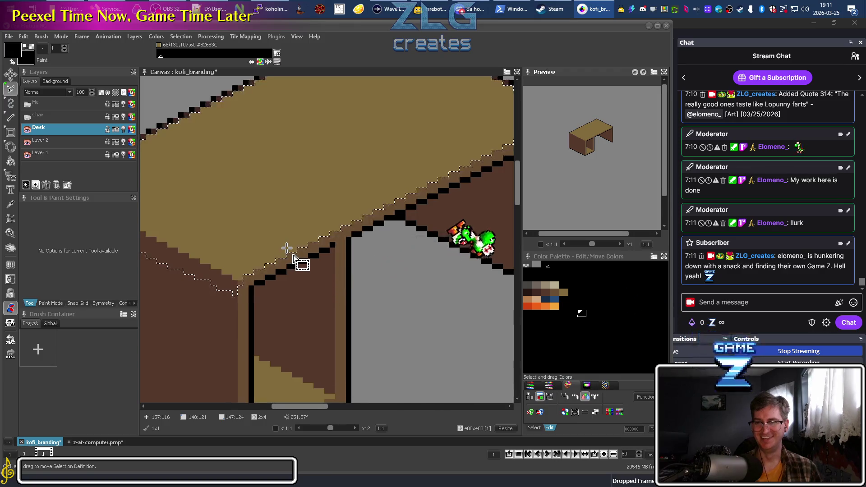
scroll(309, 222, "up", 2)
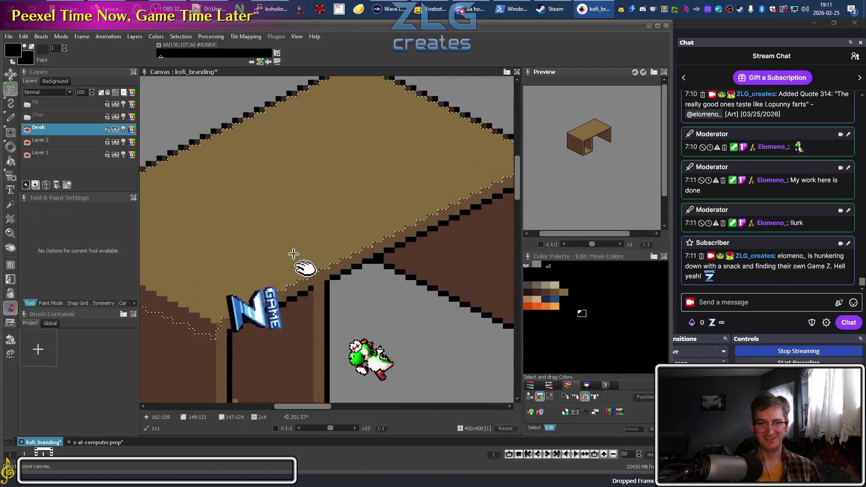
key("f")
left_click(216, 331)
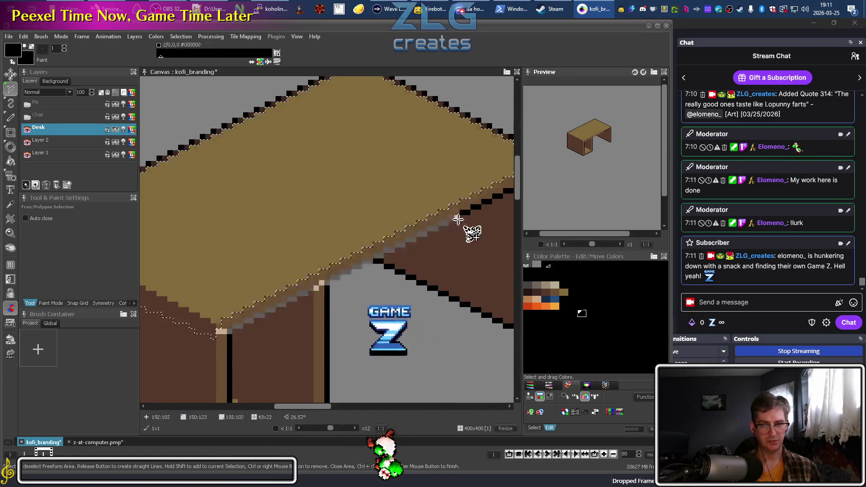
scroll(403, 241, "up", 2)
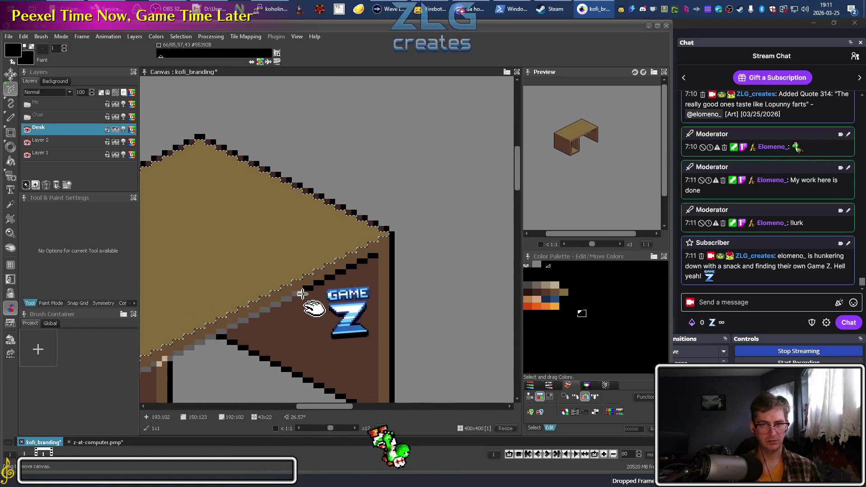
left_click(392, 243)
left_click(393, 232)
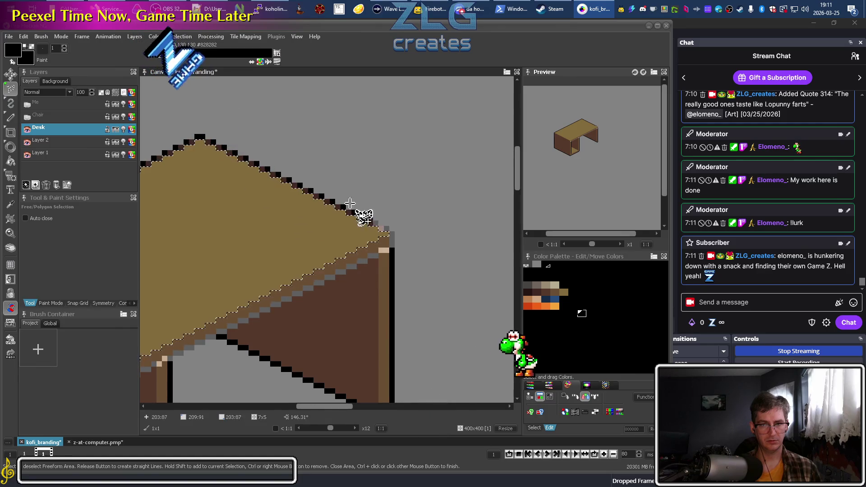
Carry the polygon through the desk top's back and left corners and close the selection
left_click(200, 135)
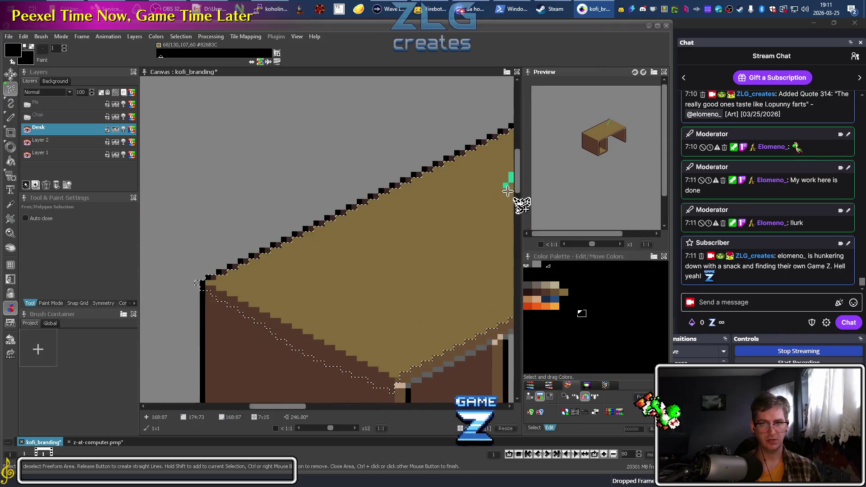
left_click_drag(183, 226, 412, 226)
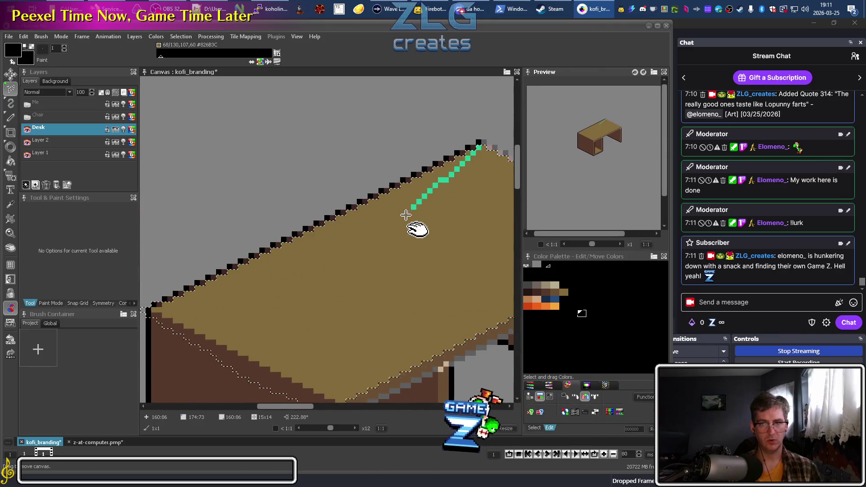
left_click(472, 148)
left_click_drag(179, 304, 291, 229)
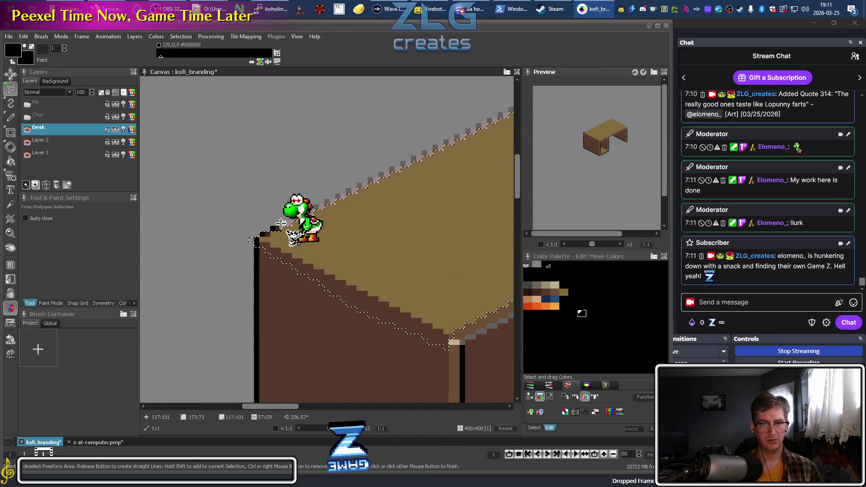
left_click(261, 235)
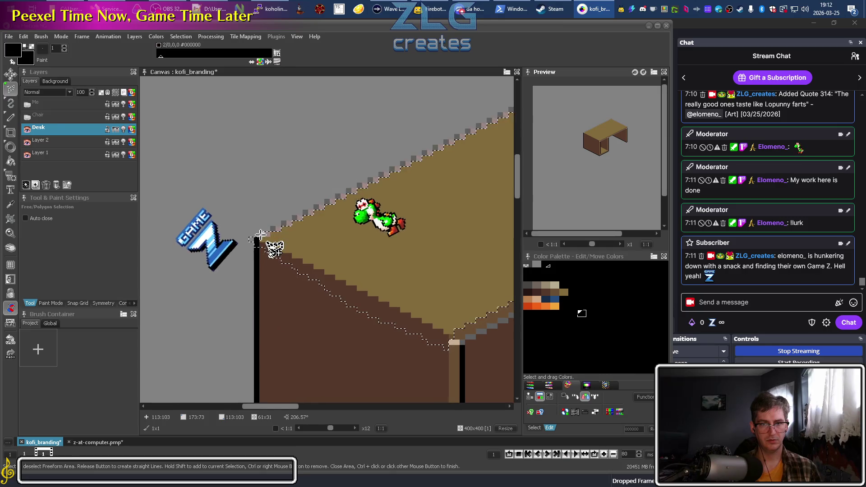
right_click(458, 350)
scroll(357, 330, "down", 3)
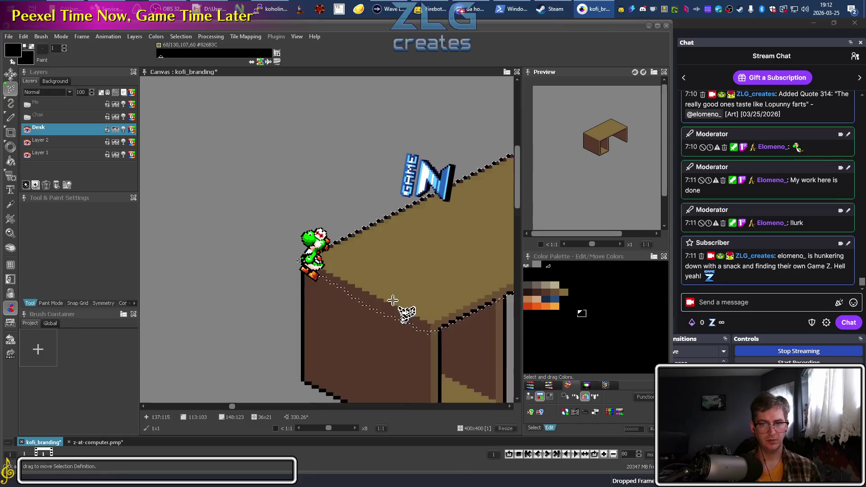
Play the next requested song from the stream's media request page, then return to Pro Motion NG
key("alt+Tab")
left_click(42, 168)
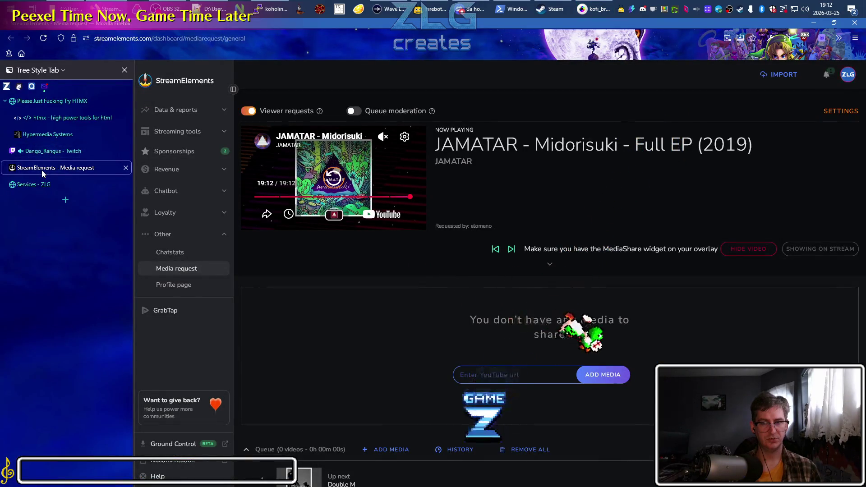
left_click(334, 179)
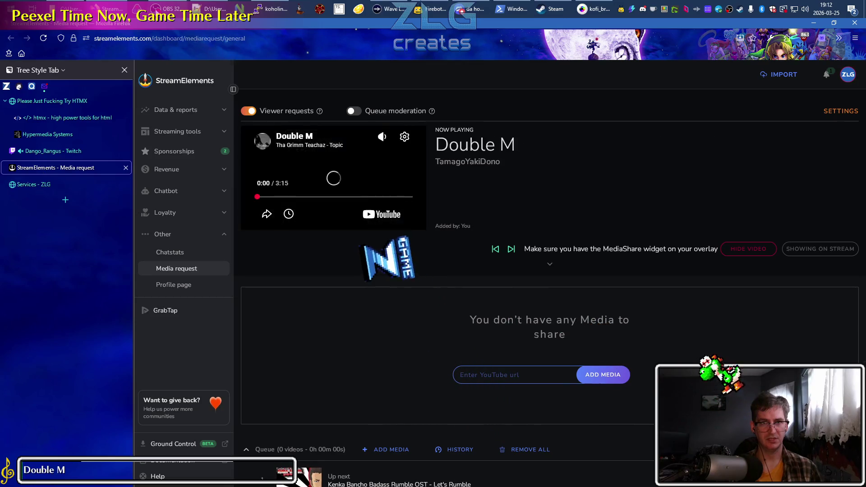
left_click(171, 9)
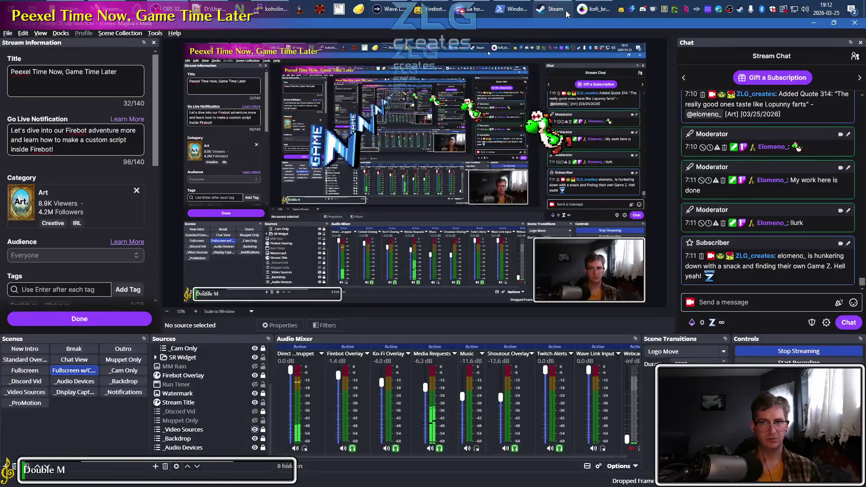
left_click(594, 9)
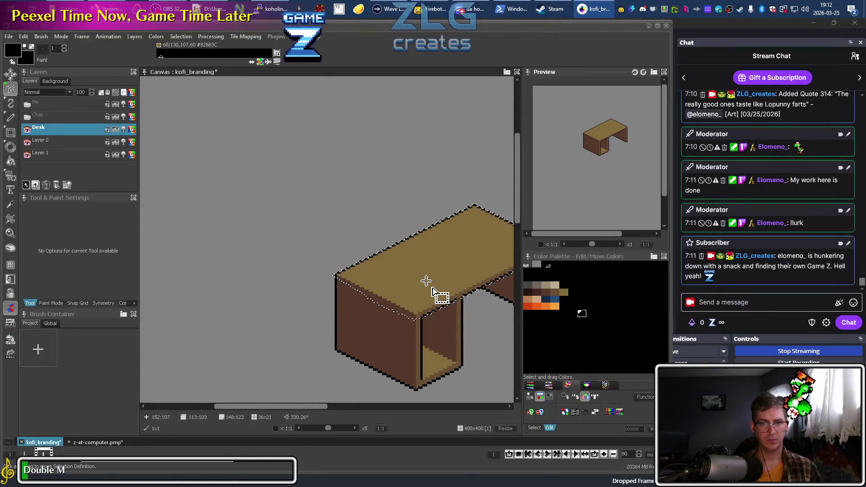
Move the selected desk top up about three pixels and show the Me and Chair layers
scroll(283, 310, "right", 3)
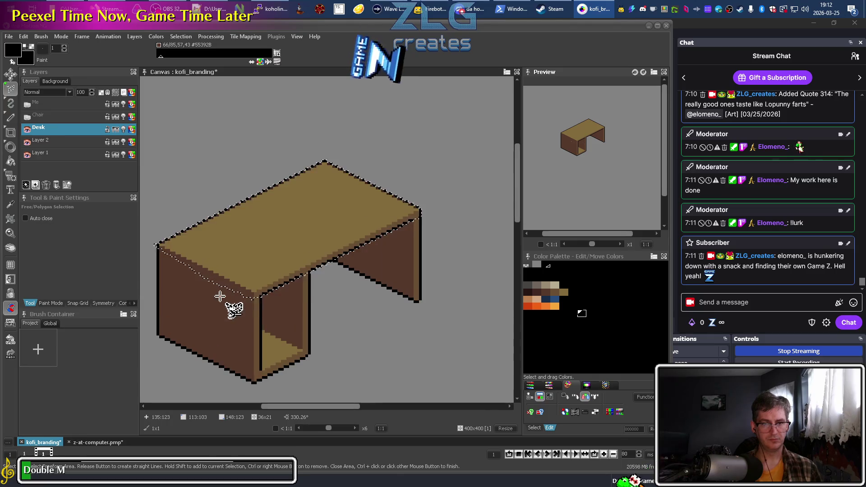
scroll(220, 296, "up", 3)
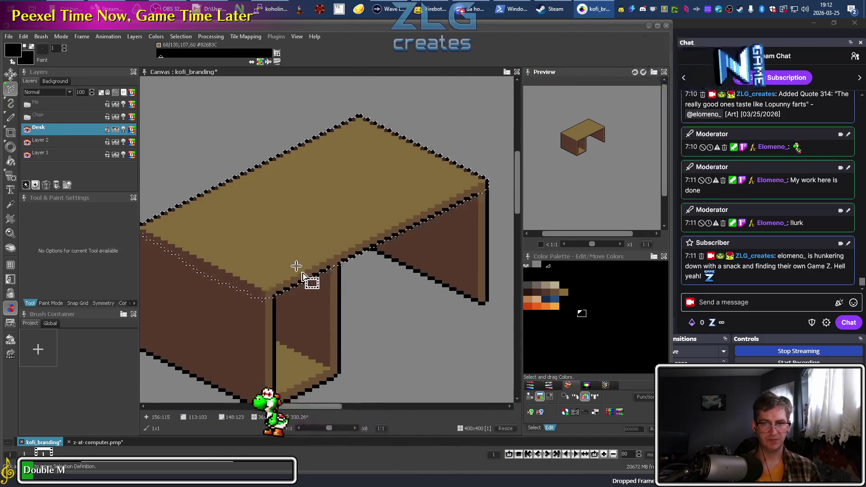
key("m")
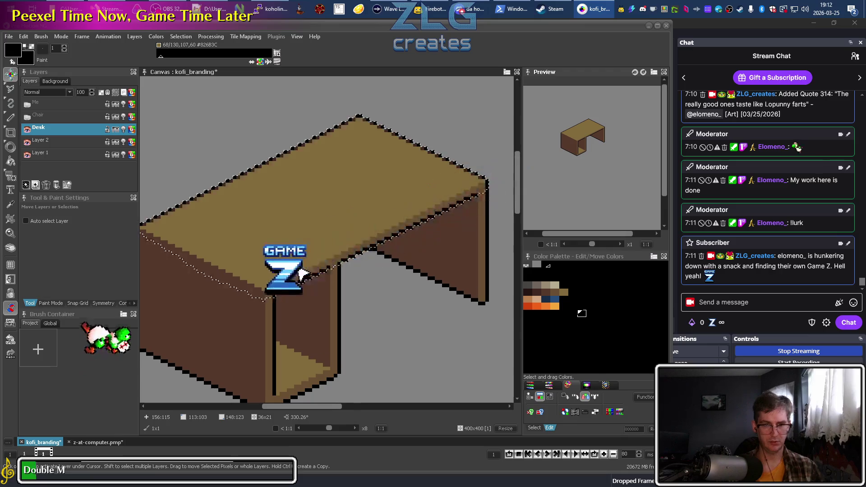
left_click_drag(300, 270, 298, 261)
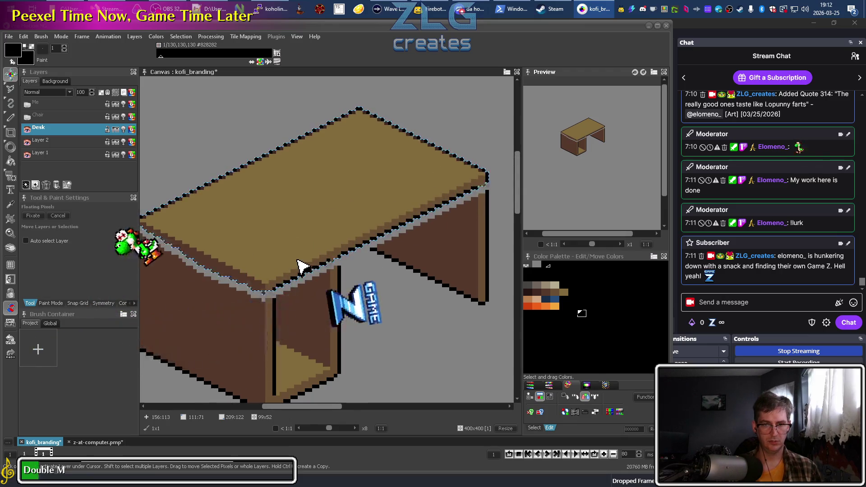
key("Up")
left_click(27, 105)
left_click(28, 116)
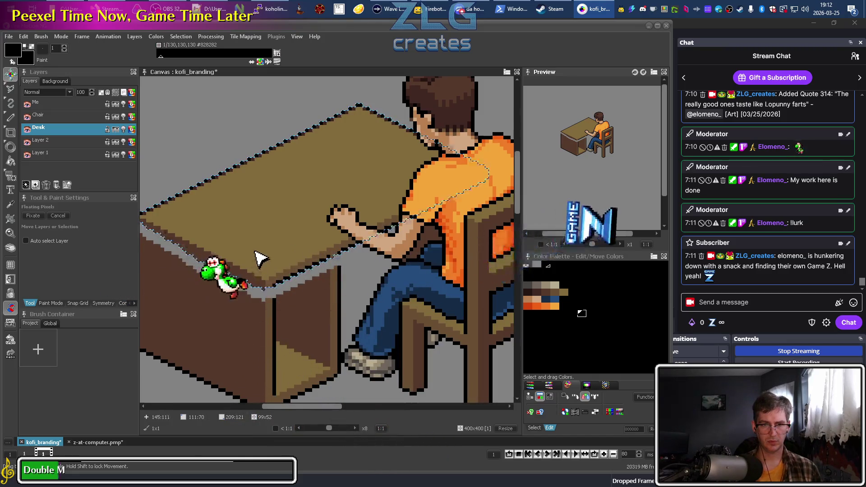
Raise the floating desk top three more pixels and drop it in place
left_click_drag(259, 258, 260, 250)
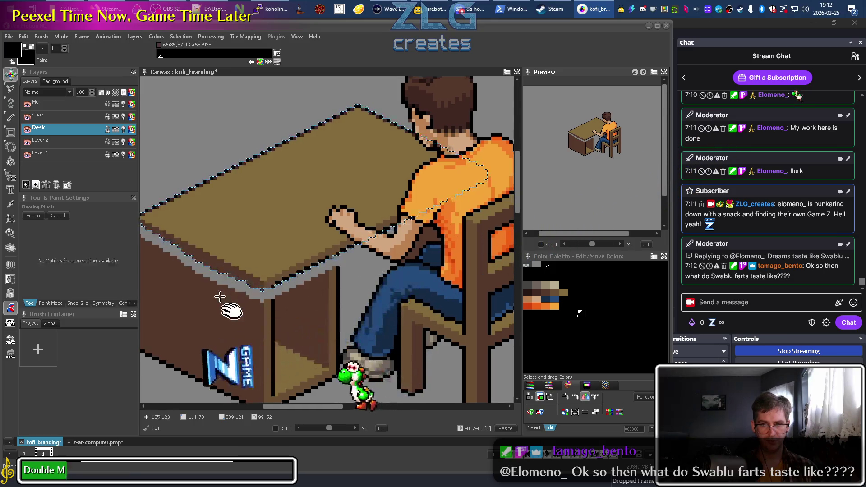
scroll(222, 300, "left", 3)
scroll(379, 280, "right", 1)
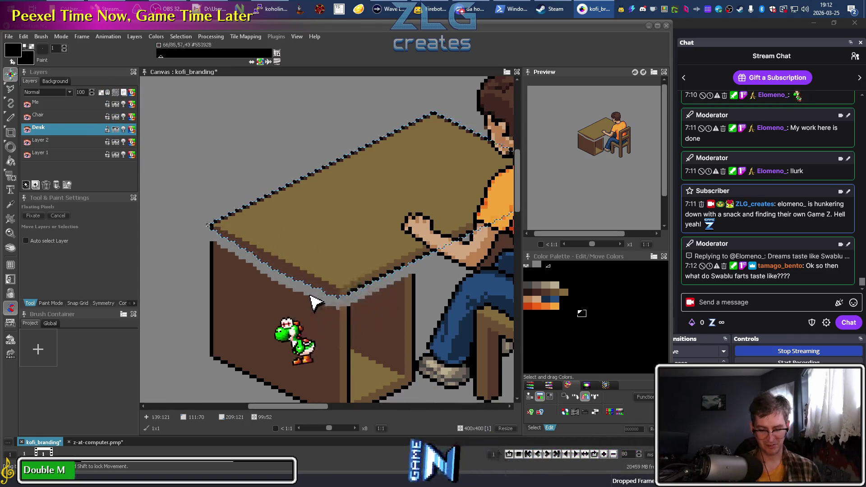
key("s")
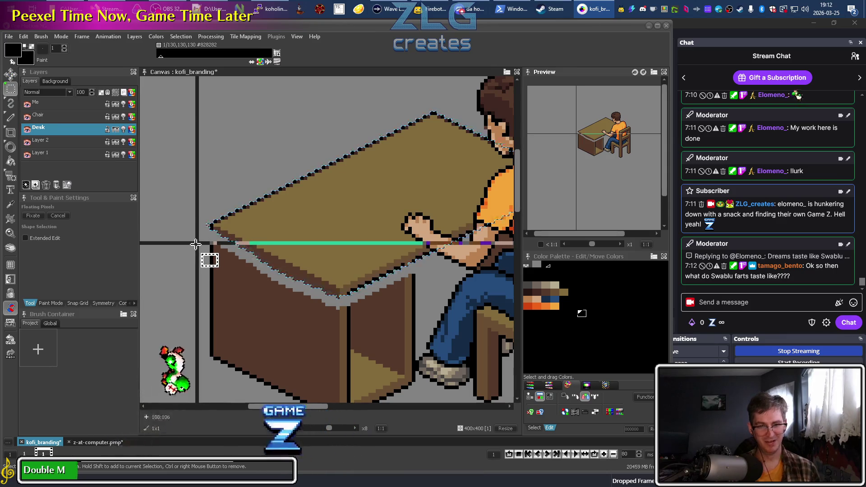
mouse_move(380, 220)
left_mouse_down()
mouse_move(258, 202)
mouse_move(279, 225)
left_mouse_up()
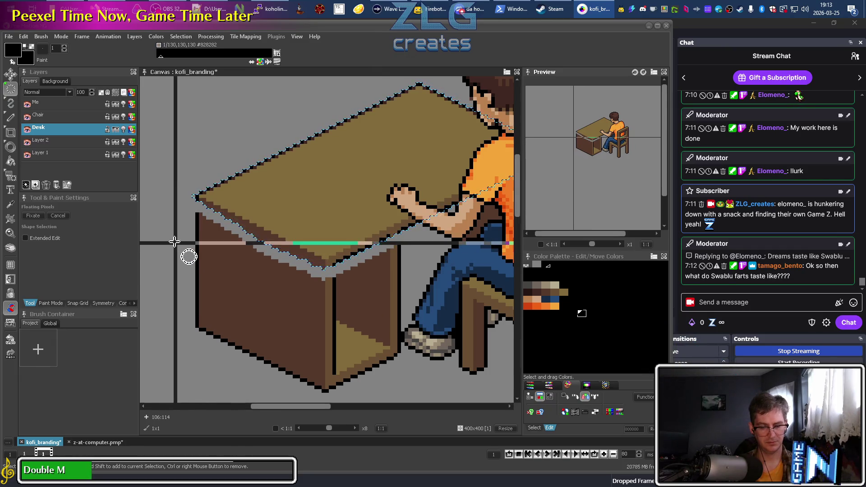
key("m")
key("Escape")
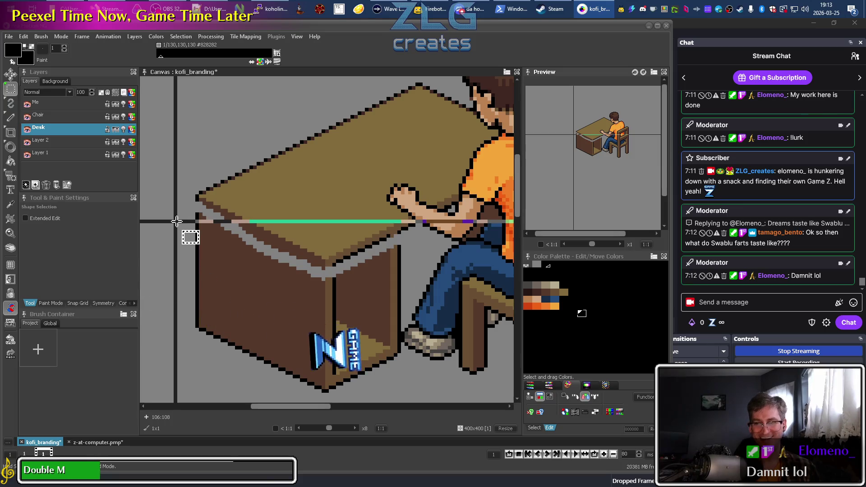
Hide the Me and Chair layers again and pan to the desk's left side
left_click(27, 104)
left_click(27, 116)
mouse_move(415, 242)
left_mouse_down()
mouse_move(267, 234)
mouse_move(354, 193)
mouse_move(299, 251)
mouse_move(363, 272)
mouse_move(270, 243)
left_mouse_up()
Sample the dark desk brown and paint over the stray grey patch on the desk's side
scroll(271, 242, "down", 3)
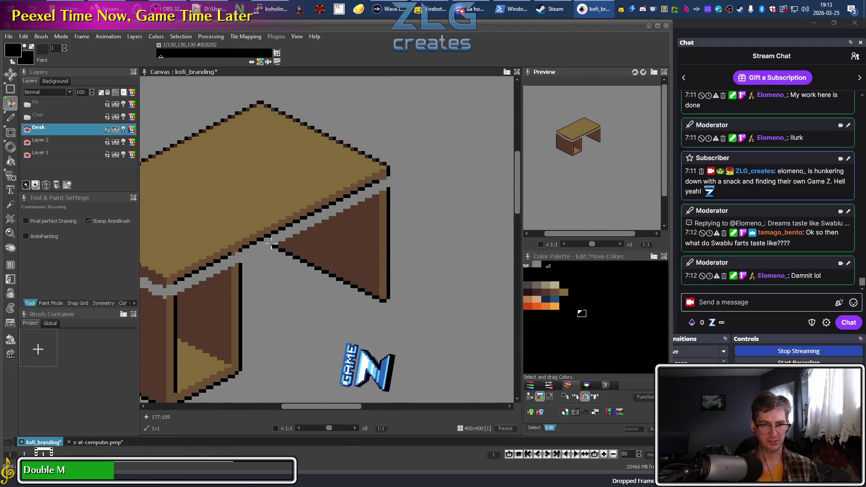
scroll(282, 249, "up", 5)
key("d")
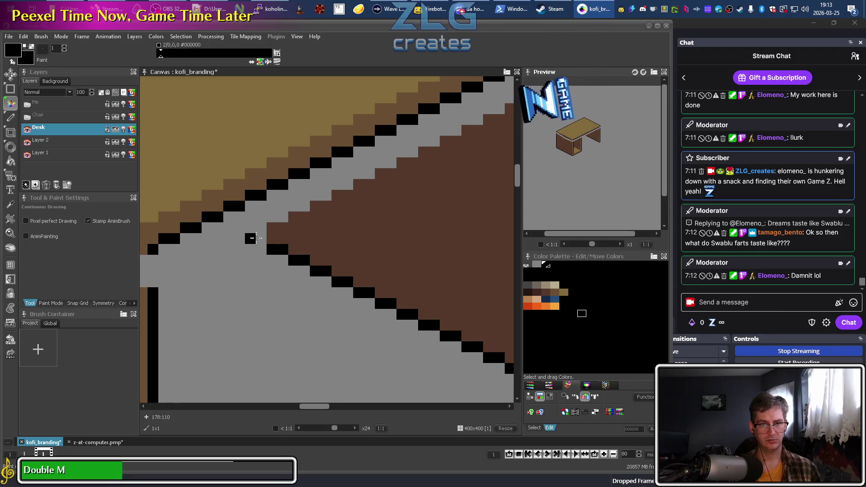
double_click(255, 239)
left_click(256, 241)
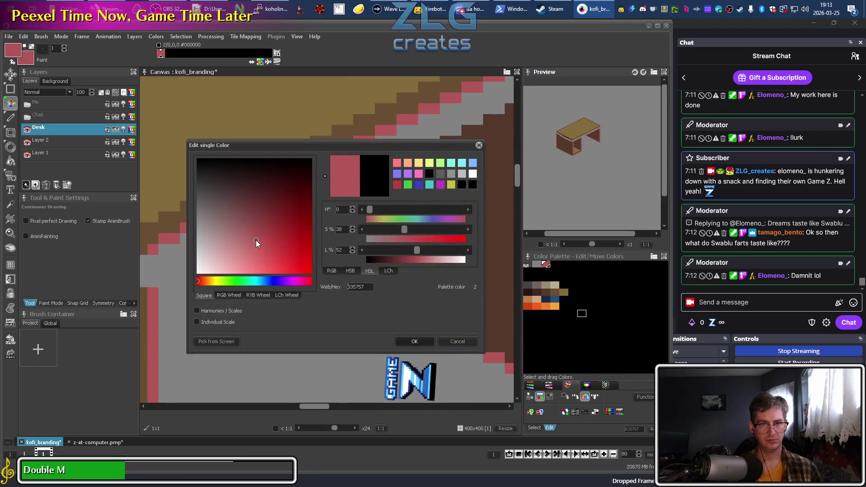
key("Escape")
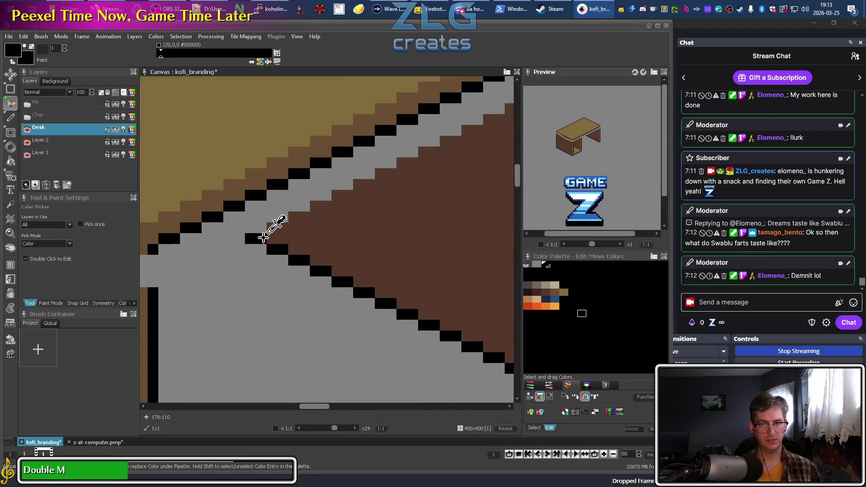
key("d")
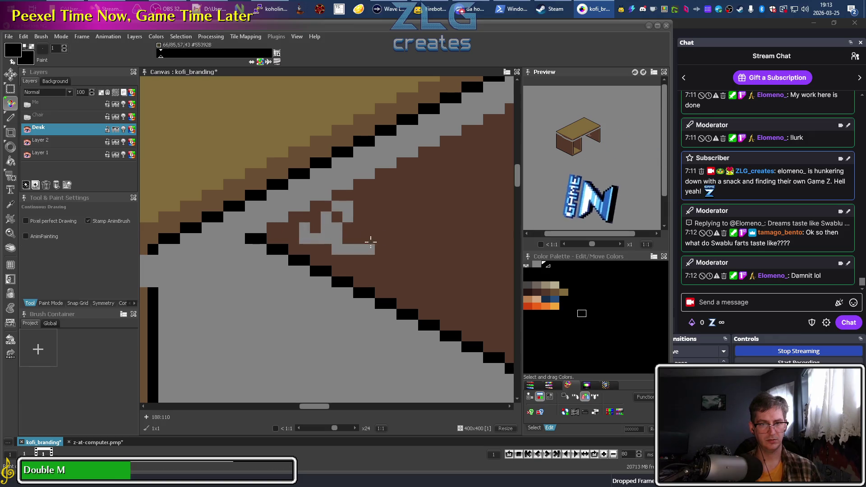
left_click(338, 232)
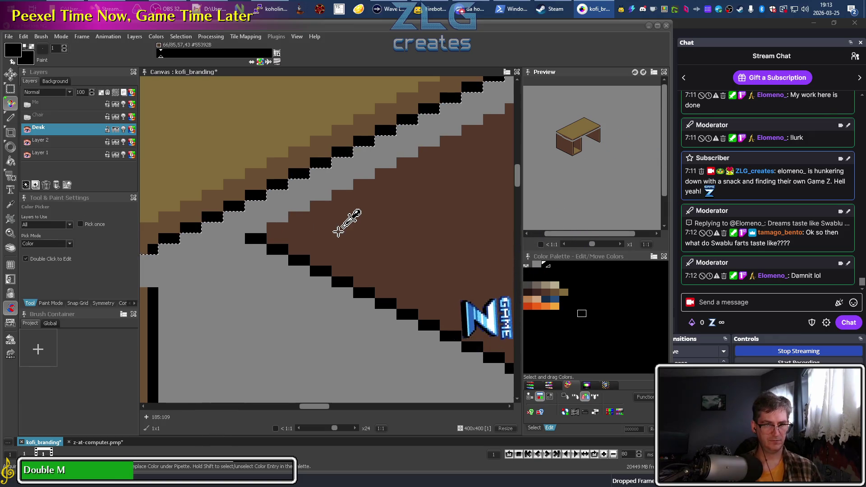
key("d")
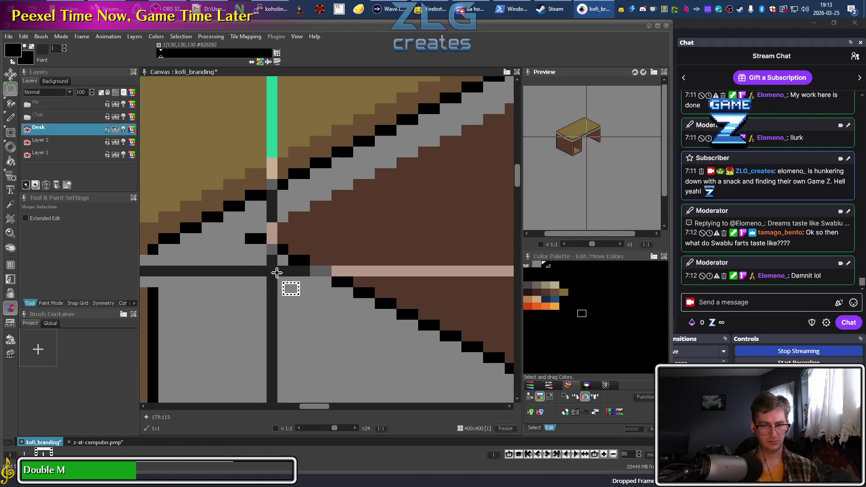
Set which layers the colour picker samples and browse the available painting modes
key("f")
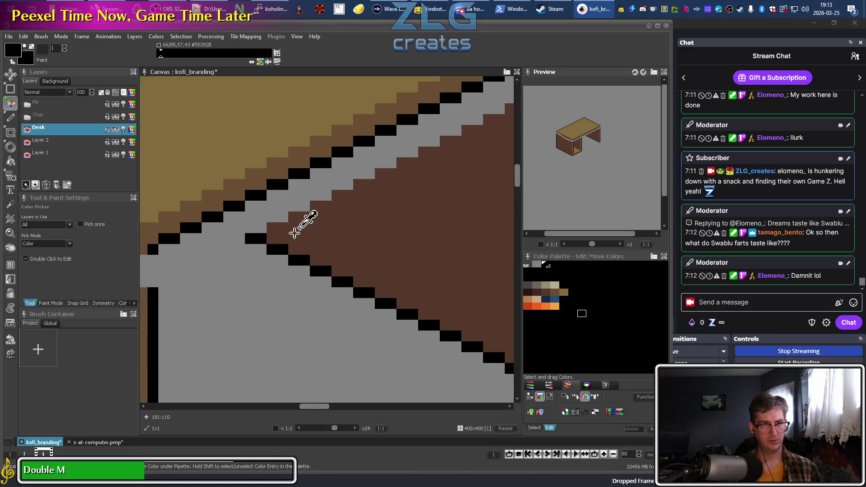
left_click(66, 234)
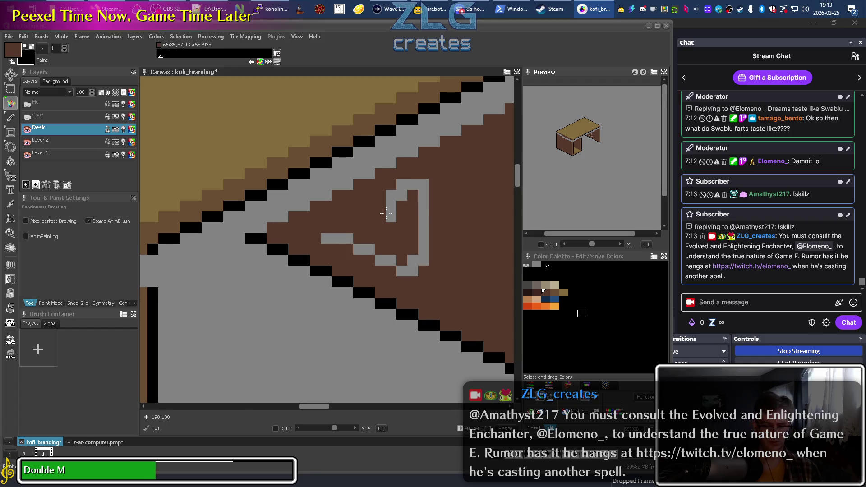
left_click(40, 38)
mouse_move(60, 39)
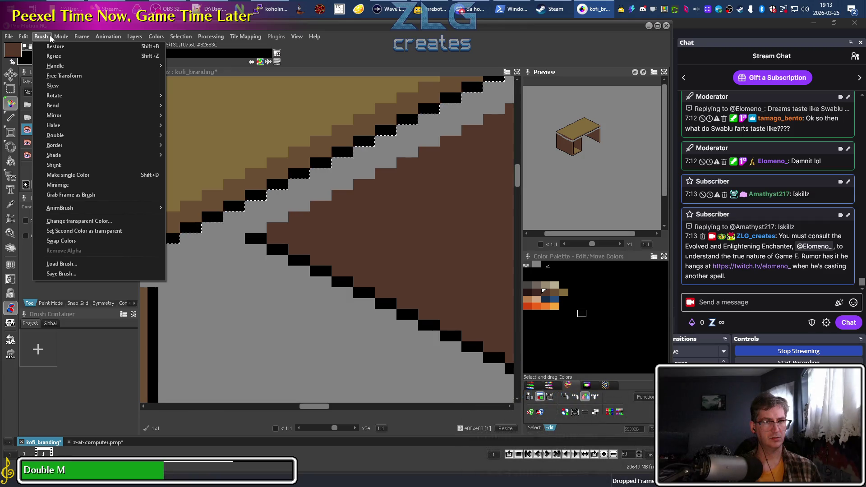
Close the Brush menu and show the Paint Mode settings
left_click(50, 35)
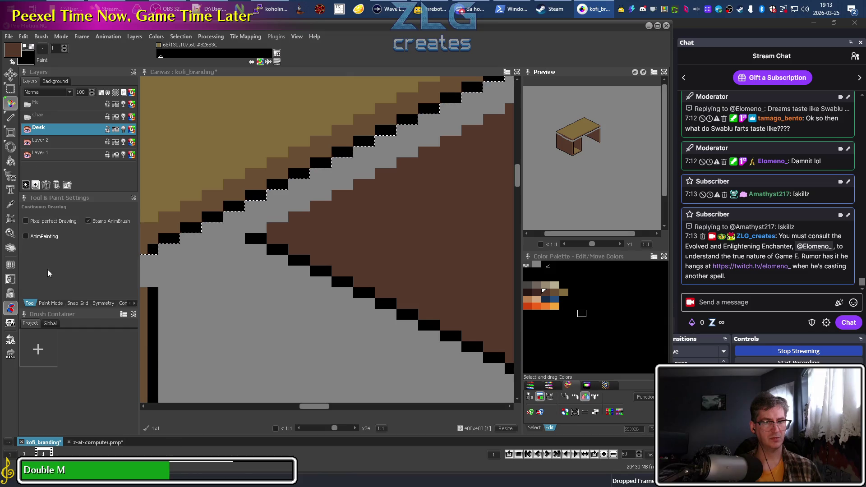
left_click(46, 304)
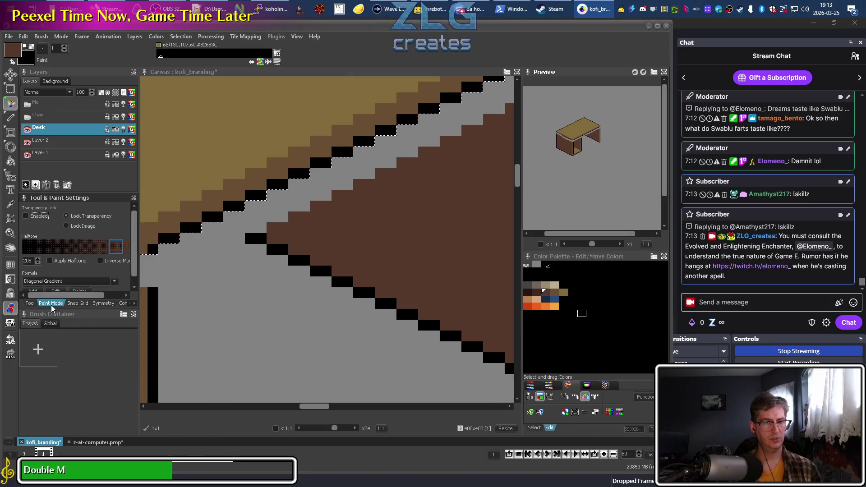
left_click_drag(72, 295, 110, 298)
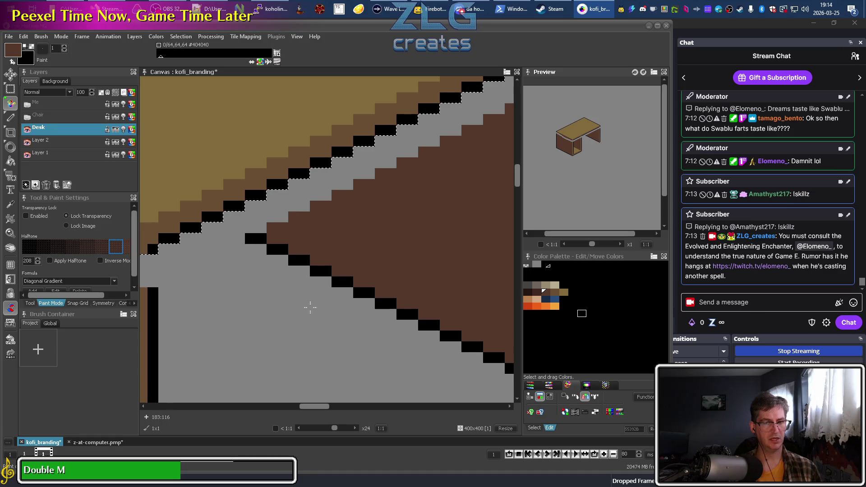
Zoom the canvas out from x24 to x6 to view the whole desk
scroll(309, 202, "left", 1)
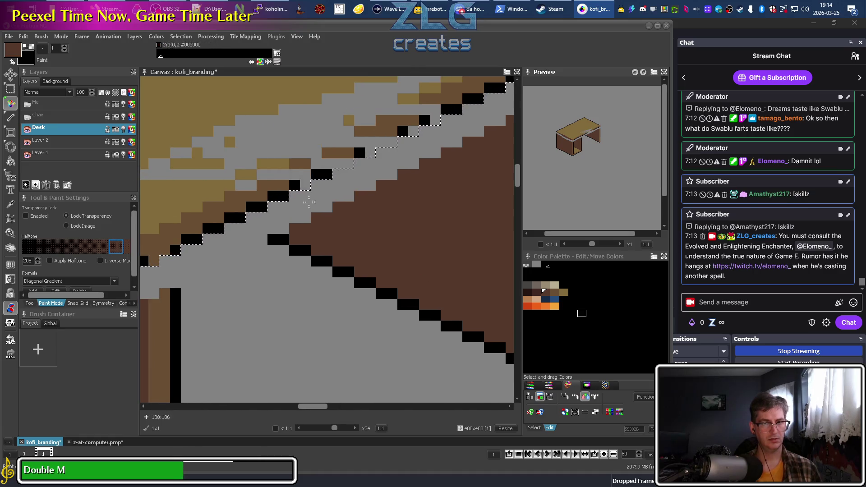
scroll(289, 234, "down", 2)
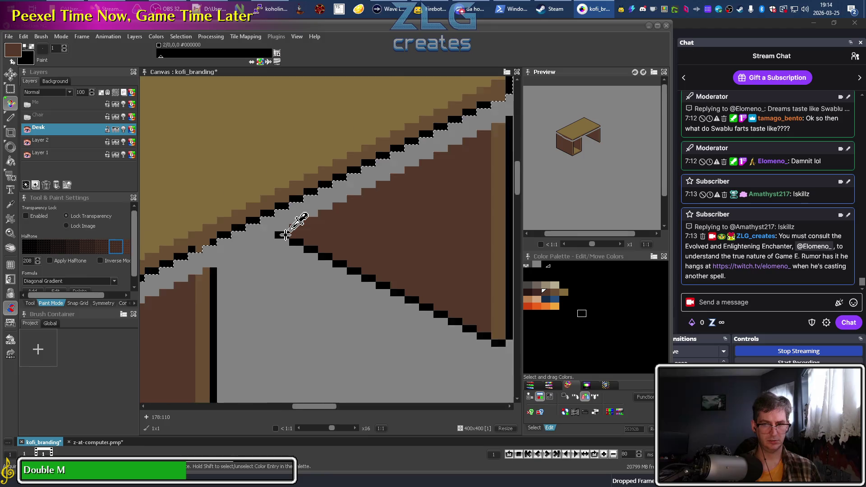
scroll(319, 266, "down", 1)
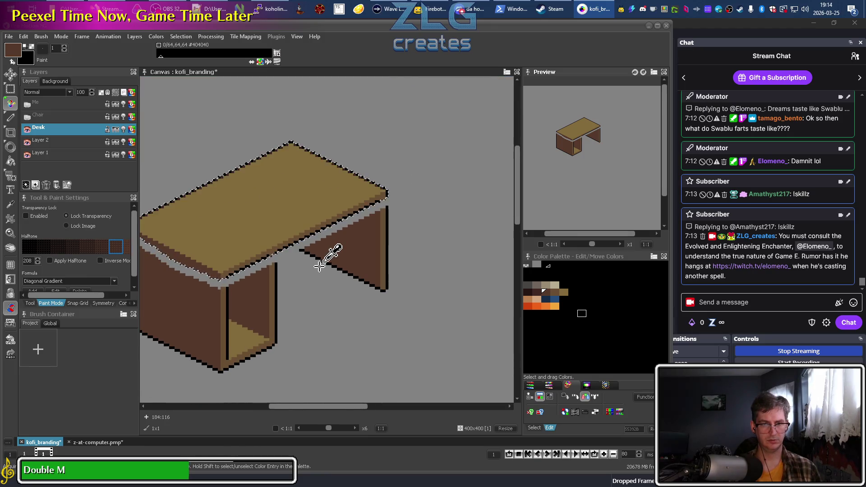
key("b")
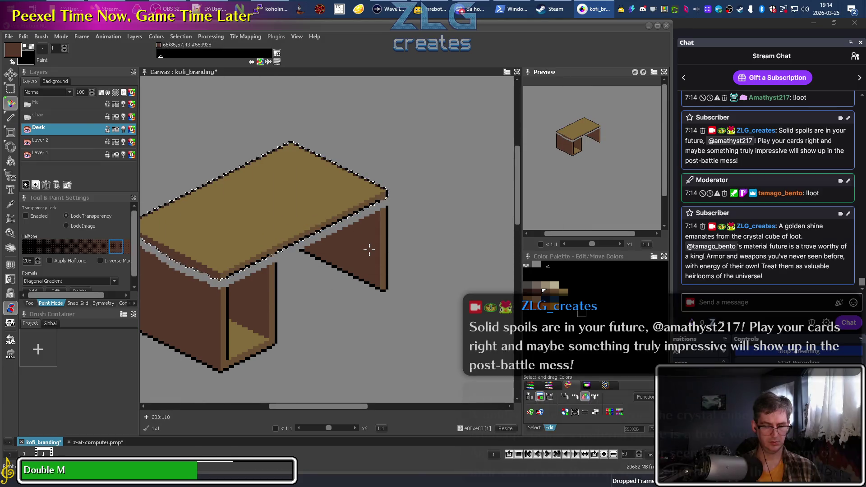
key("b")
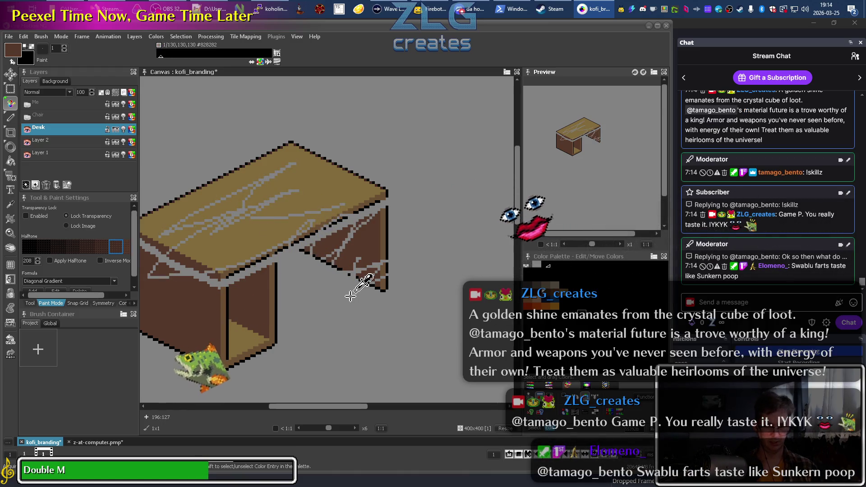
left_click(12, 104)
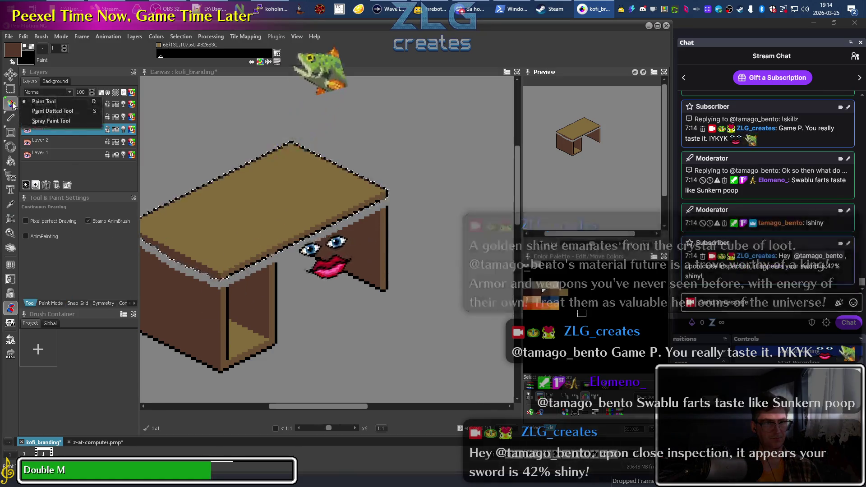
left_click(44, 37)
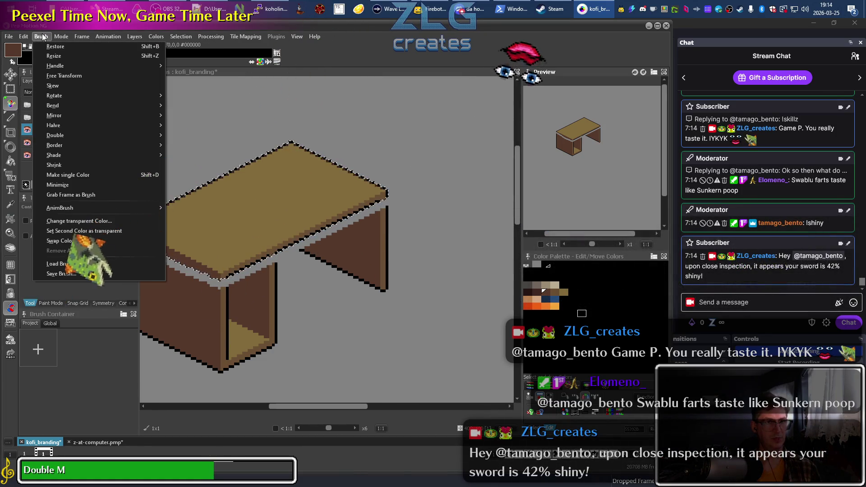
Dismiss the Brush options and try Brush Grab and Shape Selection without editing the desk
mouse_move(62, 38)
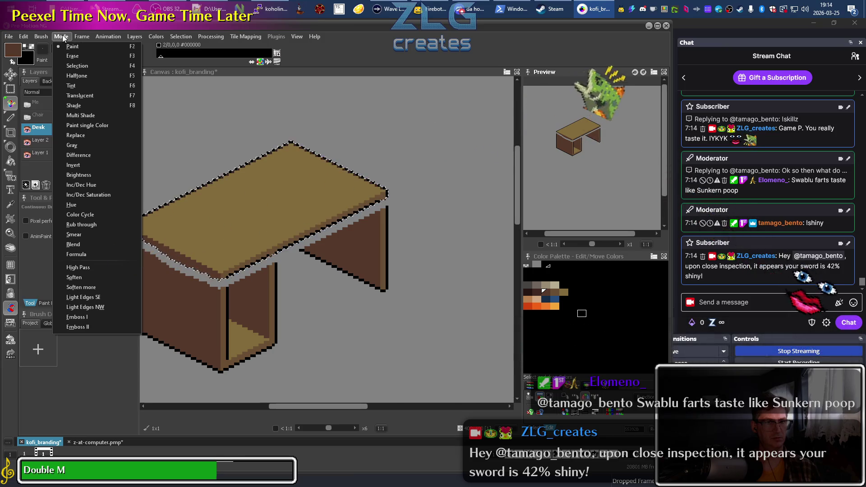
left_click(195, 331)
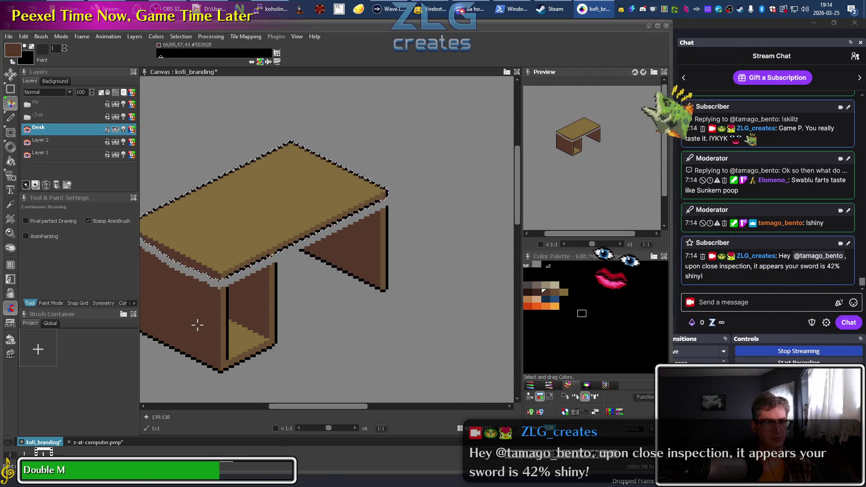
key("b")
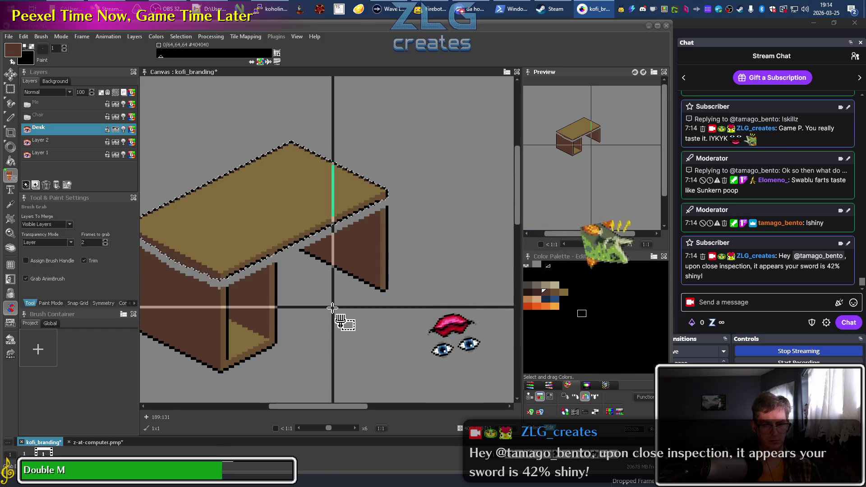
key("s")
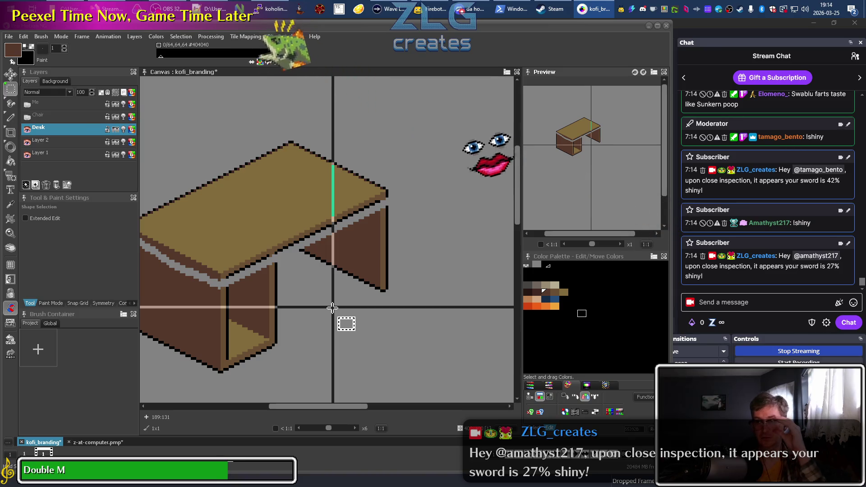
Zoom in and back out over the desk, then bring OBS Studio to the front
scroll(740, 208, "up", 5)
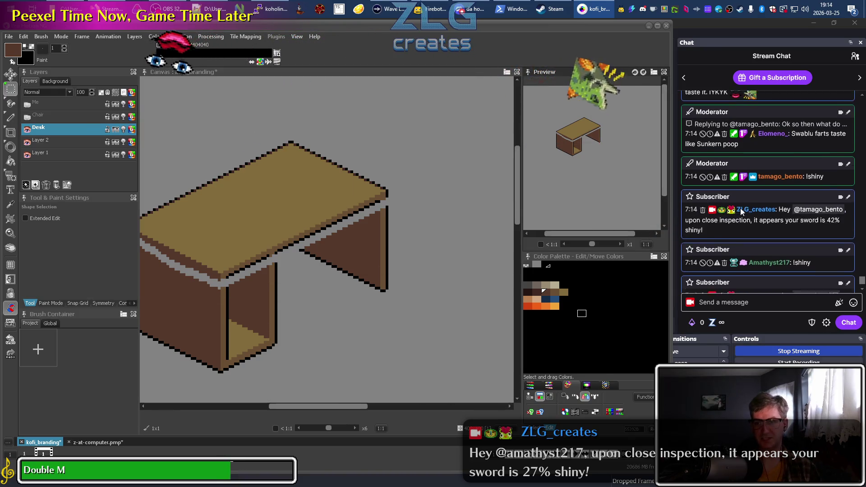
scroll(760, 209, "up", 2)
scroll(774, 209, "up", 1)
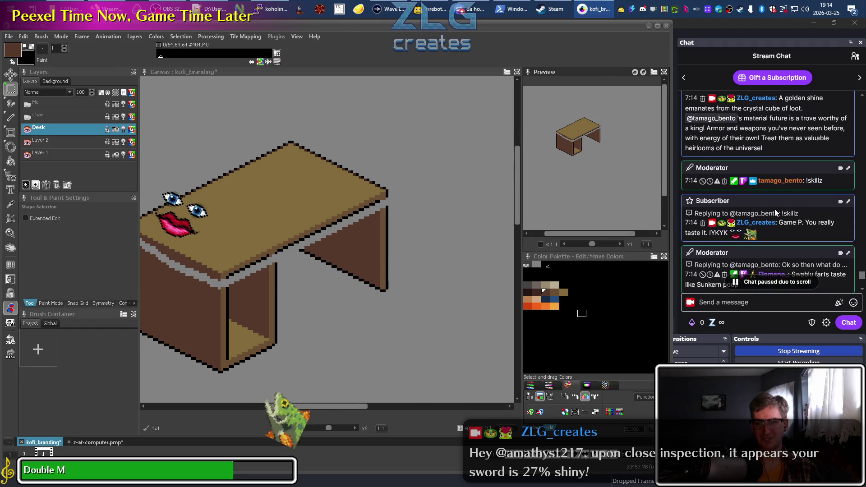
scroll(784, 199, "up", 2)
scroll(783, 199, "up", 4)
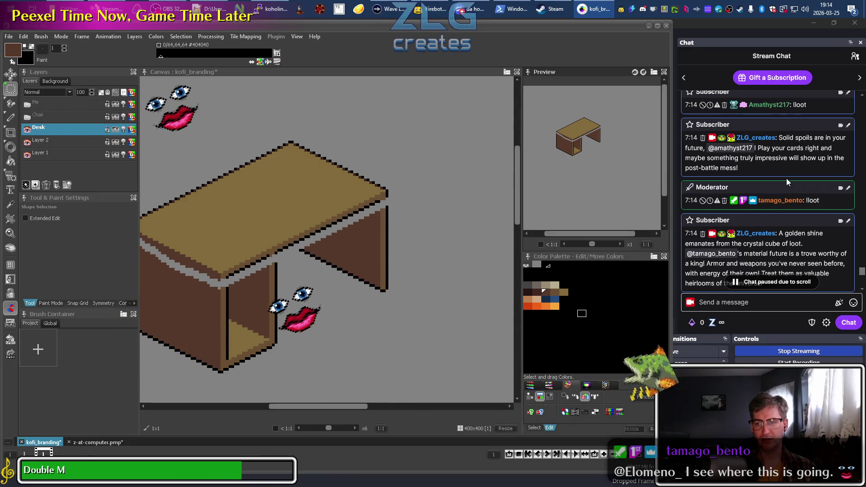
scroll(786, 178, "down", 3)
scroll(785, 177, "down", 3)
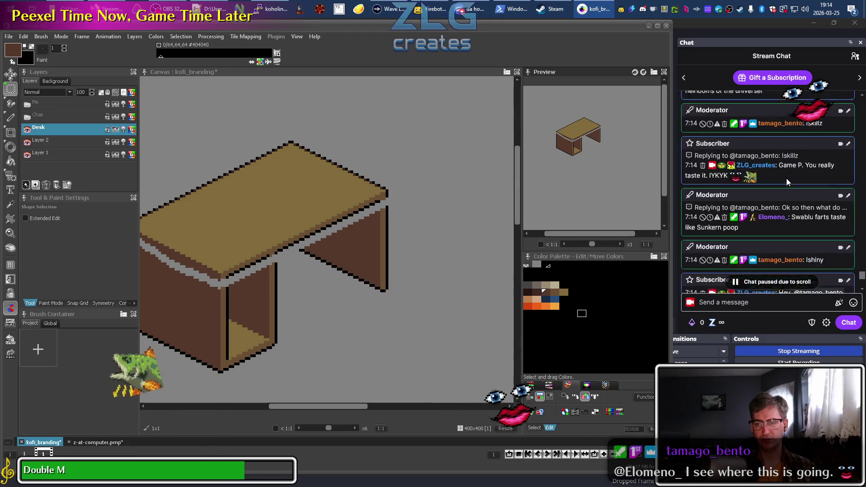
scroll(786, 178, "down", 3)
scroll(786, 178, "down", 2)
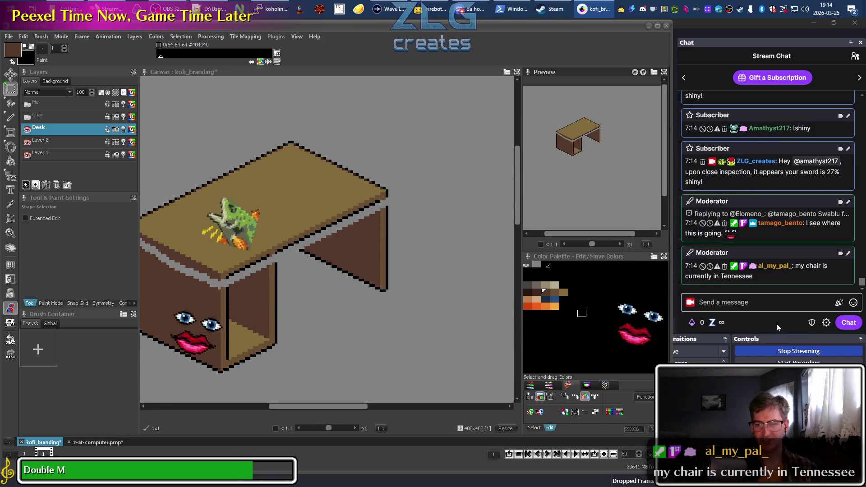
left_click(765, 307)
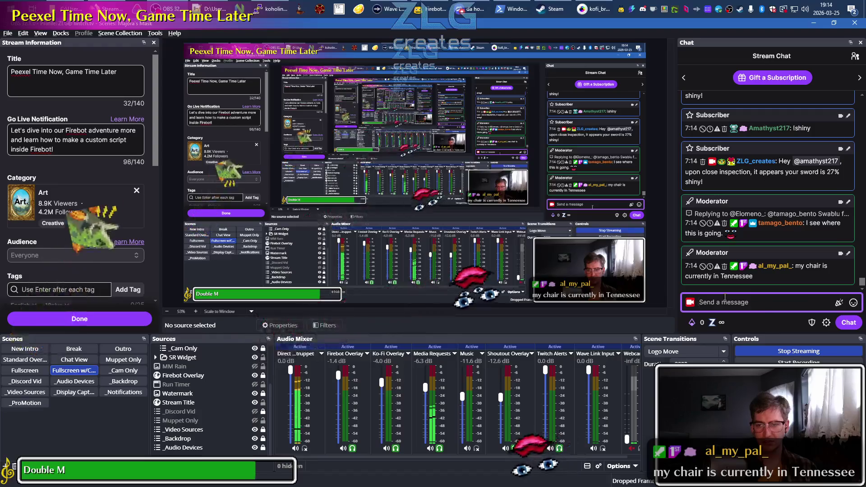
Leave OBS Studio through the StreamElements window and bring Pro Motion NG's kofi_branding canvas back to the front
left_click(116, 10)
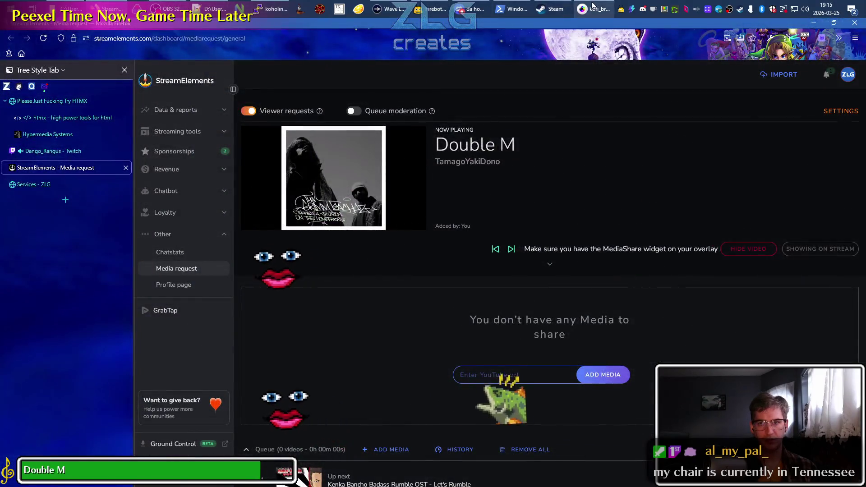
left_click(593, 7)
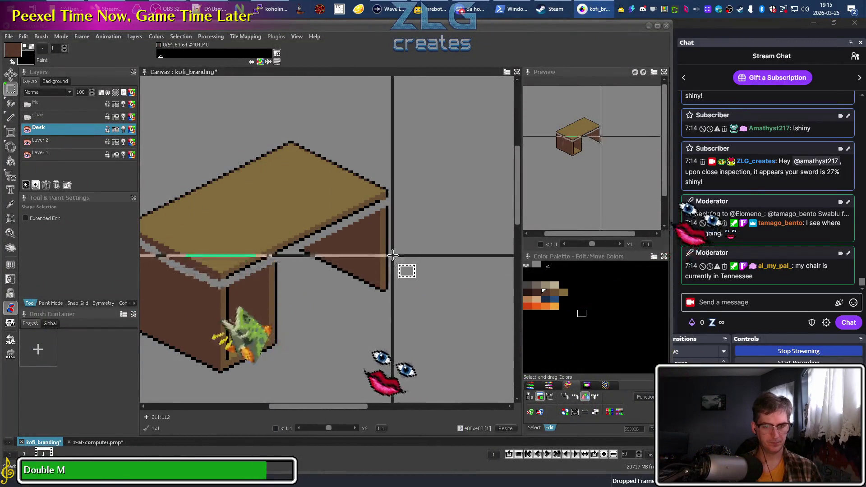
Make the dark brown palette swatch the drawing colour, keeping freehand drawing active
key("d")
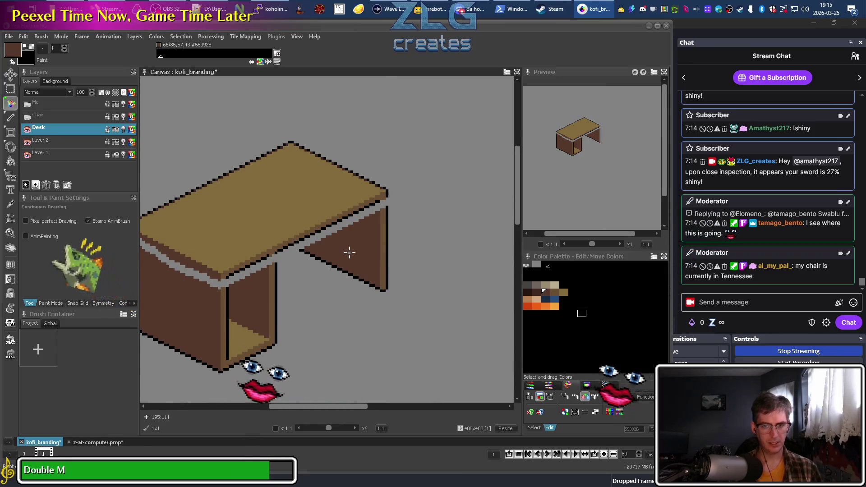
key("x")
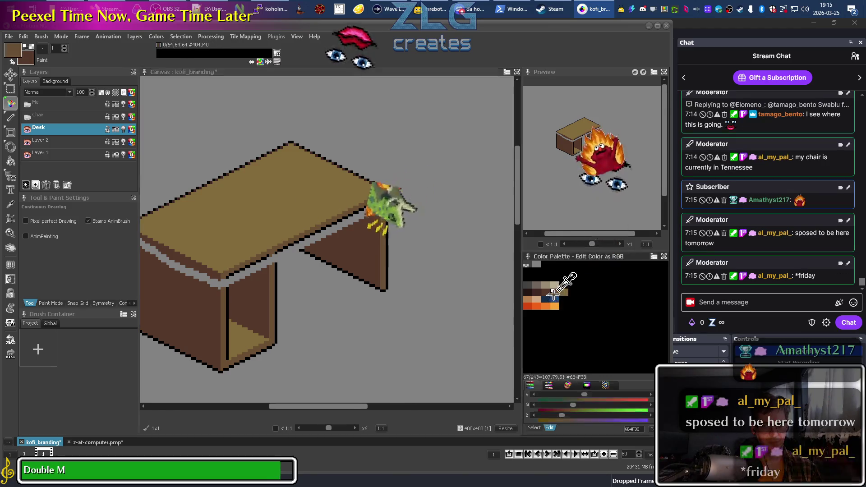
left_click(265, 168, "alt")
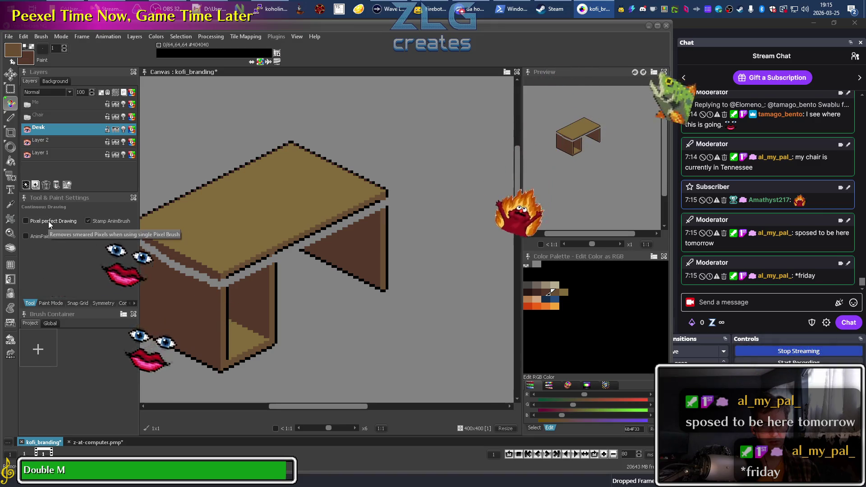
left_click(41, 303)
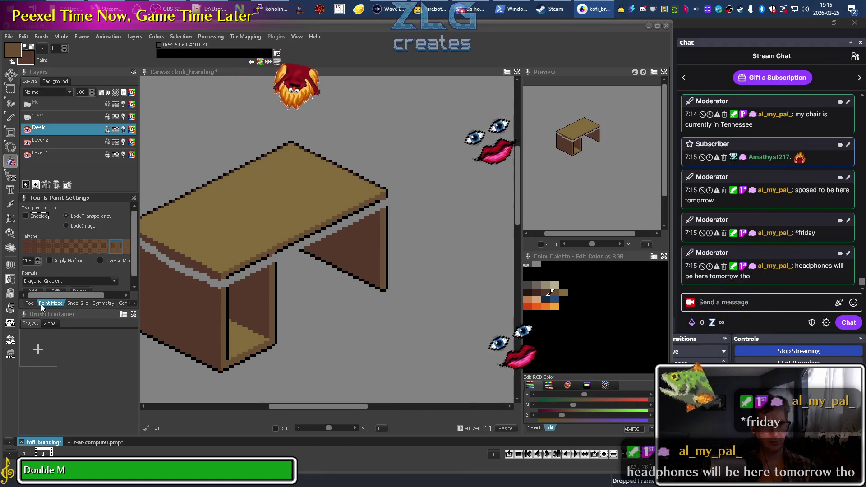
key("f")
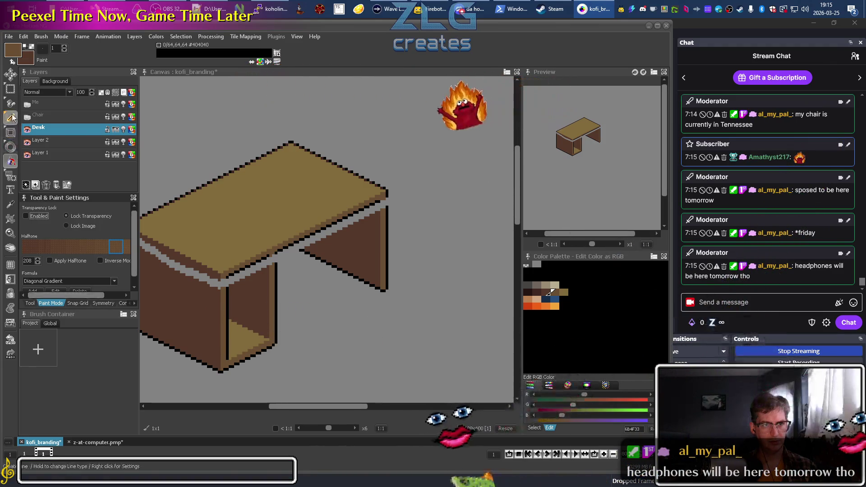
left_click(11, 103)
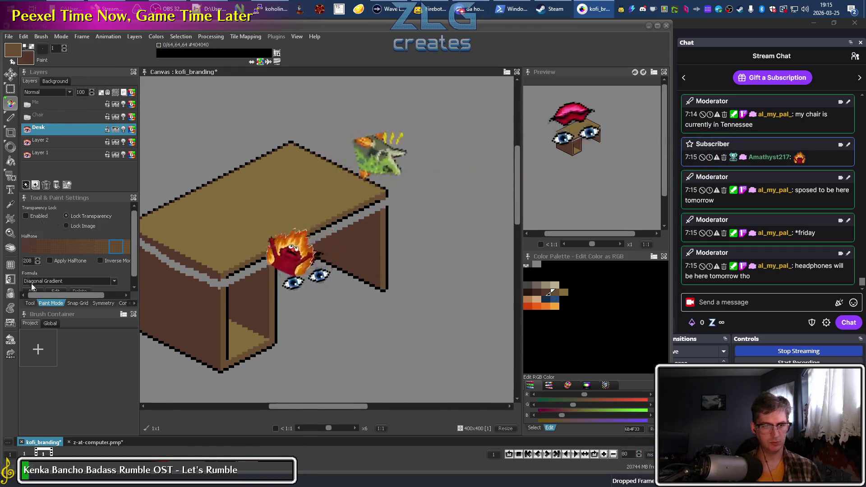
Browse the Paint Mode, Symmetry and Control settings, keeping Diagonal Gradient, then return to the Tool tab
left_click_drag(133, 245, 136, 258)
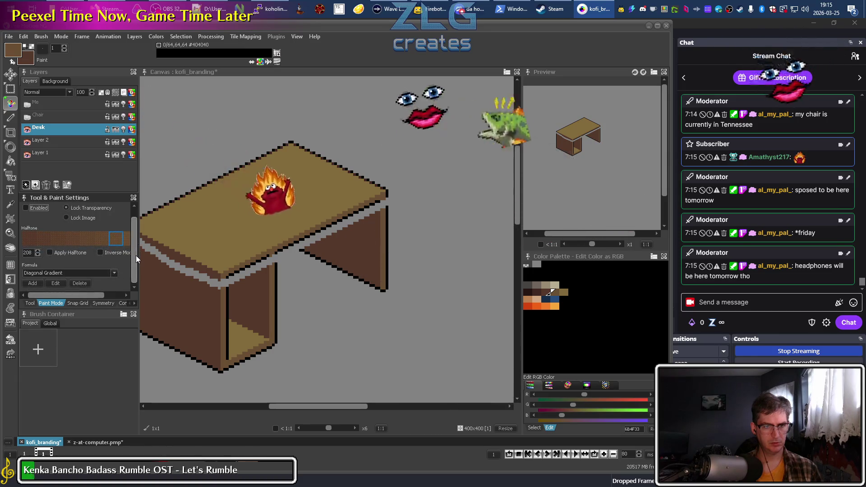
left_click(115, 274)
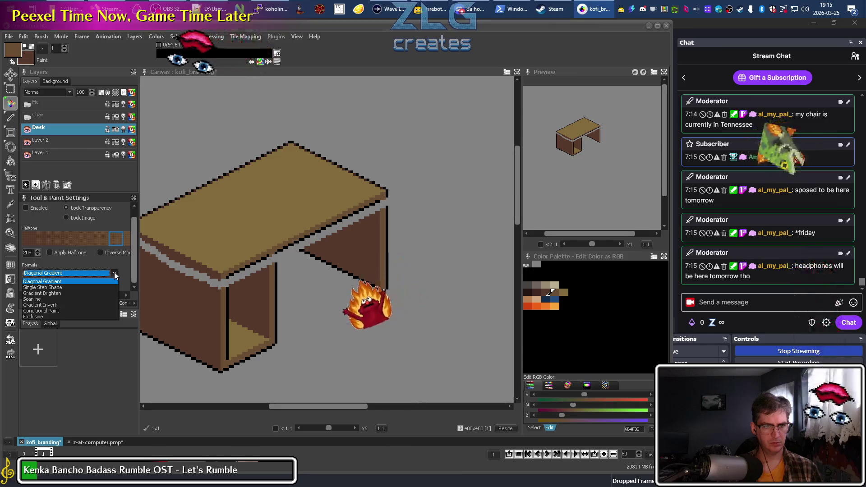
left_click(115, 274)
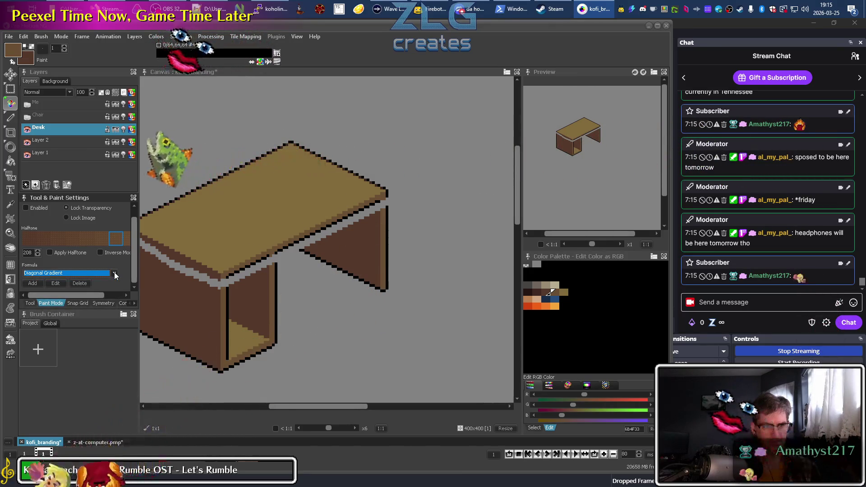
scroll(132, 267, "up", 1)
left_click_drag(131, 267, 132, 239)
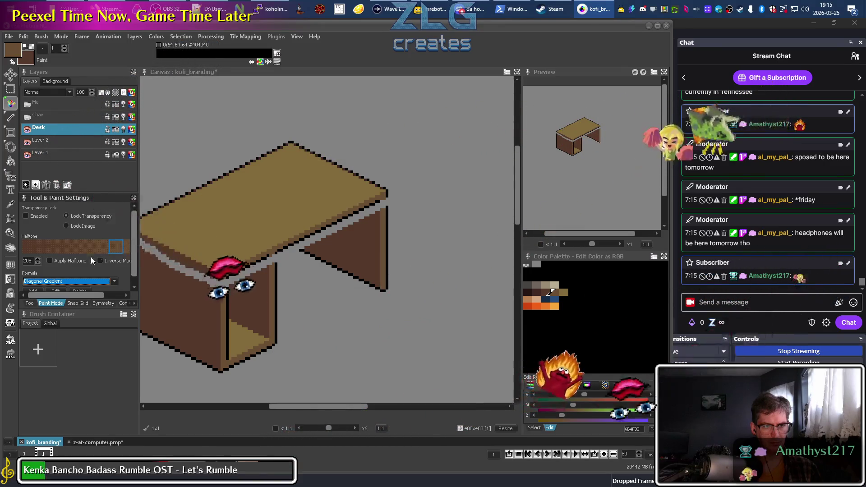
left_click_drag(84, 294, 81, 305)
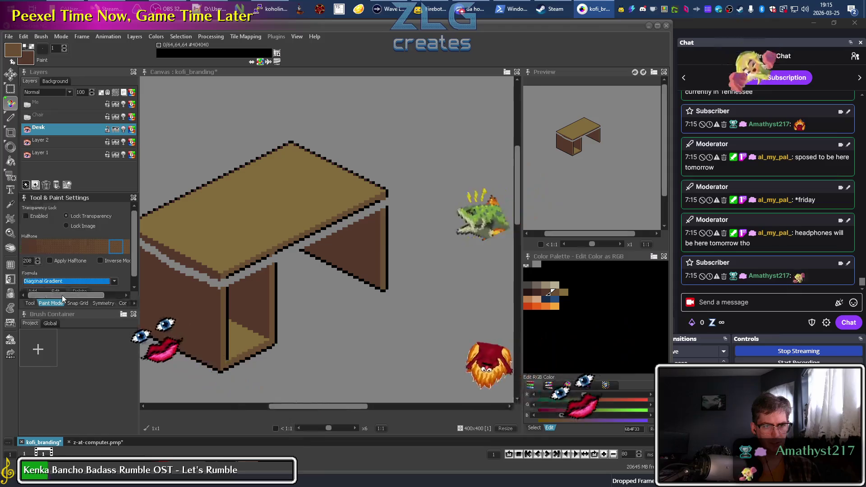
left_click(102, 302)
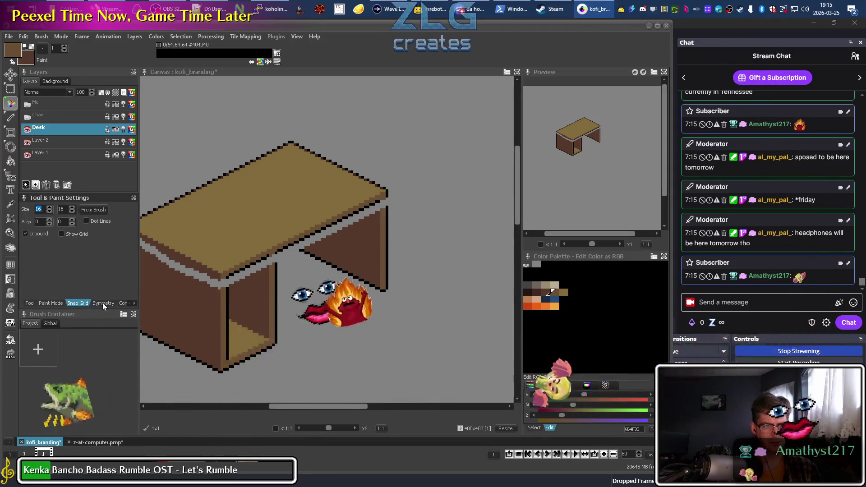
left_click(122, 303)
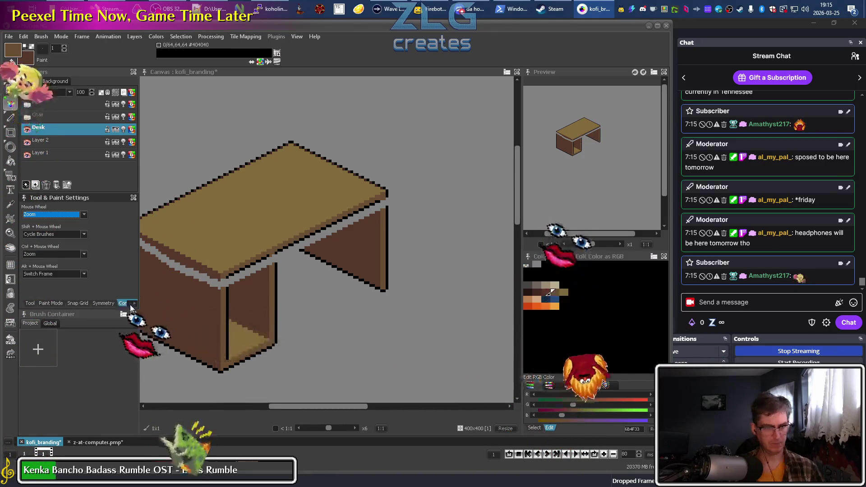
left_click(134, 304)
left_click(129, 303)
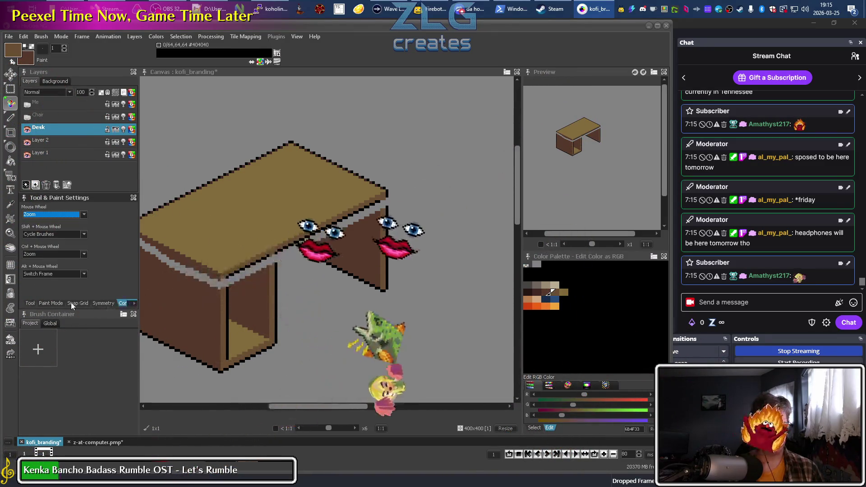
left_click(31, 303)
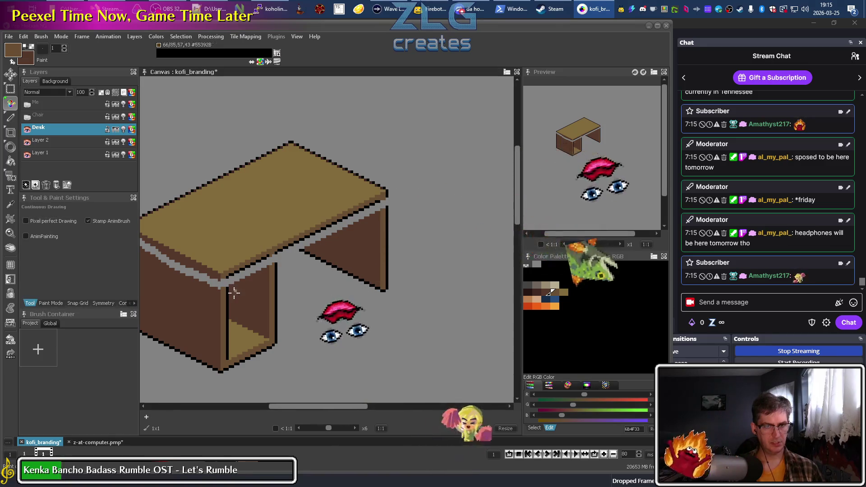
Undo a grey test loop on the desk front and sample the desk top's tan colour
left_click_drag(234, 298, 196, 320)
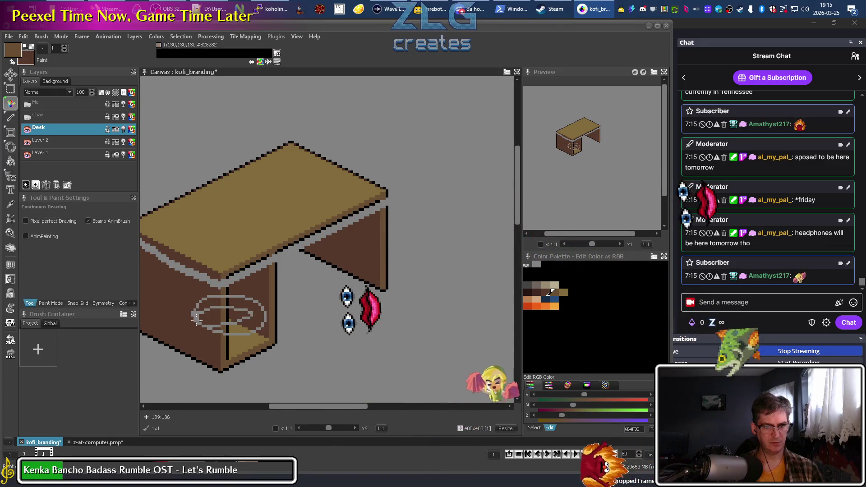
key("ctrl+z")
key("s")
left_click(318, 296)
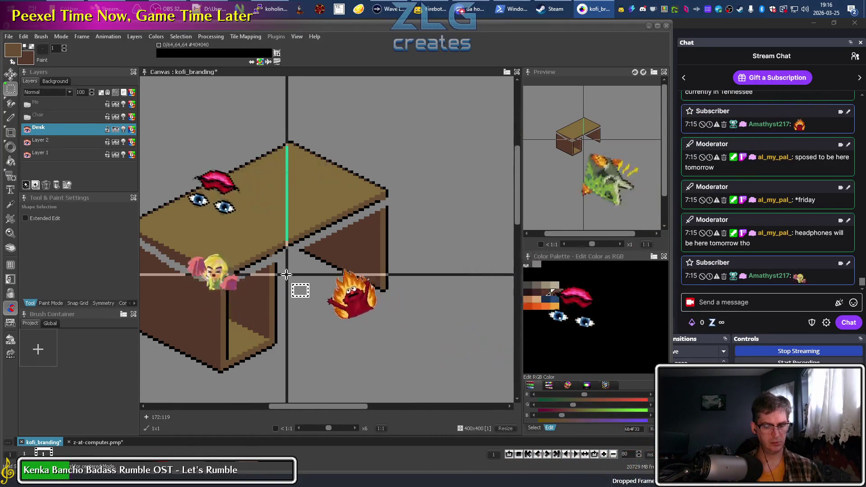
key("b")
key("i")
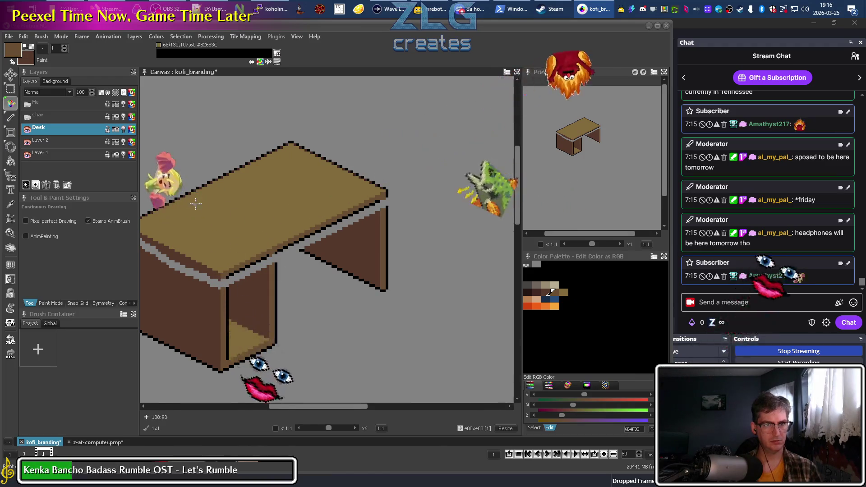
left_click(231, 198)
key("b")
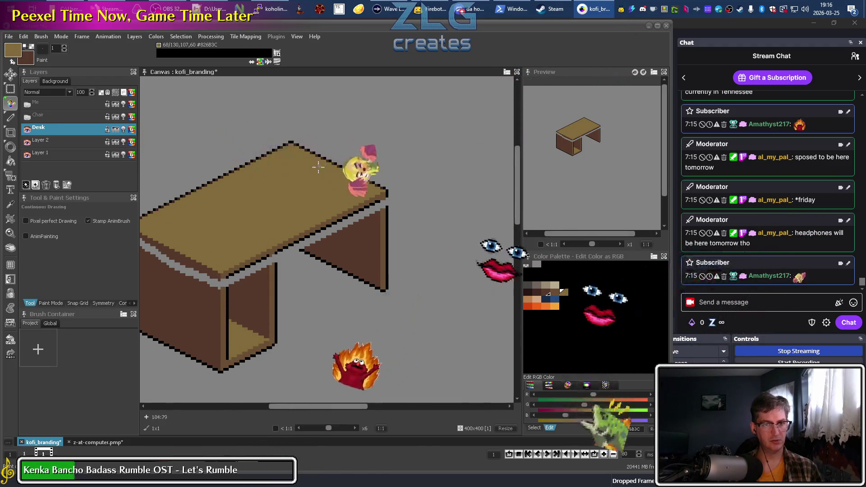
scroll(281, 187, "up", 4)
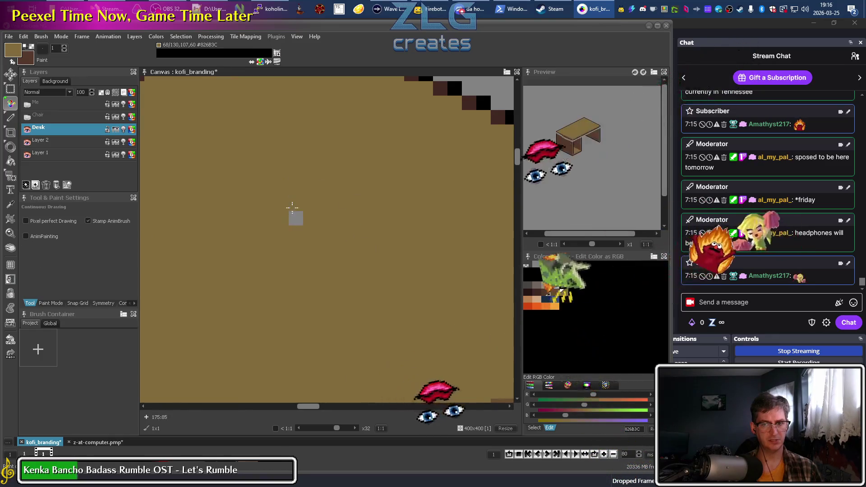
scroll(323, 205, "down", 4)
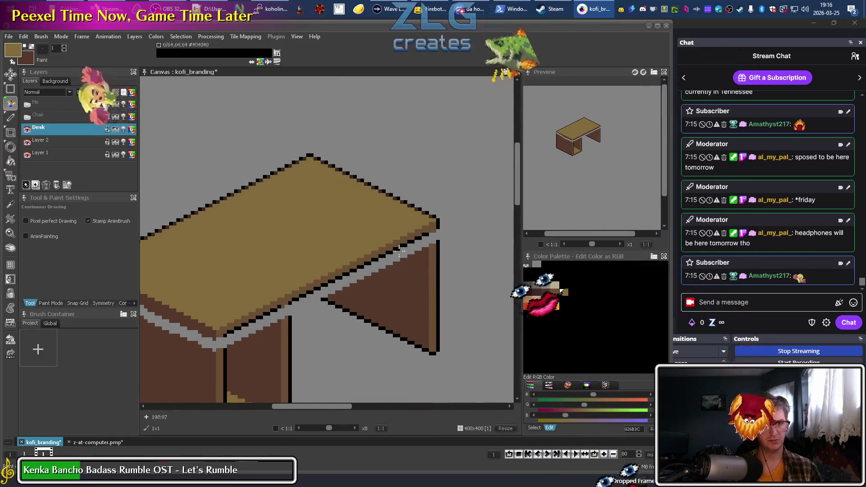
Look through the Frame and Mode menus, then pick the orange palette swatch and show Paint Mode options
left_click(109, 36)
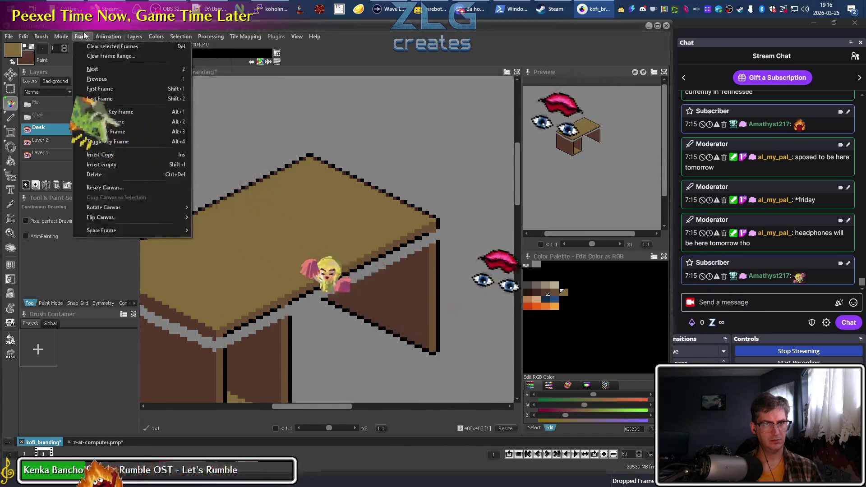
left_click(84, 36)
left_click(61, 36)
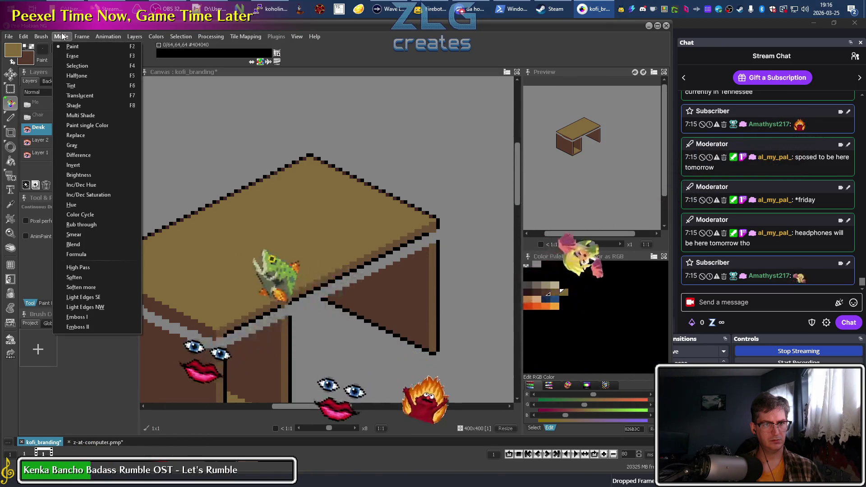
key("Escape")
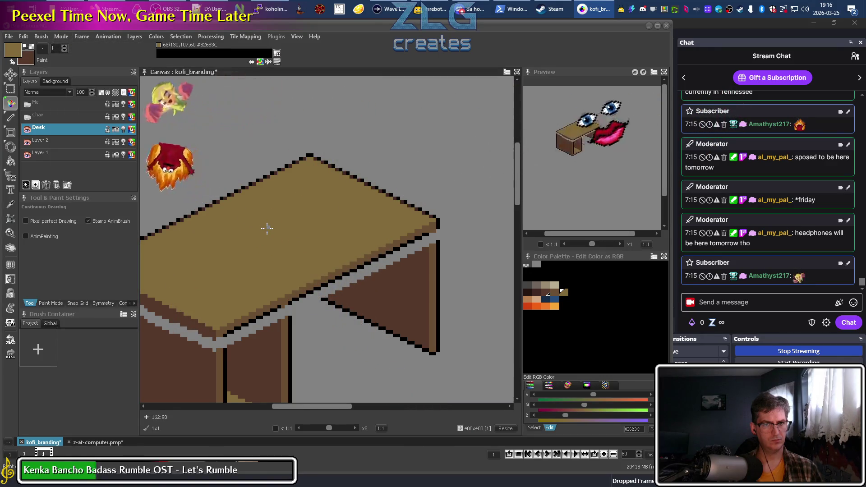
left_click(546, 306)
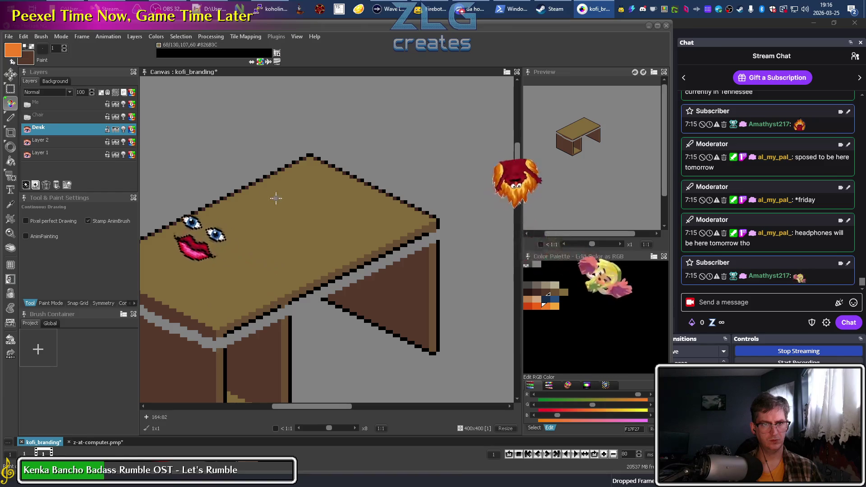
left_click(45, 304)
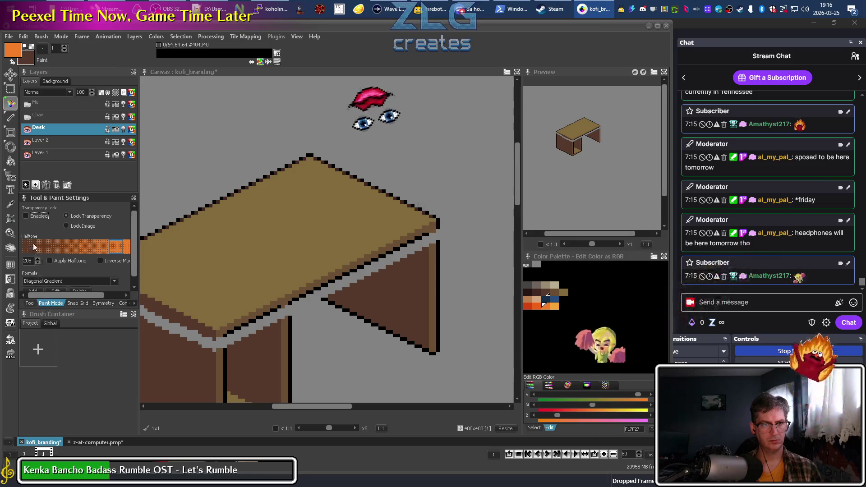
Choose the halftone pattern at level 176 and undo the test ellipses on the desk top
left_click(33, 246)
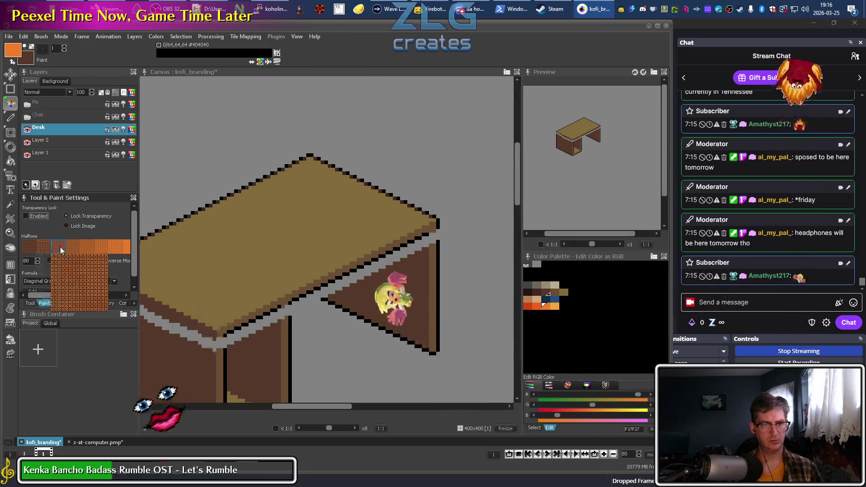
left_click(100, 247)
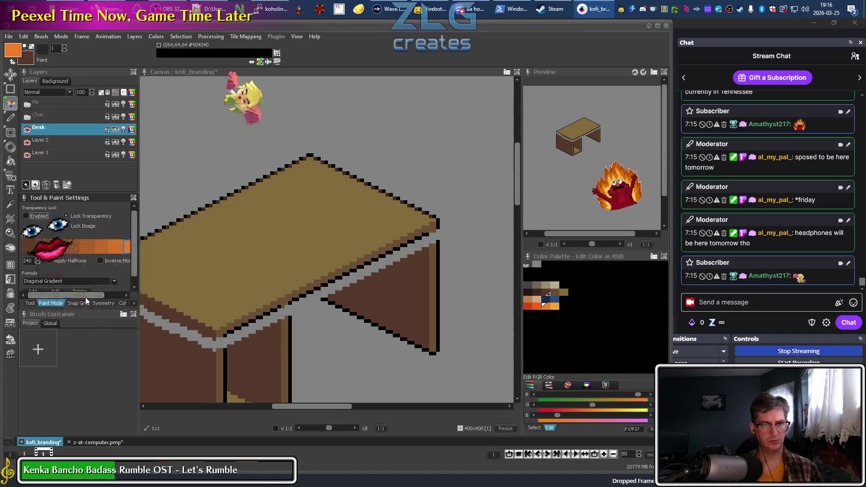
left_click_drag(85, 296, 121, 287)
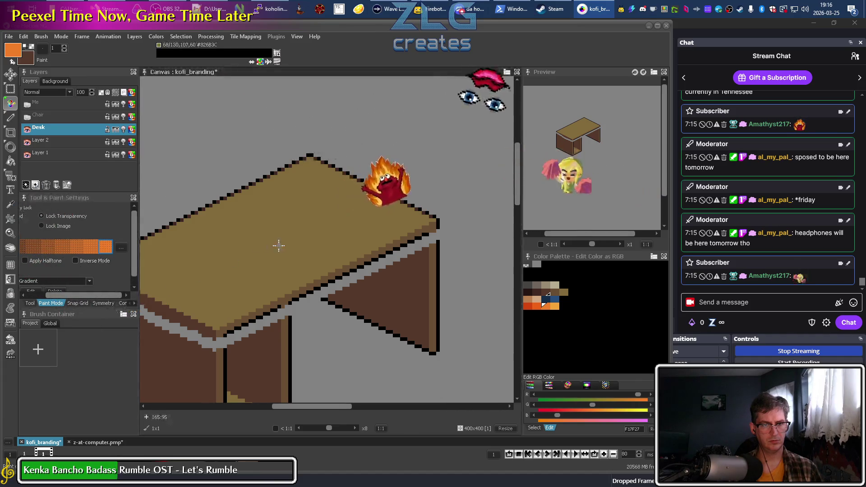
key("ctrl+z")
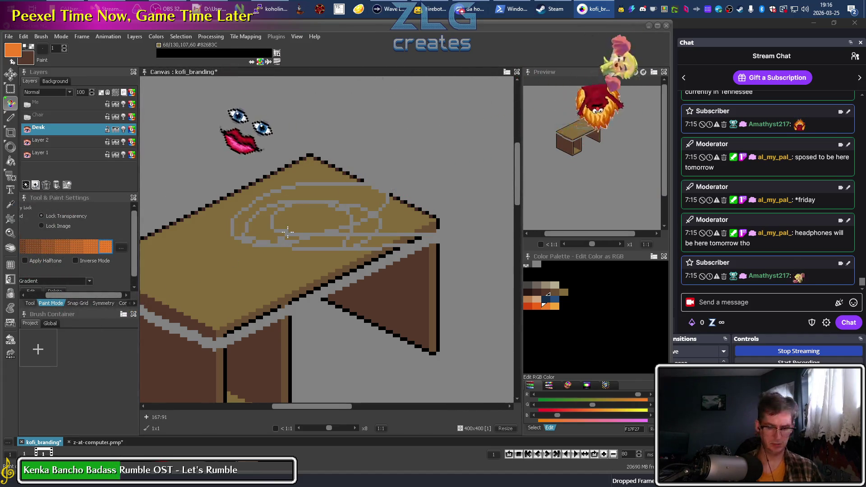
key("ctrl+z")
Make Layer 2 the working layer in the Layers panel
key("b")
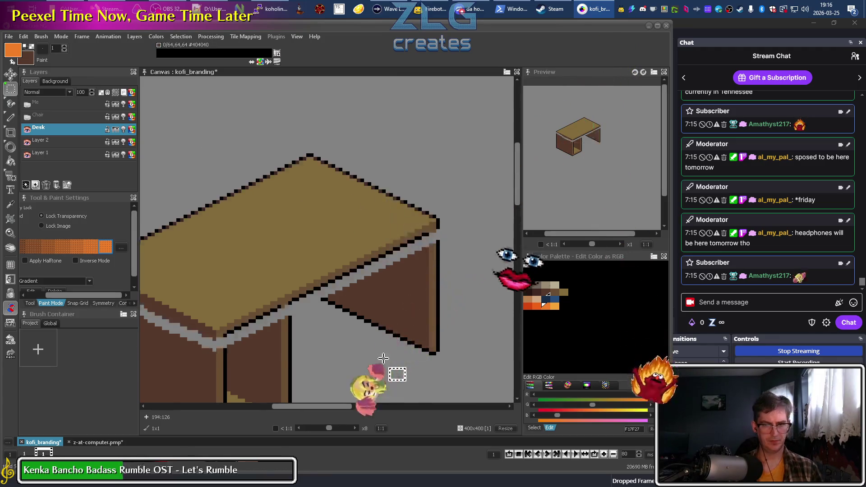
key("w")
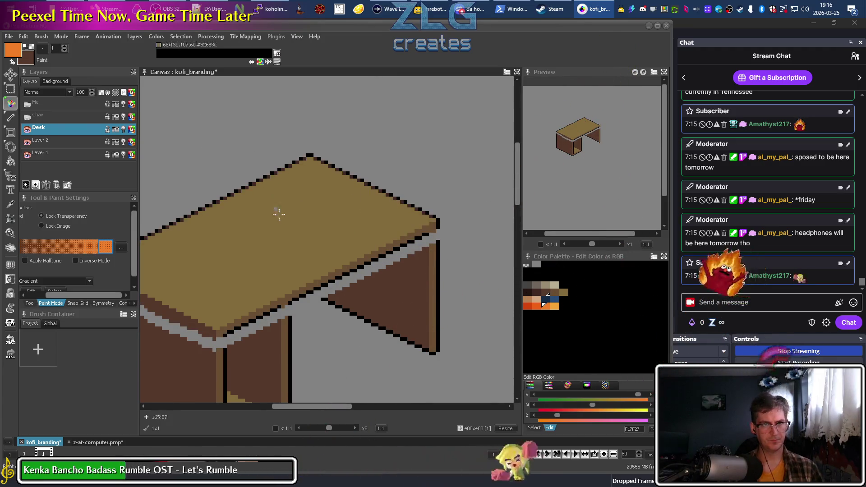
left_click(64, 141)
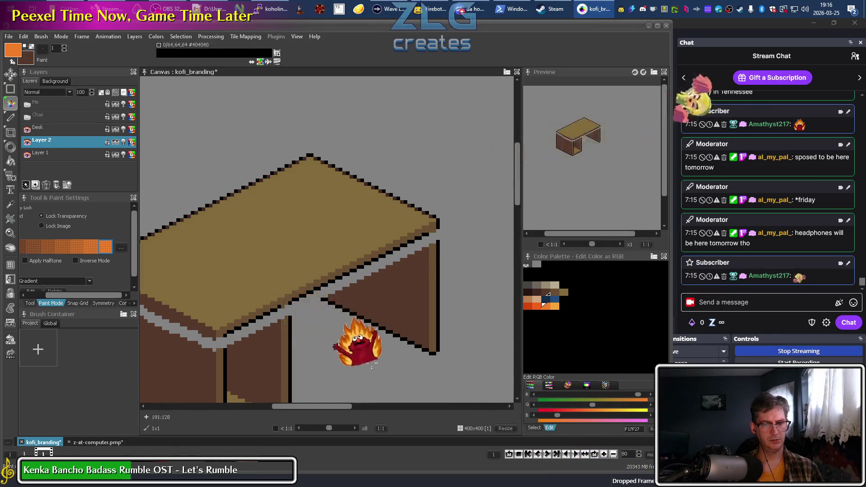
key("w")
left_click(326, 198)
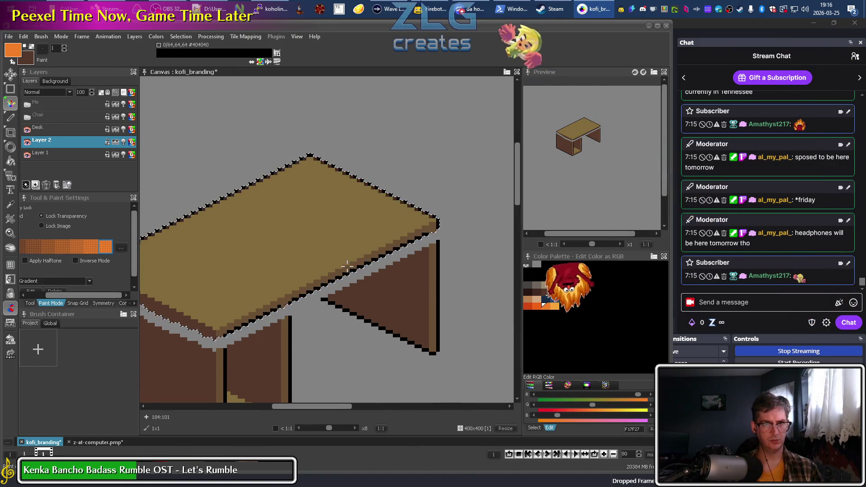
left_click(243, 37)
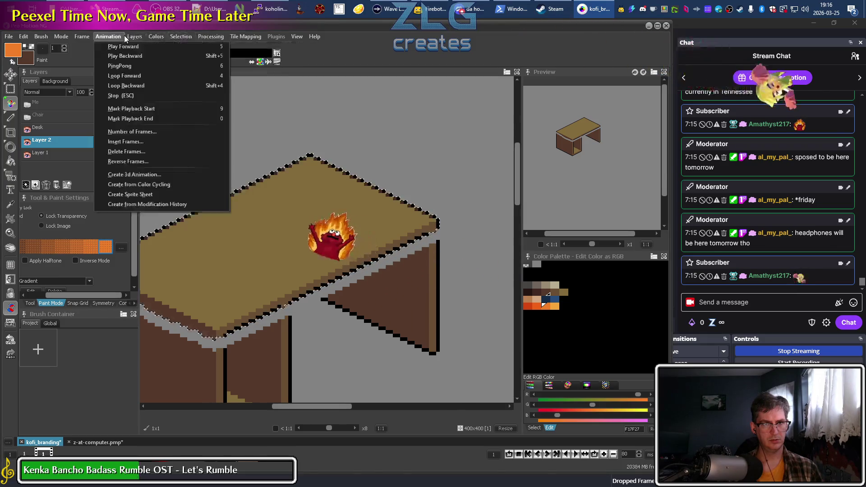
mouse_move(155, 37)
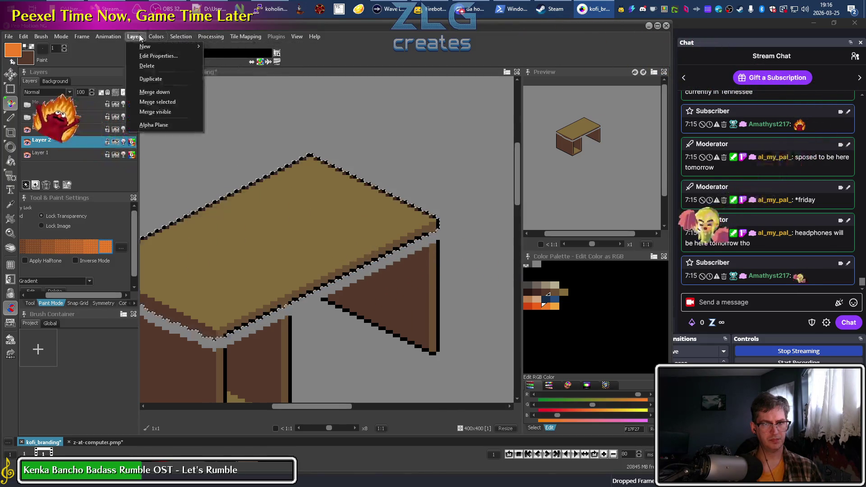
mouse_move(118, 37)
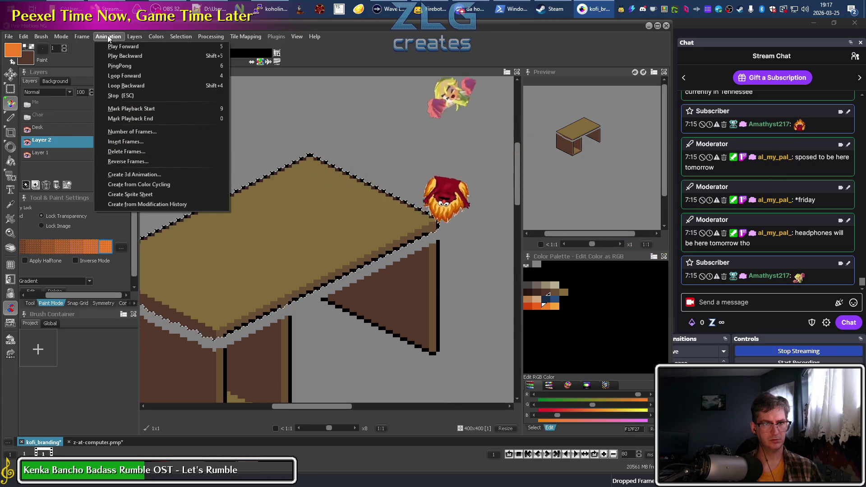
left_click(108, 37)
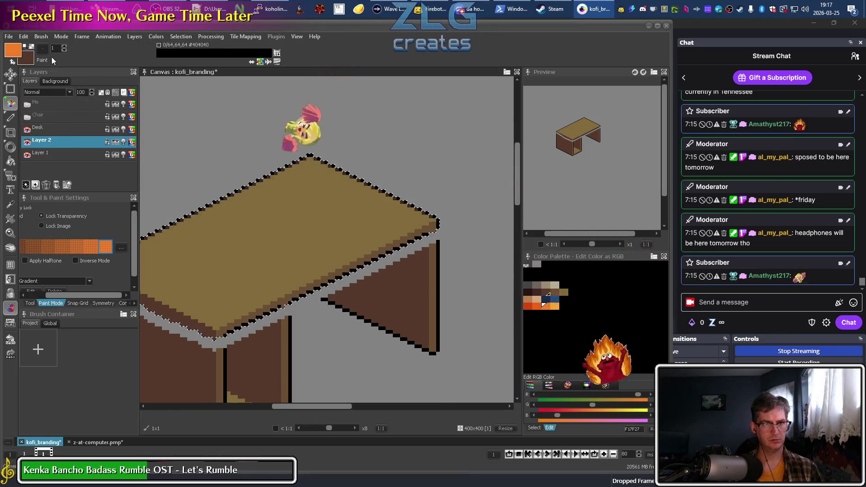
left_click(10, 118)
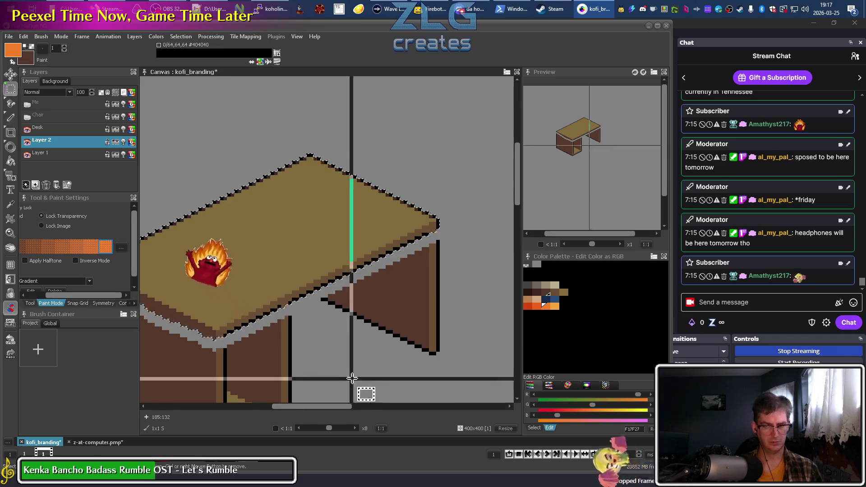
left_click(8, 118)
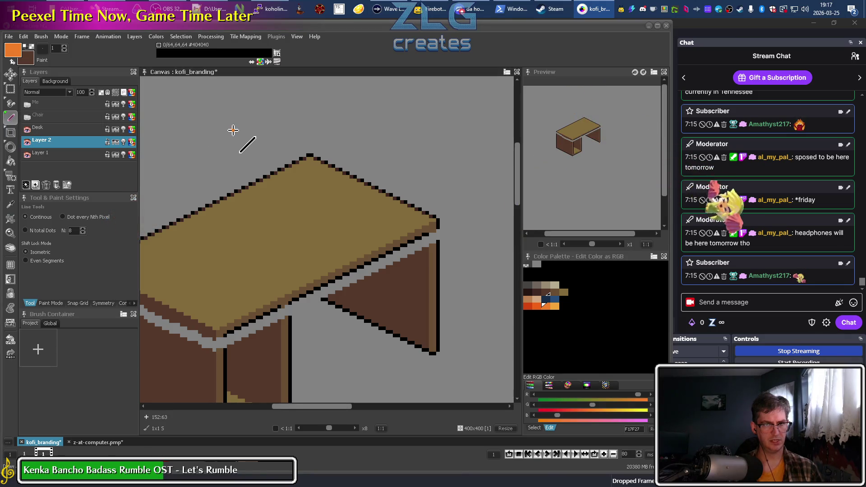
left_click(10, 103)
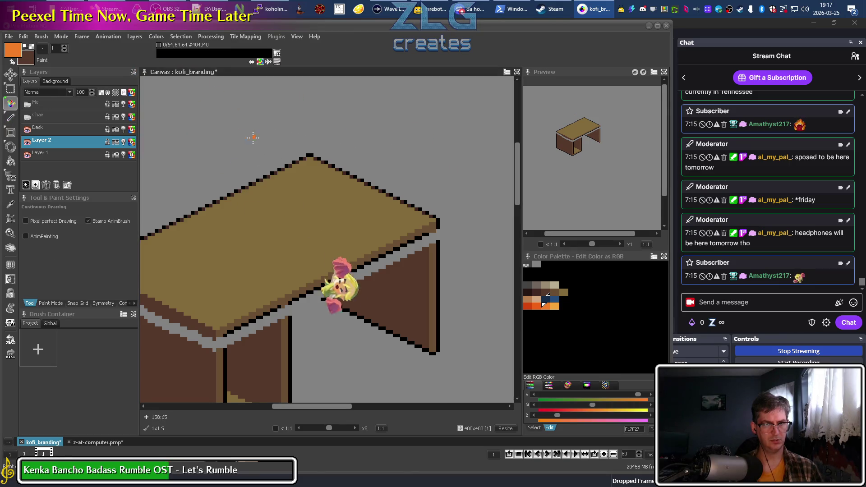
left_click_drag(251, 144, 432, 212)
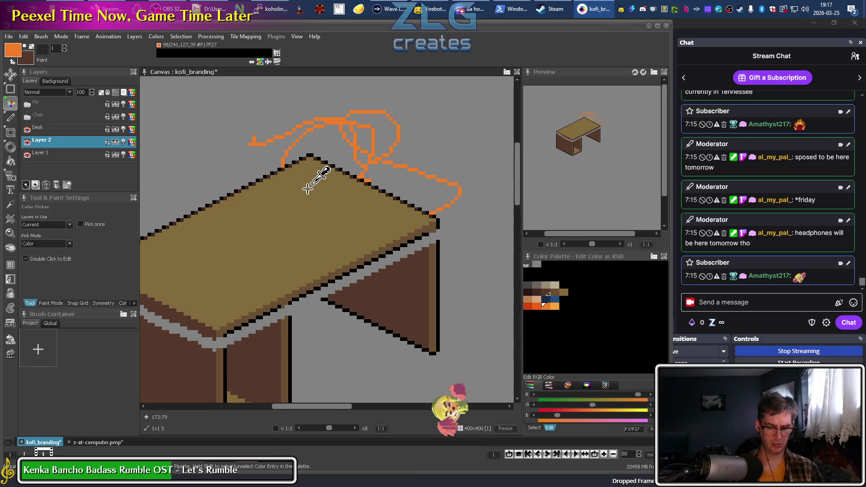
key("ctrl+z")
key("s")
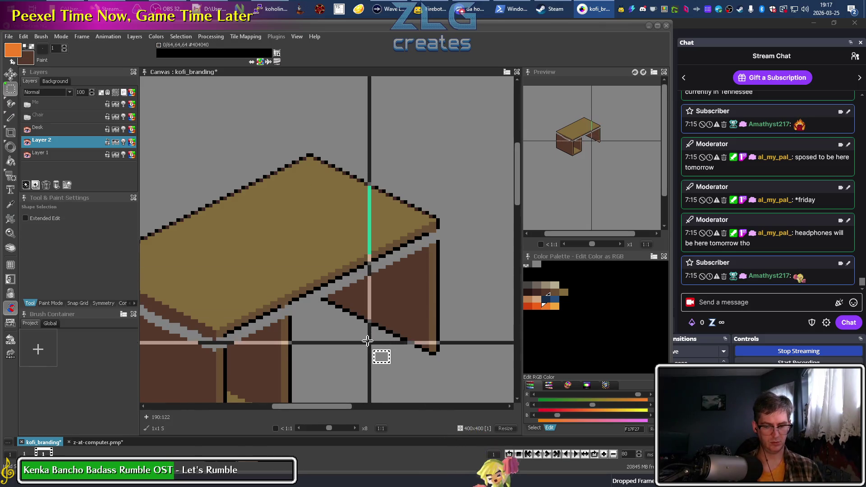
key("d")
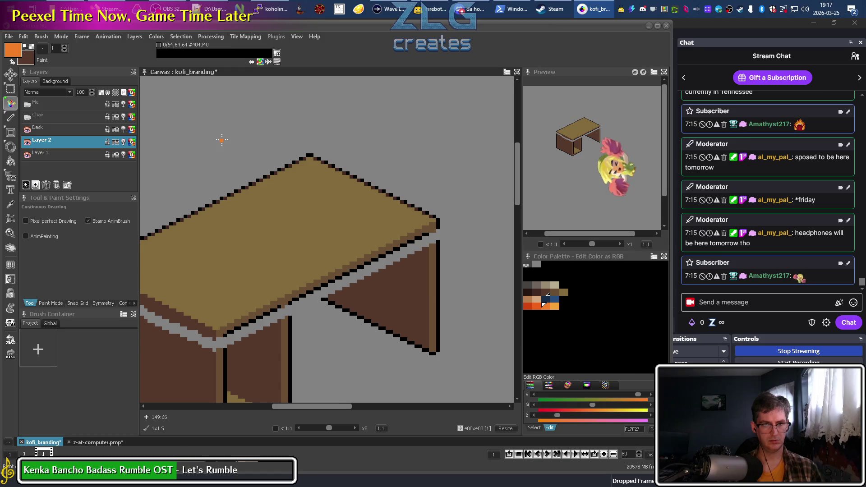
On the Desk layer, remove a stray black pixel and paint the grey gap pixels dark brown
left_click(61, 129)
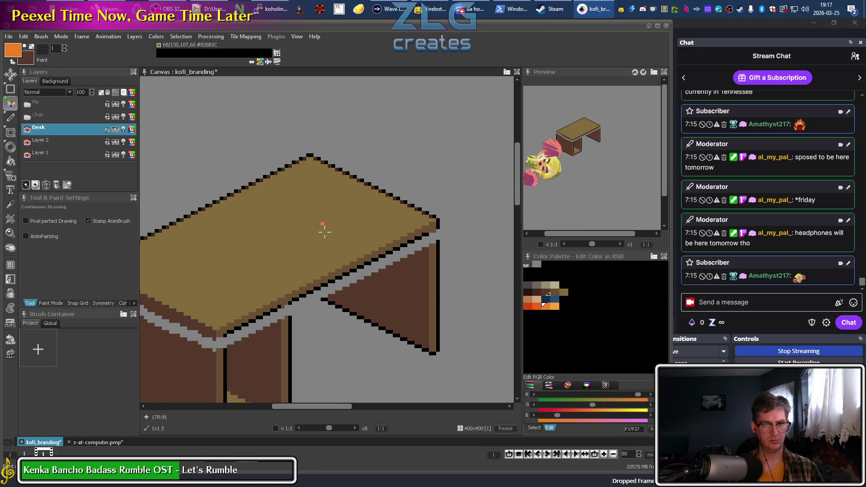
key("k")
scroll(415, 251, "up", 2)
left_click(409, 209)
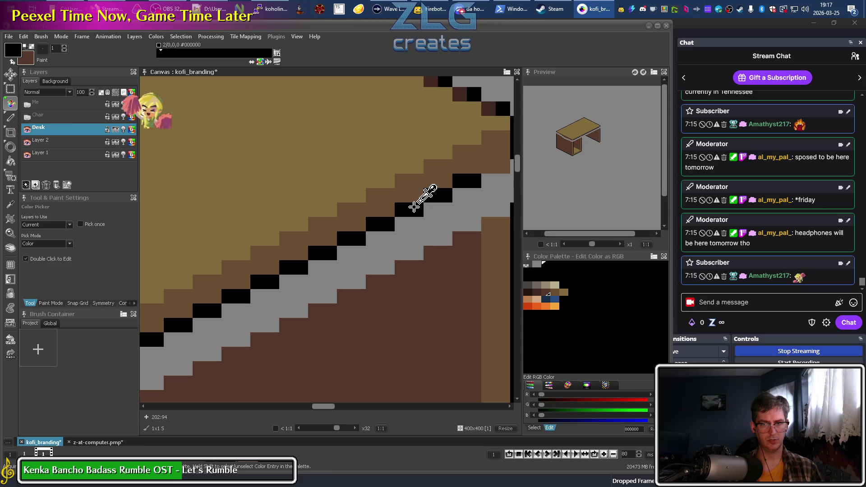
key("d")
scroll(402, 236, "down", 3)
key("ctrl+z")
scroll(338, 251, "left", 3)
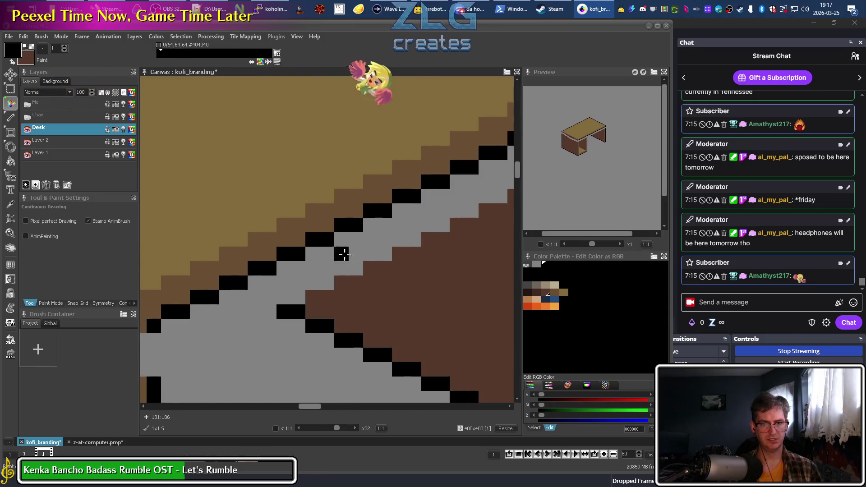
left_click(319, 290, "alt")
left_click_drag(300, 294, 277, 293)
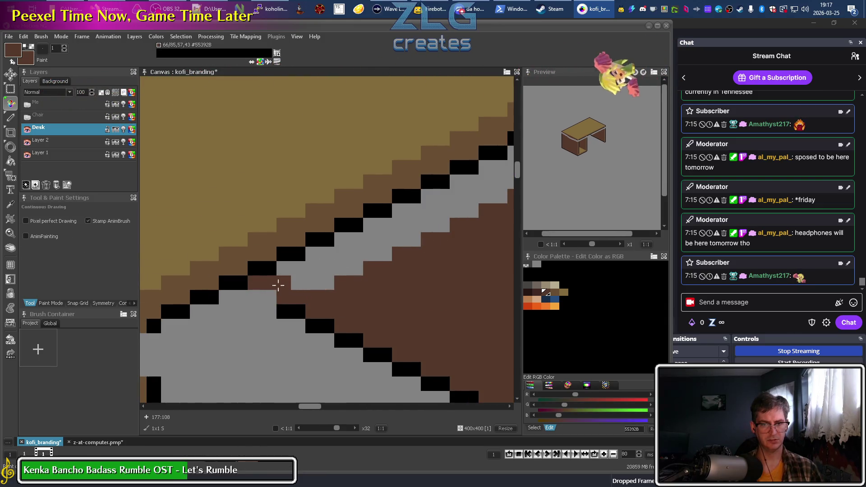
Paint the grey pixels at the desk's right edge tan and fill the stripe under the top brown
key("k")
left_click(278, 307)
scroll(363, 293, "down", 3)
key("d")
scroll(362, 293, "right", 3)
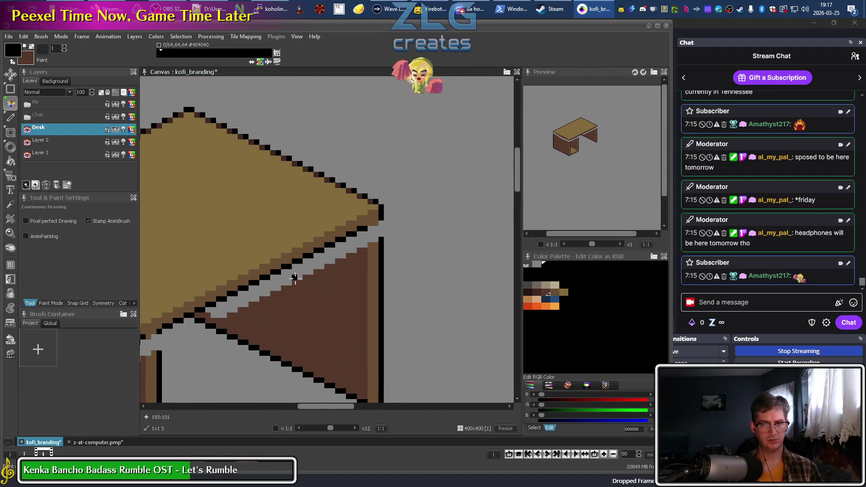
left_click(377, 249, "alt")
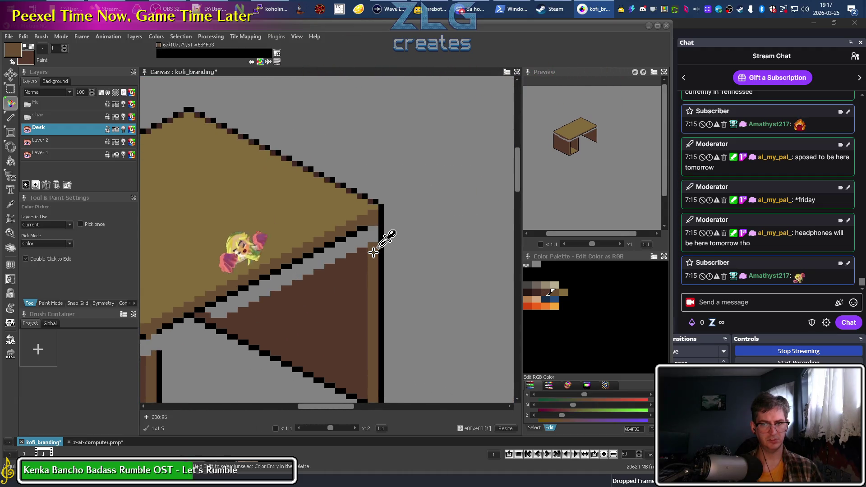
left_click(372, 239)
left_click(352, 277, "alt")
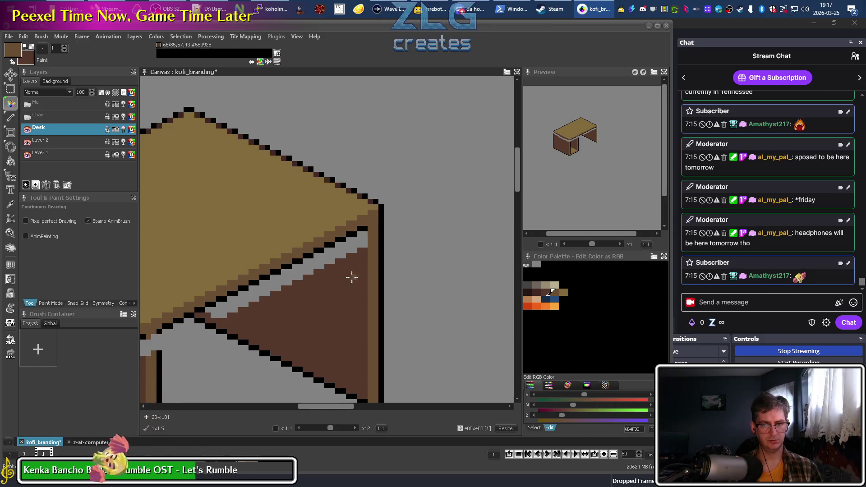
key("f")
left_click(333, 256)
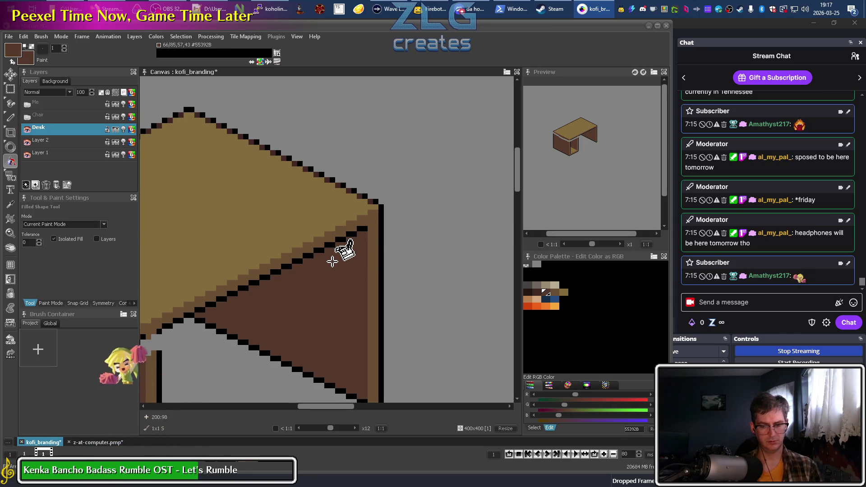
Paint the grey pixels beside the inner leg tan and extend the black leg outline upward
left_click_drag(251, 310, 407, 229)
scroll(327, 269, "up", 1)
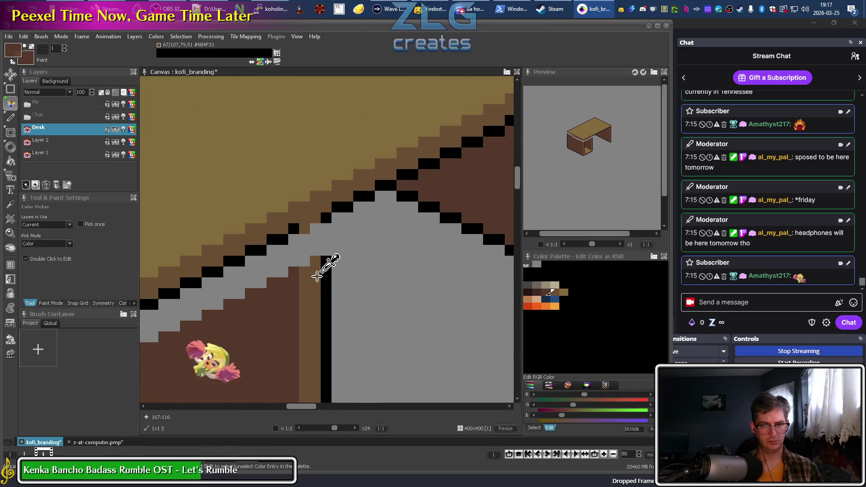
left_click(311, 243, "alt")
left_click(316, 230)
mouse_move(304, 257)
left_mouse_down()
mouse_move(305, 232)
mouse_move(323, 225)
left_mouse_up()
left_click(295, 270, "alt")
left_click(327, 261, "alt")
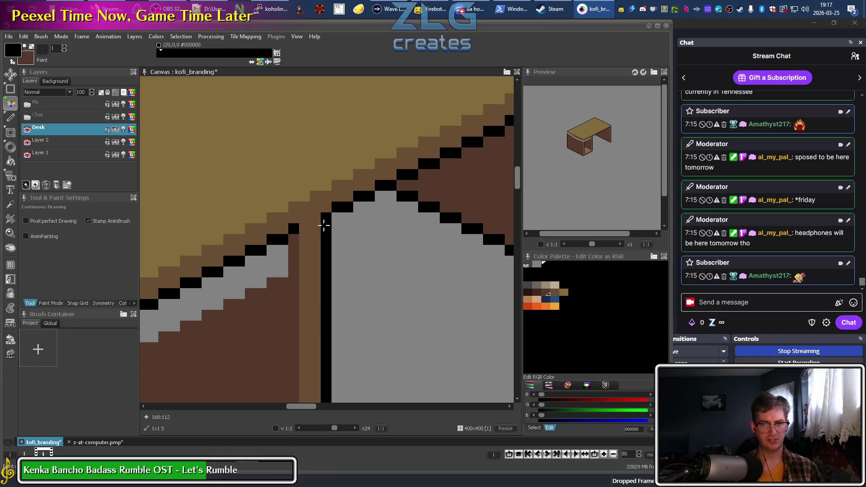
scroll(282, 305, "down", 2)
scroll(282, 306, "down", 1)
scroll(288, 297, "up", 3)
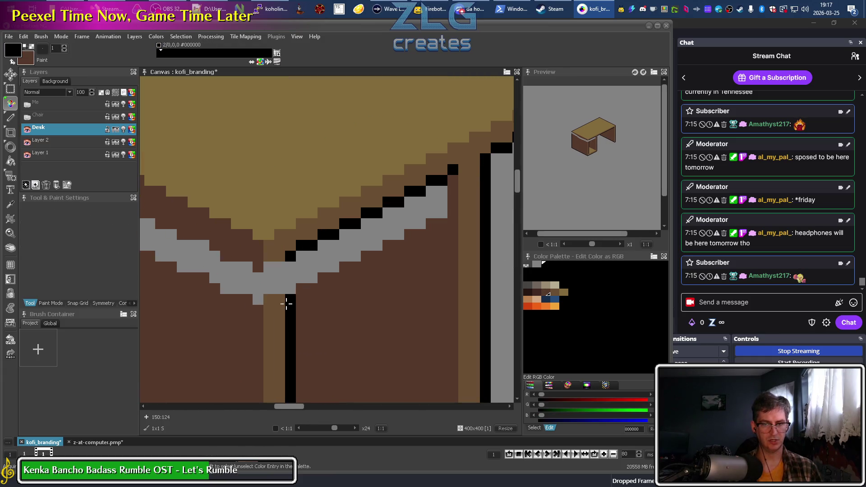
Fill the grey area right of the leg dark brown and paint the pixels beside it light brown
left_click(318, 294, "alt")
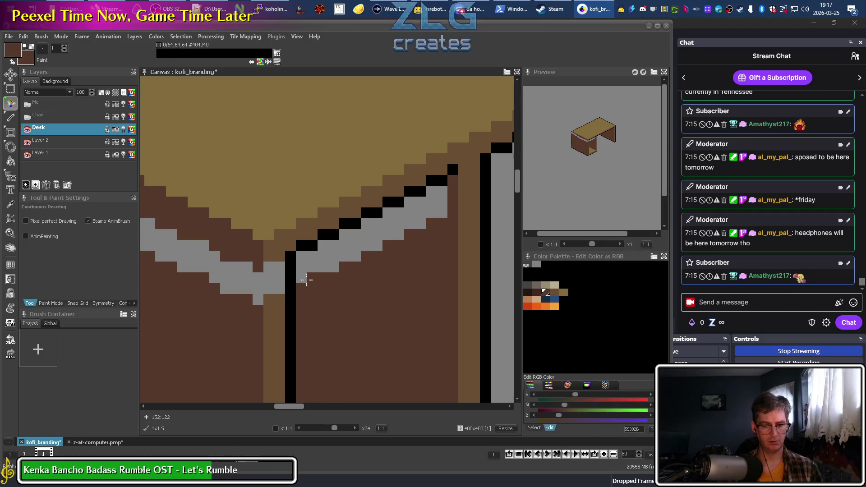
key("f")
left_click(306, 273)
key("d")
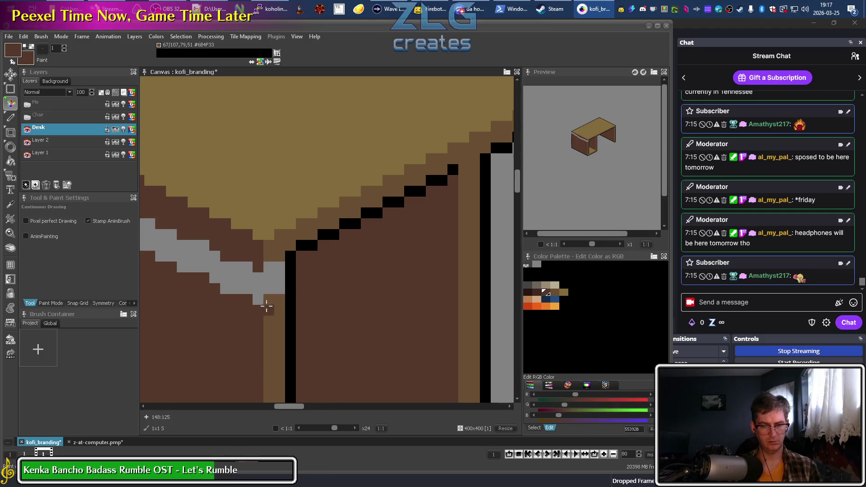
left_click(269, 298, "alt")
left_click_drag(269, 300, 277, 266)
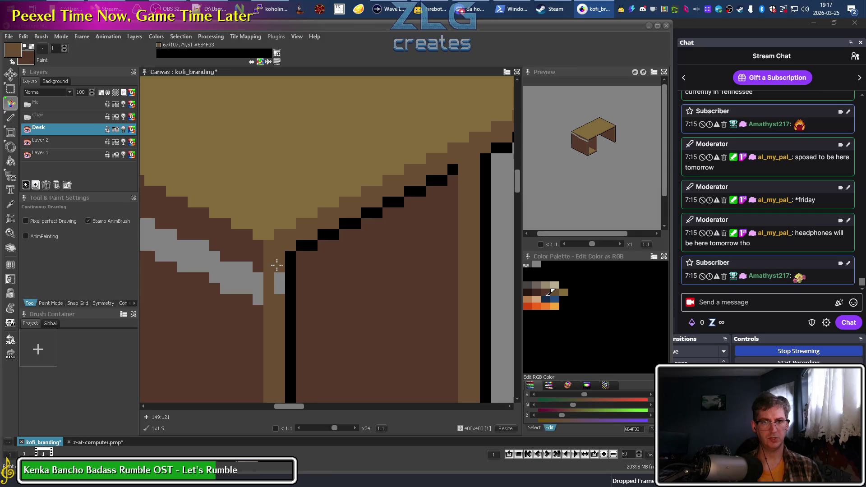
left_click(245, 307, "alt")
Flood-fill the remaining grey stripe on the desk side brown
scroll(428, 303, "left", 3)
scroll(400, 357, "up", 3)
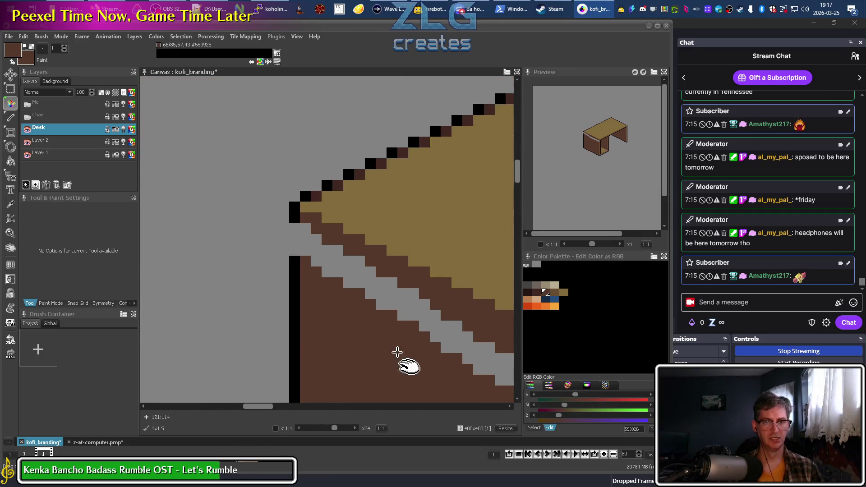
left_click(294, 229, "alt")
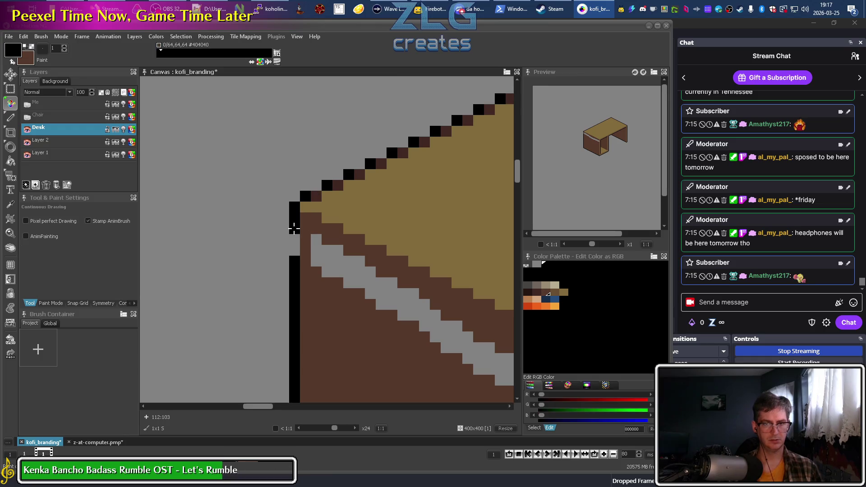
left_click(351, 321, "alt")
key("f")
left_click(378, 275)
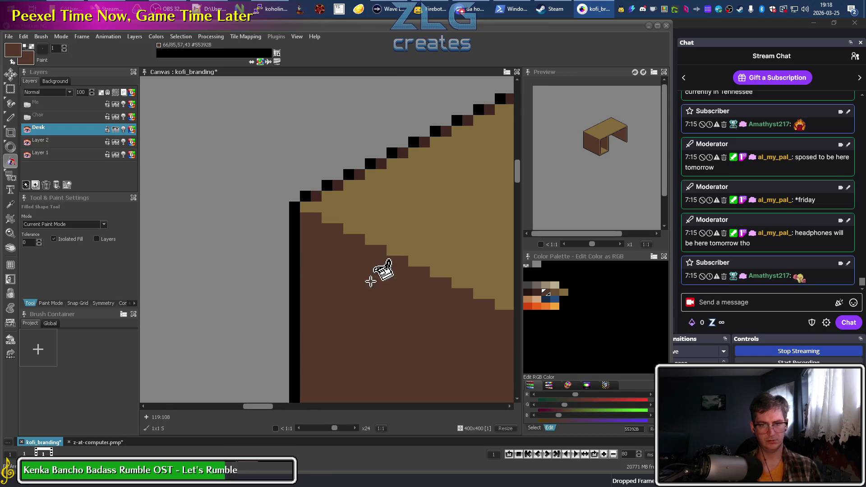
scroll(379, 274, "down", 1)
scroll(429, 329, "down", 1)
key("d")
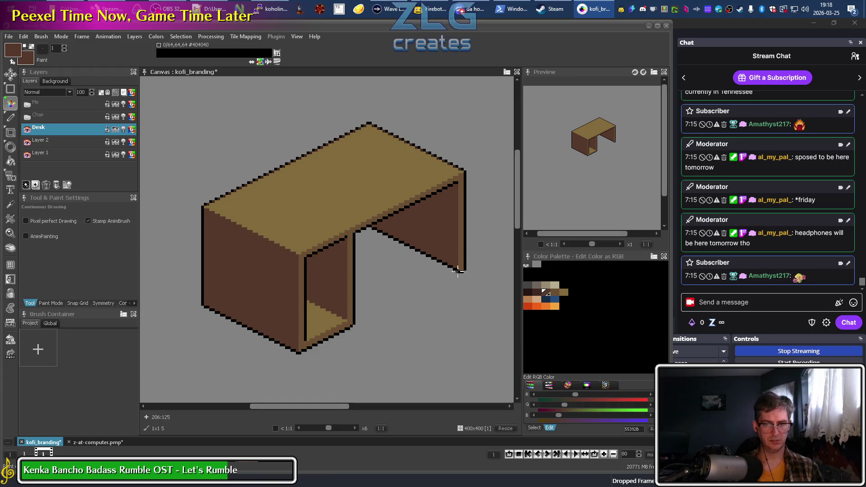
scroll(375, 295, "right", 2)
scroll(376, 295, "up", 1)
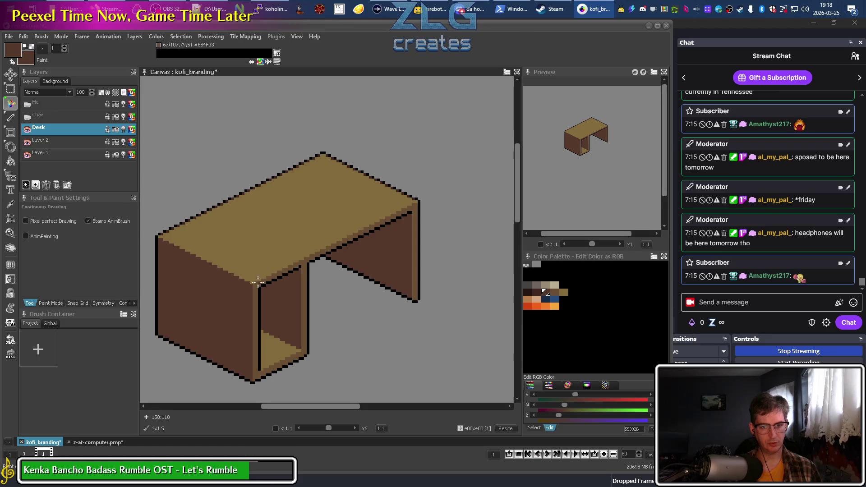
Frame the whole desk and pick black from the desk outline
left_click_drag(315, 363, 355, 318)
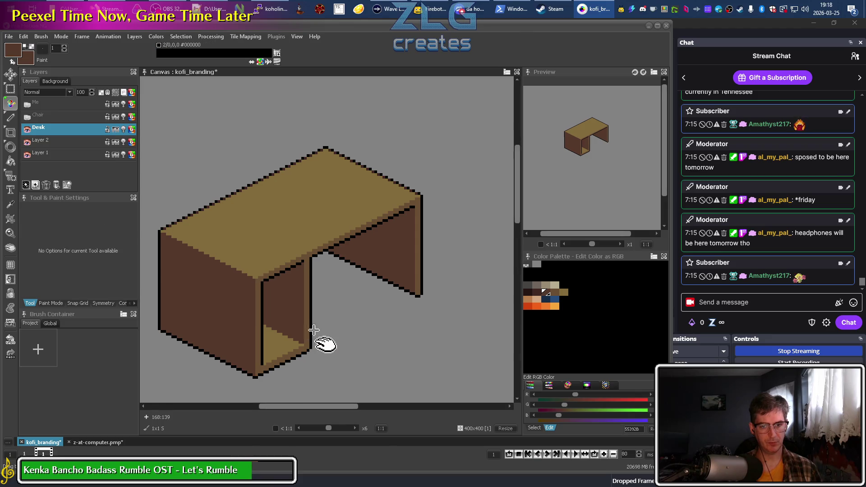
scroll(343, 270, "up", 1)
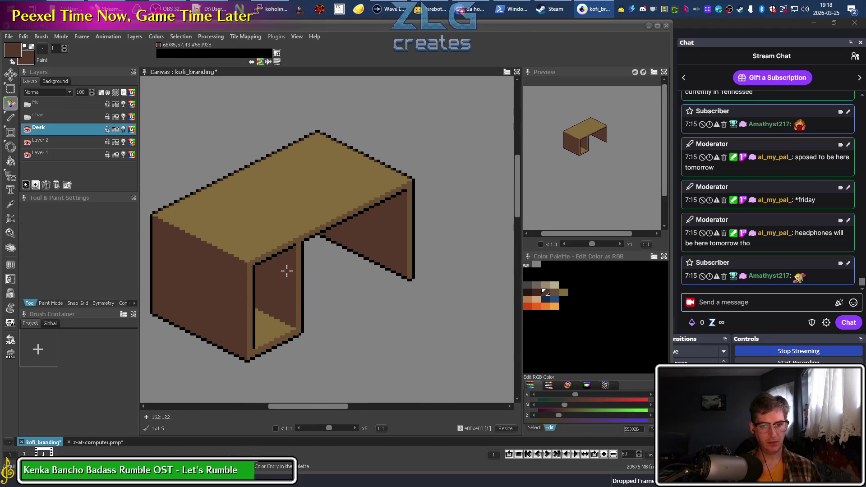
scroll(313, 223, "up", 1)
scroll(312, 214, "up", 1)
left_click(316, 204, "alt")
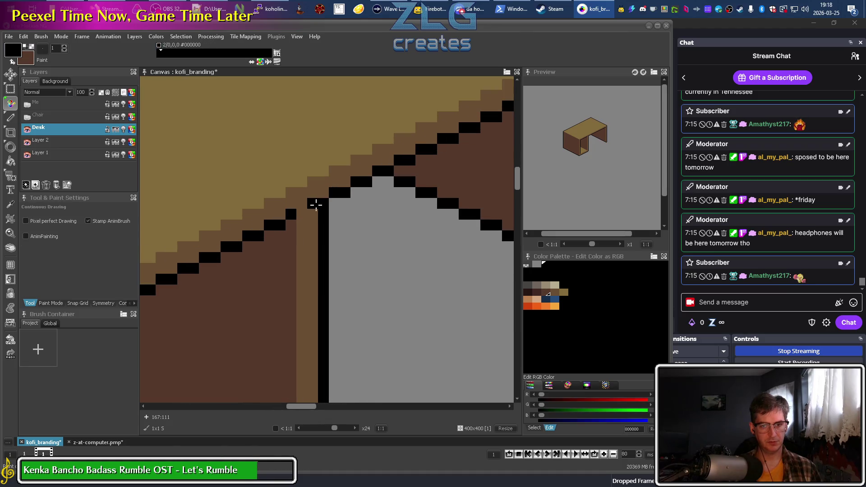
scroll(315, 226, "down", 4)
scroll(314, 207, "up", 1)
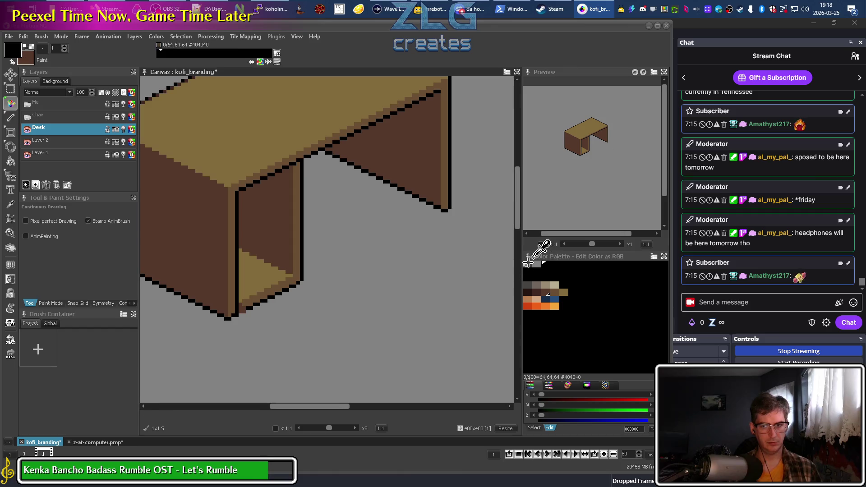
Add a black pixel to the desk's lower outline and paint the front leg's six rows grey
right_click(527, 262)
left_click(288, 291)
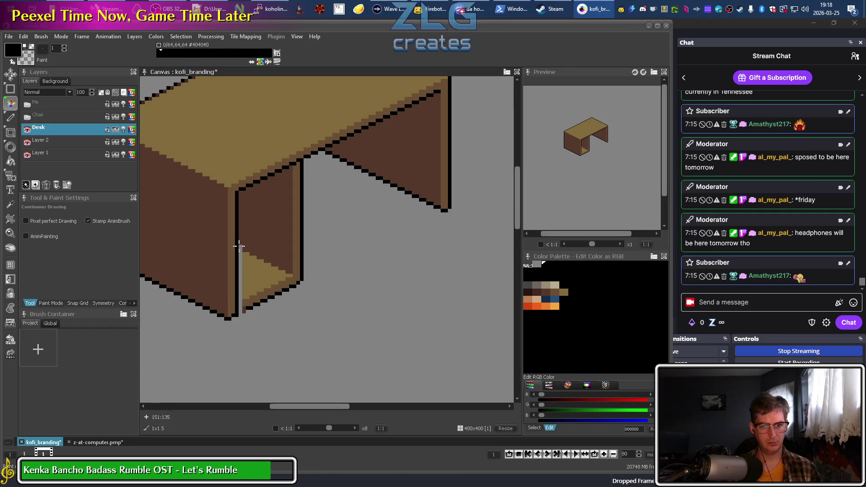
scroll(240, 194, "up", 1)
scroll(239, 194, "up", 1)
left_click_drag(240, 194, 415, 194)
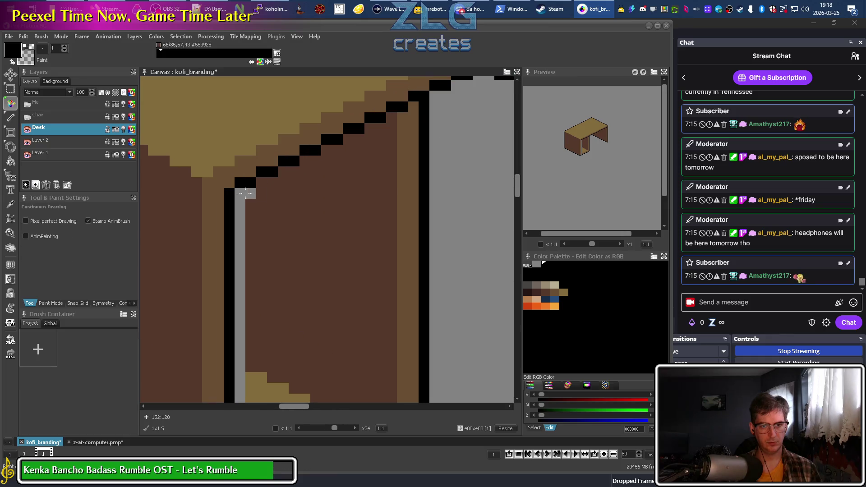
left_click_drag(273, 184, 441, 183)
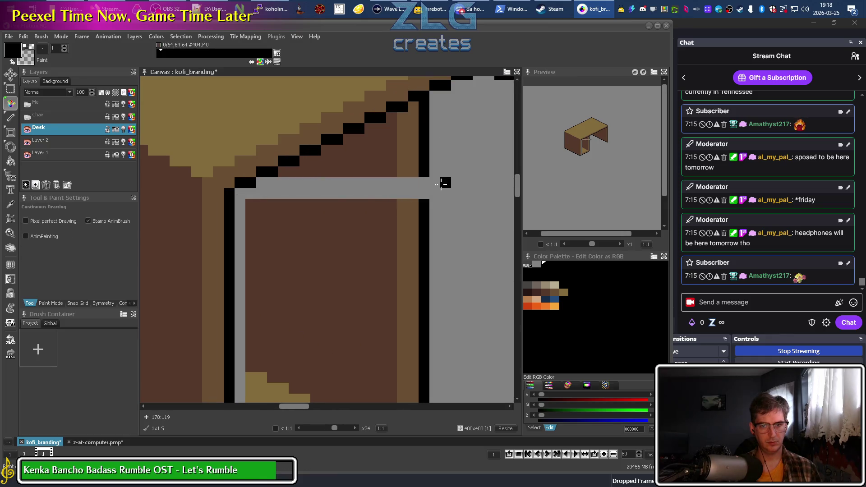
left_click_drag(282, 170, 427, 171)
left_click_drag(309, 161, 445, 161)
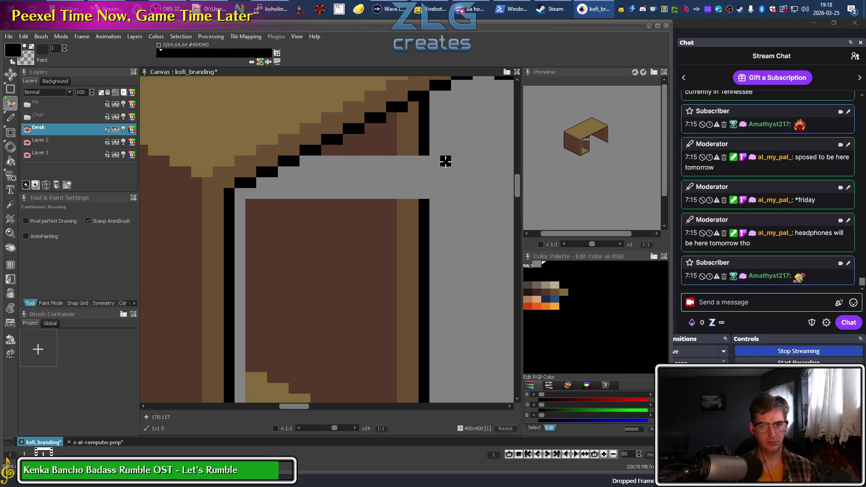
left_click_drag(328, 151, 460, 150)
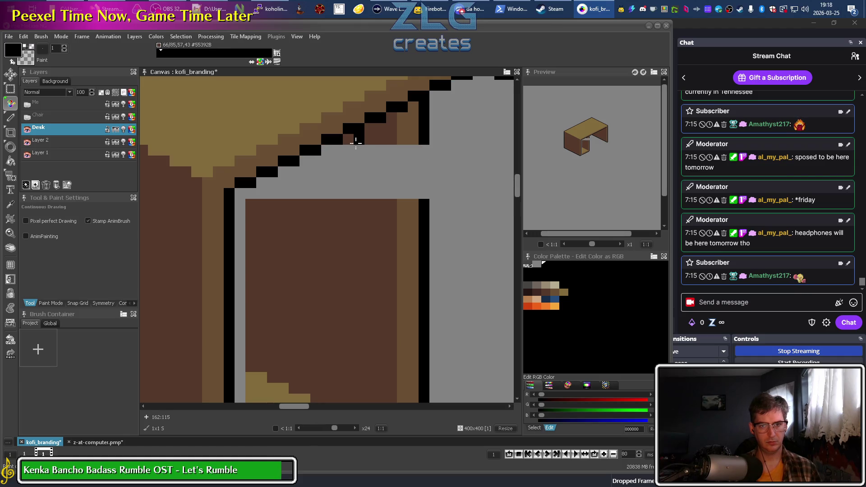
left_click_drag(351, 140, 376, 138)
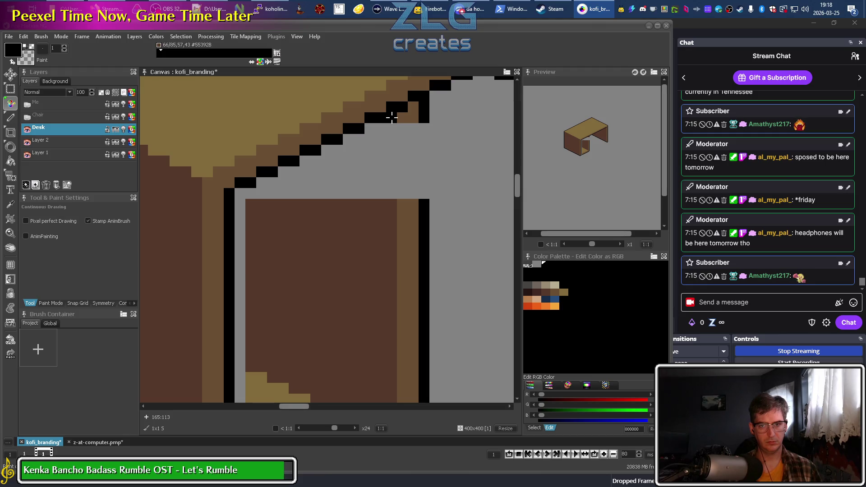
scroll(425, 230, "down", 2)
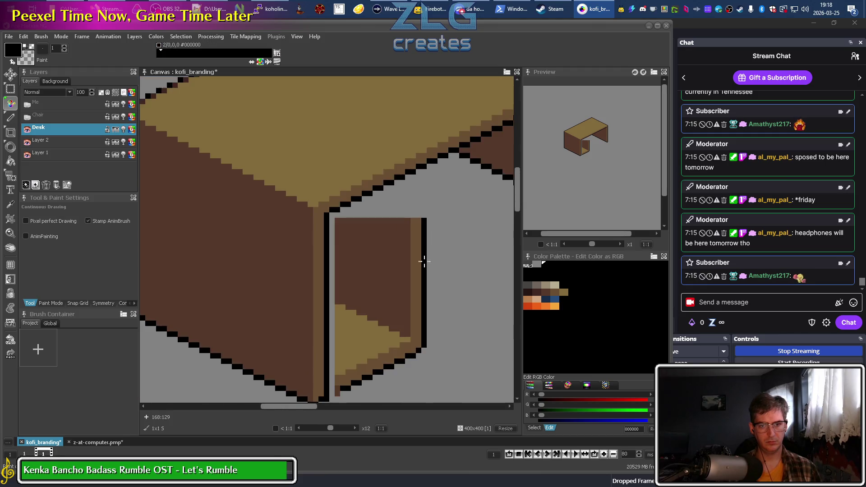
Flood-fill the leg's leftover dark brown, tan, brown and black areas grey
key("f")
left_click(395, 280)
left_click(379, 316)
left_click(379, 358)
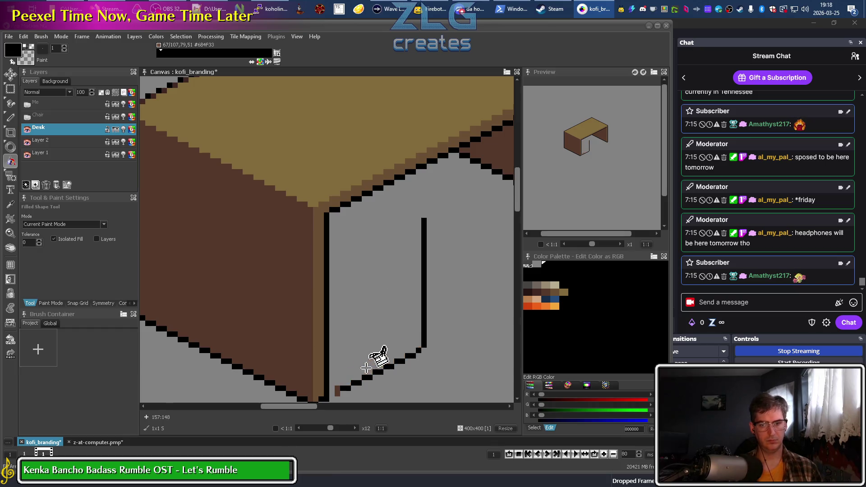
left_click(423, 333)
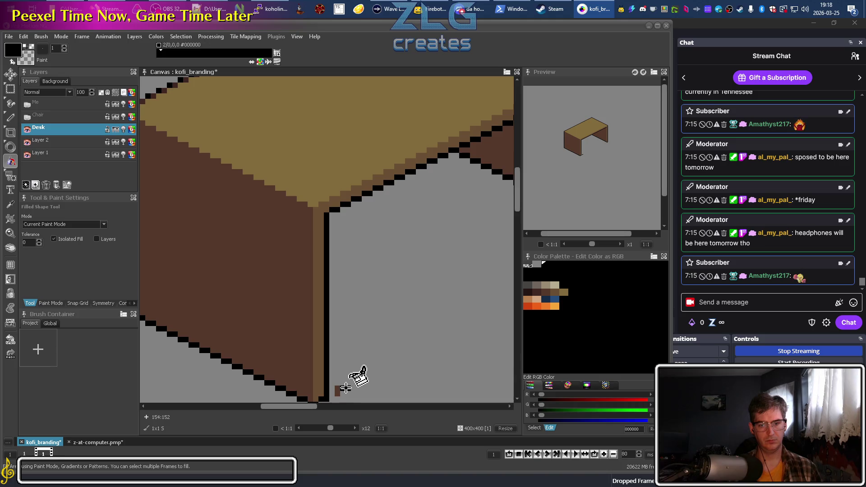
key("d")
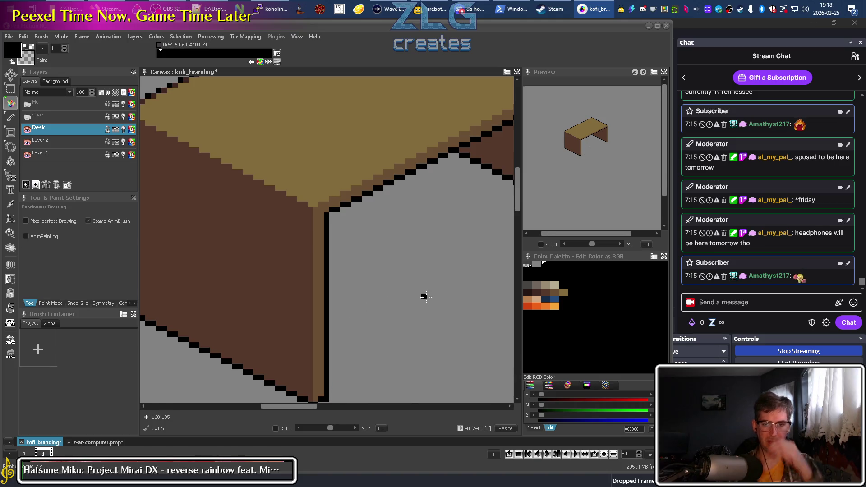
scroll(242, 246, "down", 1)
scroll(293, 262, "down", 1)
scroll(293, 261, "down", 1)
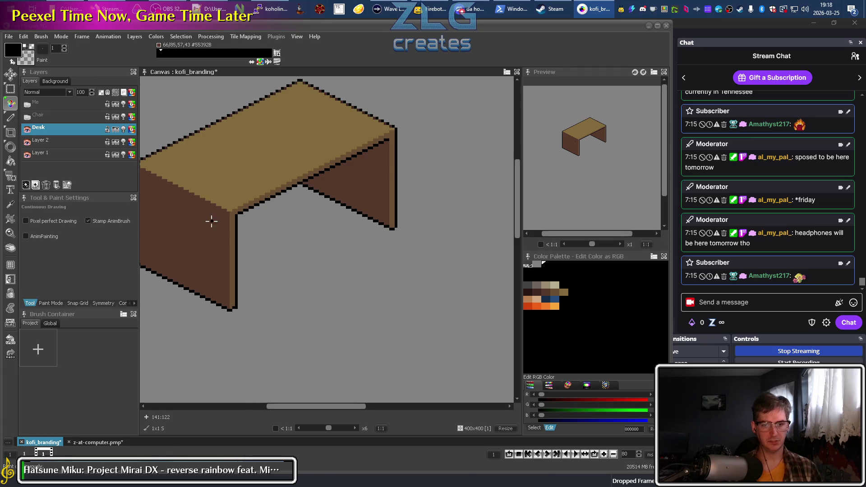
Show the Chair and Me layers and move the character and chair together left and down
left_click(26, 118)
left_click(27, 104)
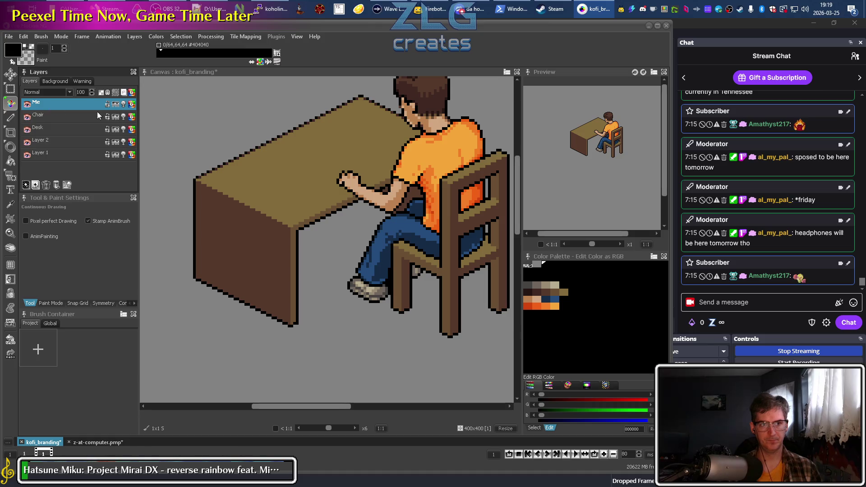
left_click(75, 114, "ctrl")
key("s")
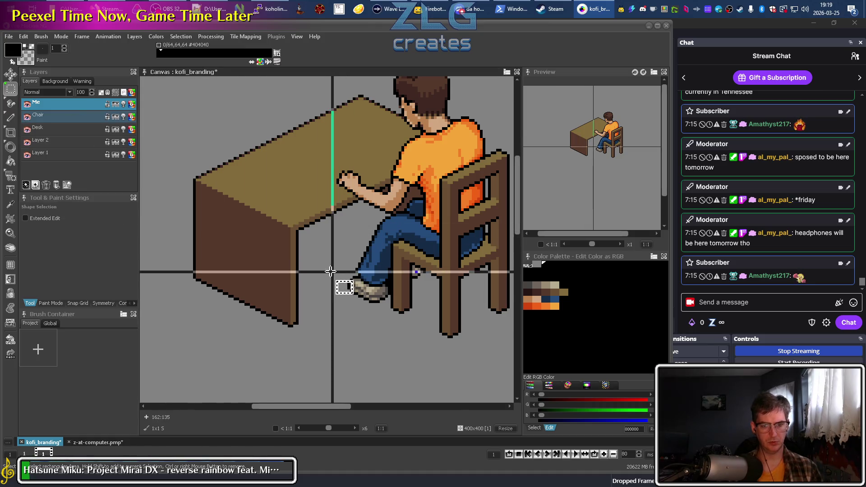
key("m")
mouse_move(421, 273)
left_mouse_down()
mouse_move(342, 270)
mouse_move(377, 271)
left_mouse_up()
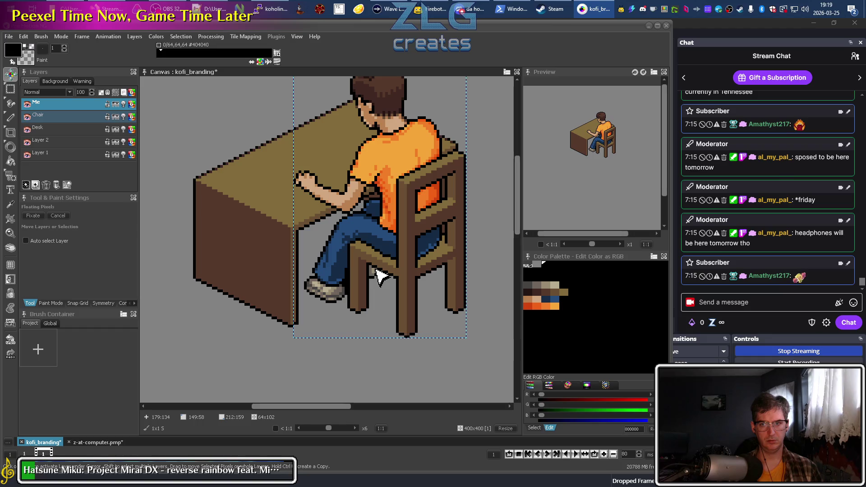
mouse_move(377, 271)
left_mouse_down()
mouse_move(334, 291)
mouse_move(380, 269)
left_mouse_up()
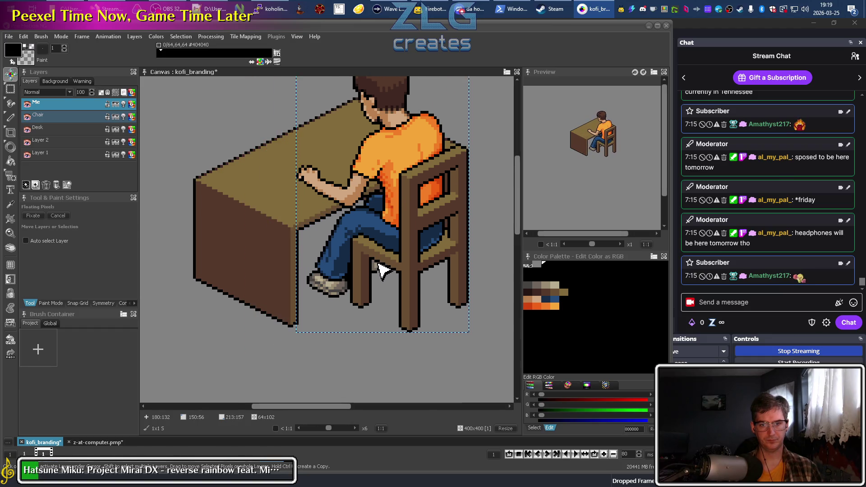
left_click(441, 358)
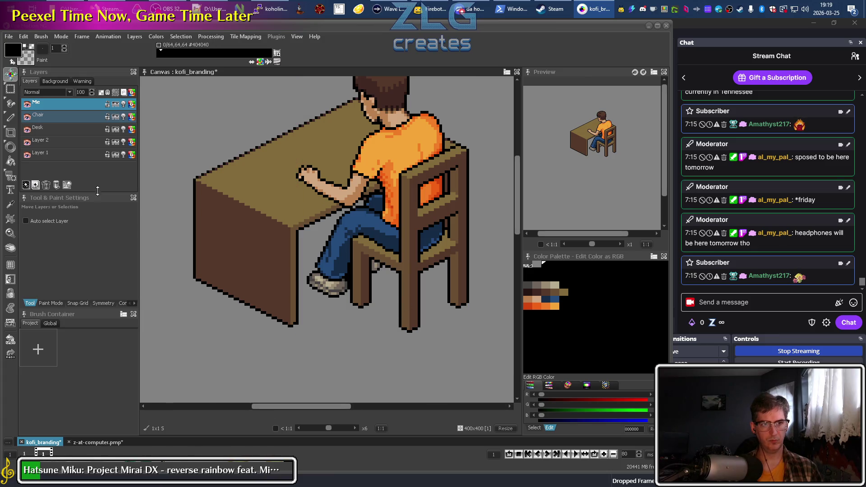
Hide the character and chair layers again and make Desk the active layer
left_click(27, 117)
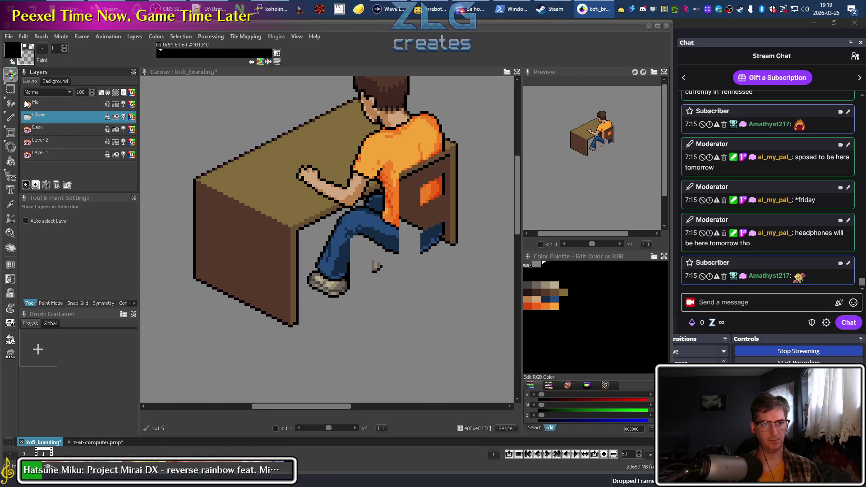
left_click(27, 105)
left_click(62, 127)
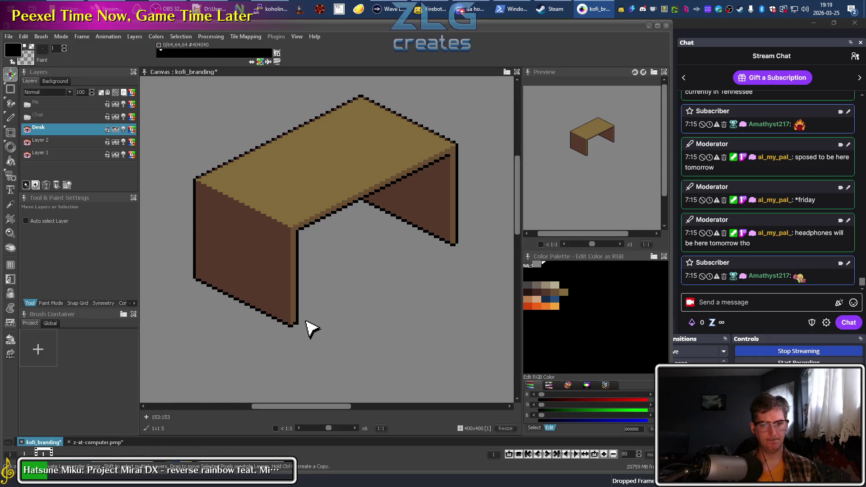
Zoom in on the desk's lower front corner, draw pixels with the pencil, and undo a stray vertical line
scroll(259, 320, "up", 2)
scroll(259, 320, "up", 2)
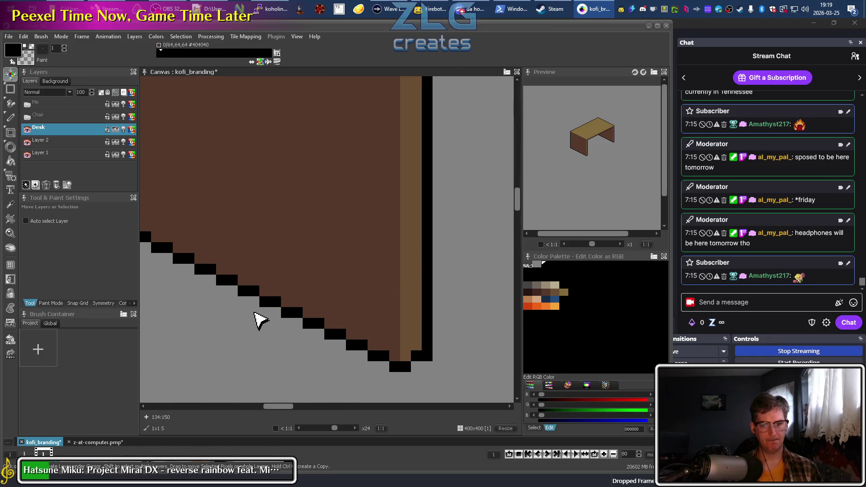
scroll(259, 320, "down", 3)
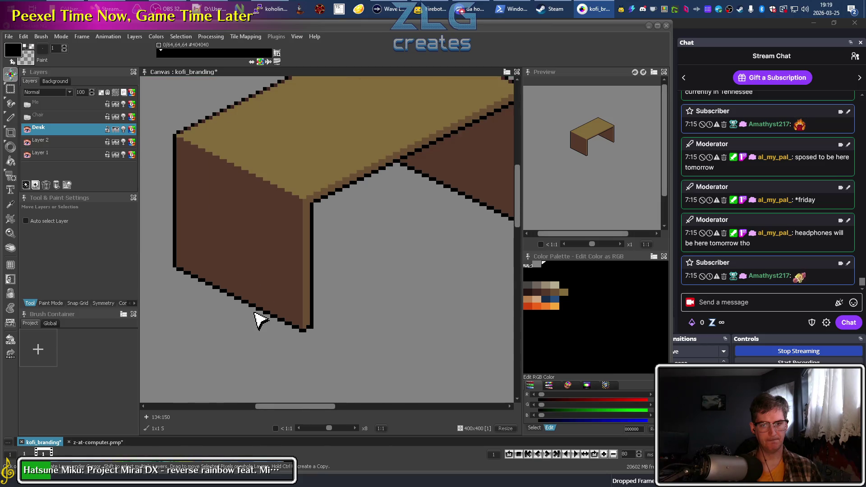
scroll(325, 347, "up", 2)
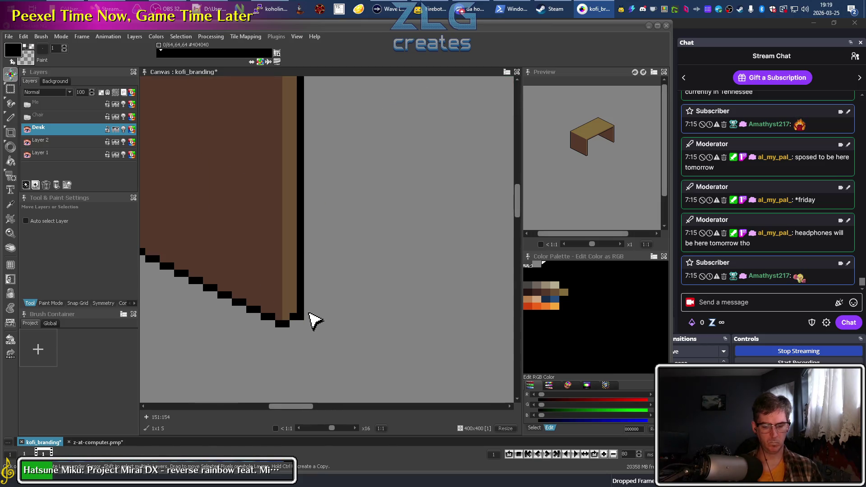
key("d")
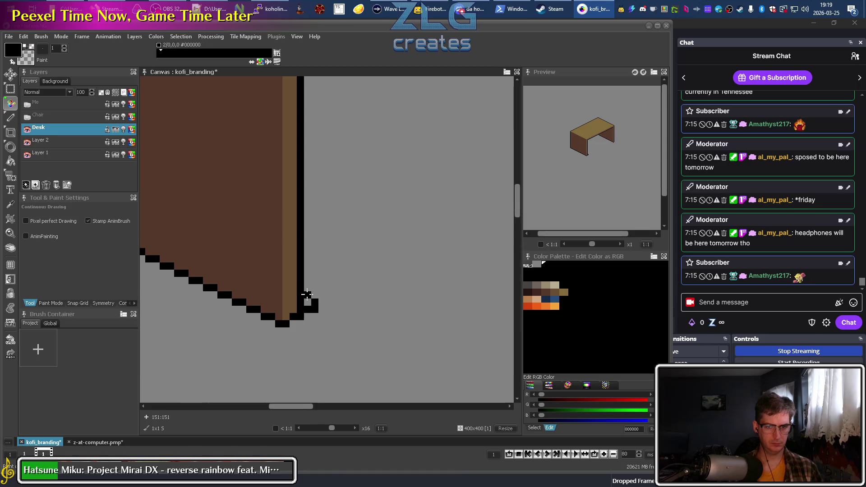
scroll(300, 292, "down", 2)
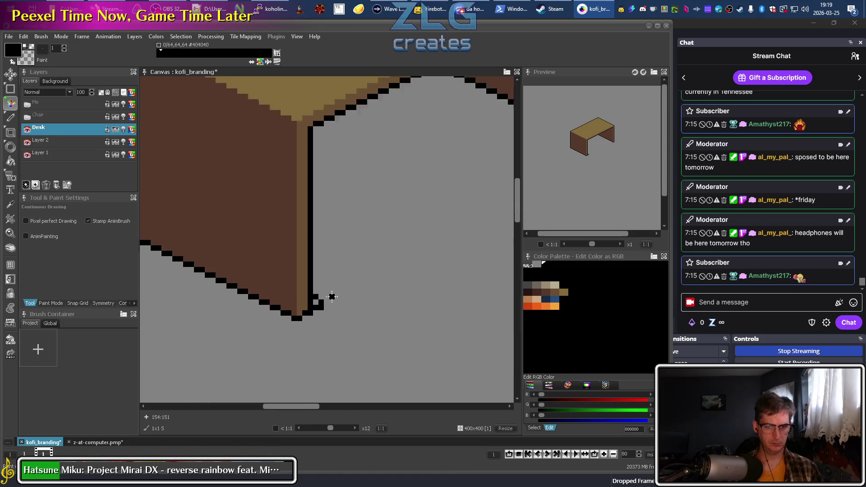
scroll(264, 301, "down", 1)
scroll(305, 299, "up", 2)
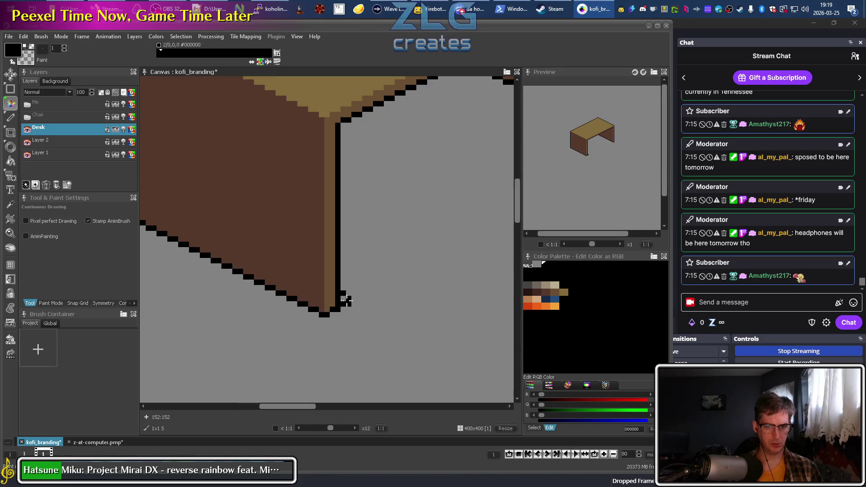
scroll(410, 303, "down", 1)
scroll(337, 321, "down", 1)
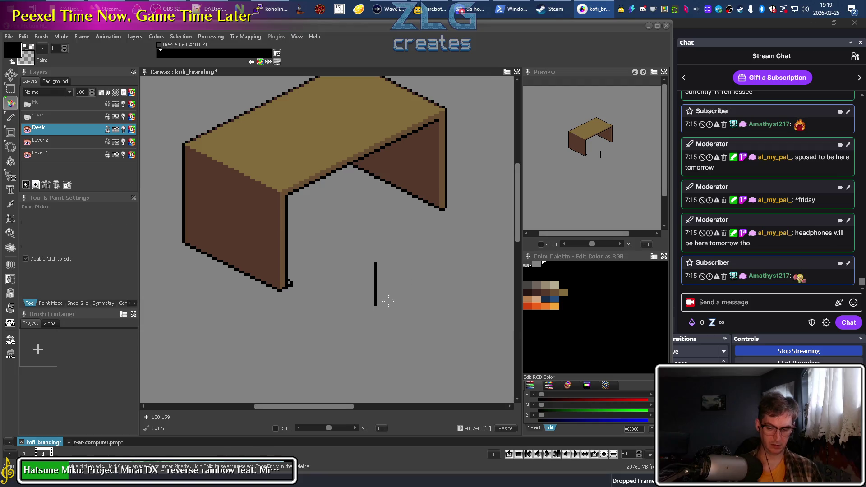
key("ctrl+z")
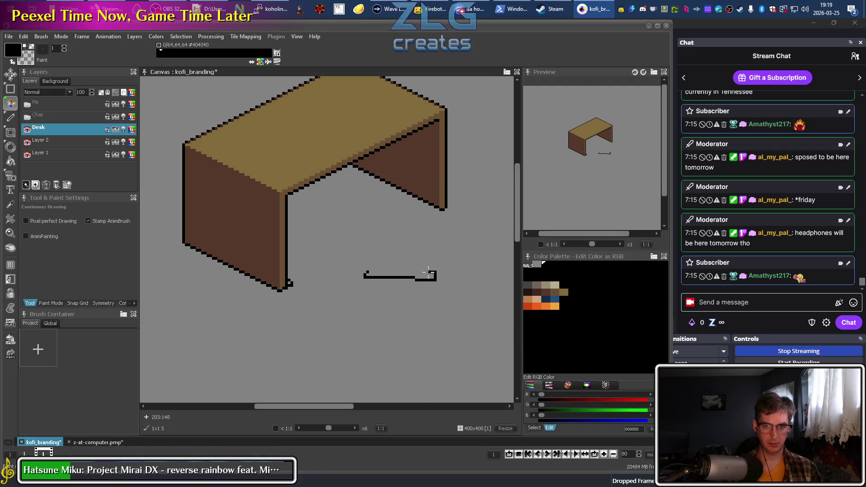
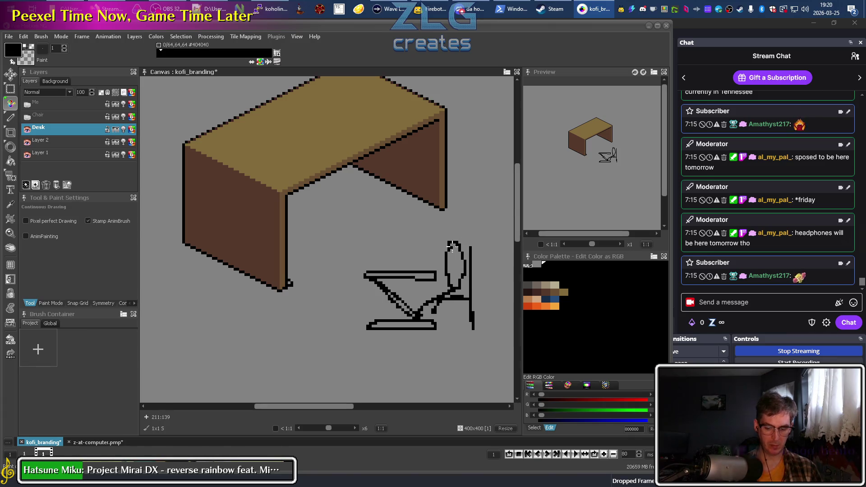
Undo the stray chair strokes and give the stick figure's head eyes and a smile
key("ctrl+z")
mouse_move(460, 262)
left_mouse_down()
mouse_move(400, 285)
mouse_move(408, 266)
left_mouse_up()
left_click(395, 261)
left_click(403, 260)
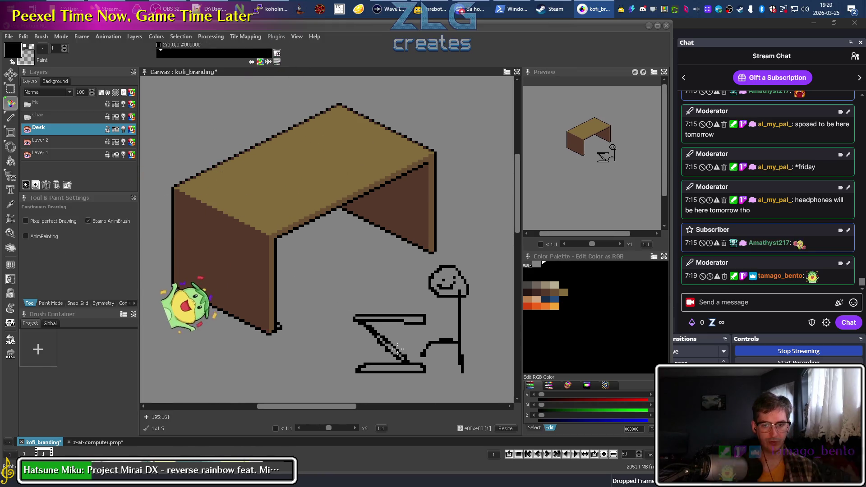
Freehand strokes below the chair, ending in an up-arrow mark
left_click_drag(426, 356, 345, 286)
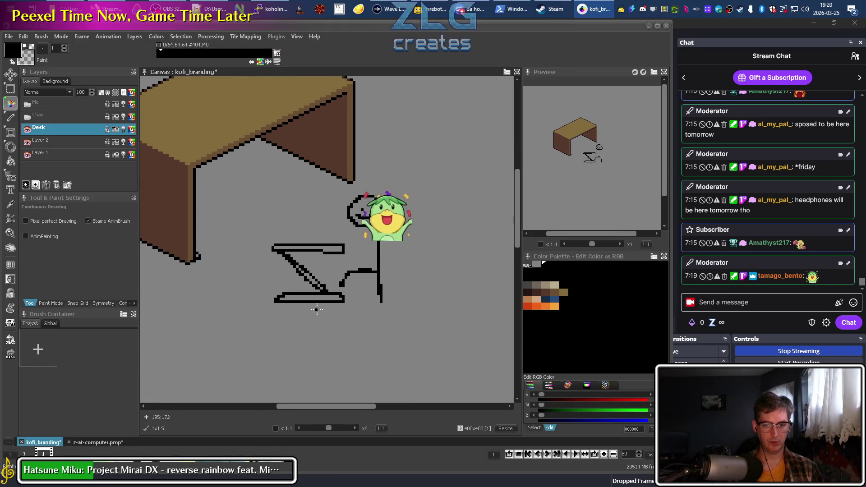
mouse_move(306, 336)
left_mouse_down()
mouse_move(310, 313)
mouse_move(322, 324)
left_mouse_up()
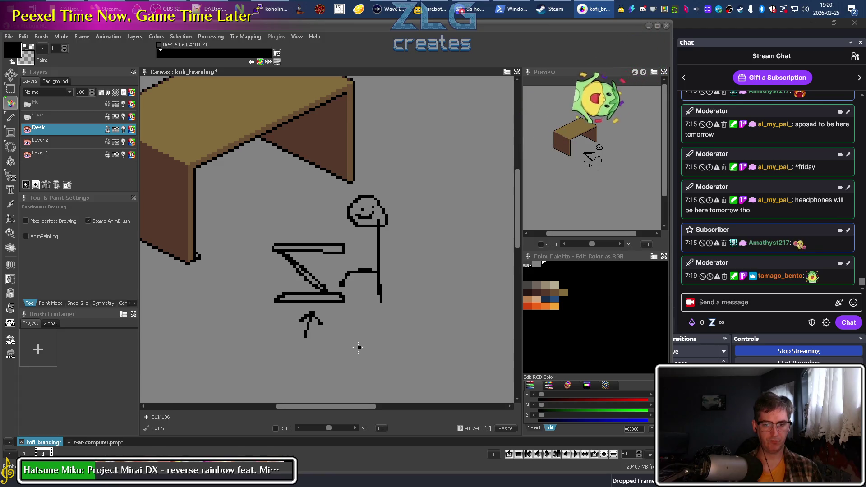
mouse_move(354, 350)
left_mouse_down()
mouse_move(329, 350)
mouse_move(355, 350)
mouse_move(348, 360)
left_mouse_up()
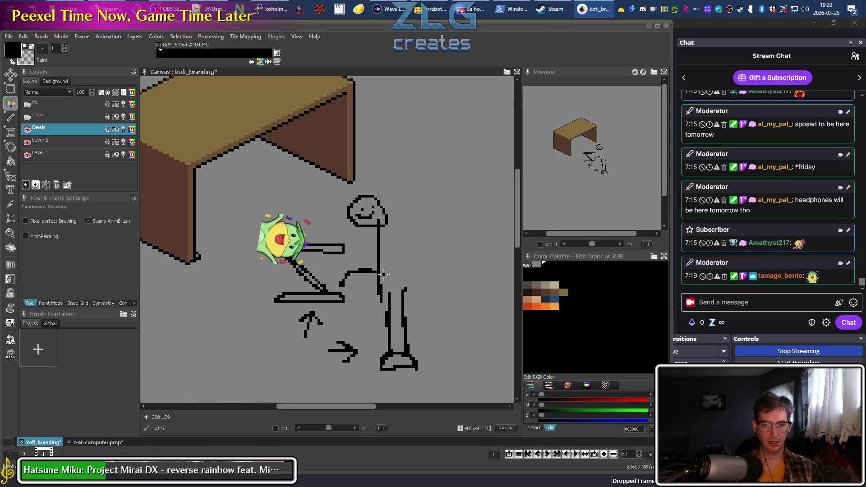
Place a black pixel at the front leg's bottom corner
scroll(346, 320, "up", 3)
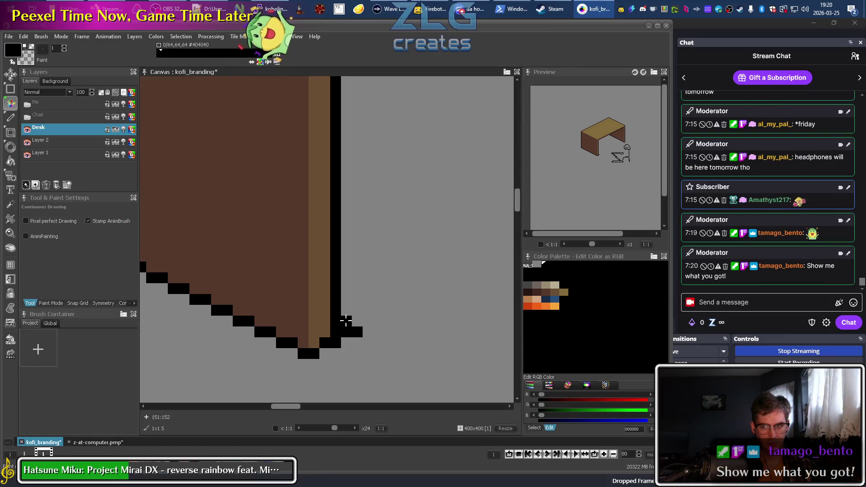
scroll(346, 320, "down", 2)
scroll(345, 320, "down", 2)
scroll(346, 321, "up", 1)
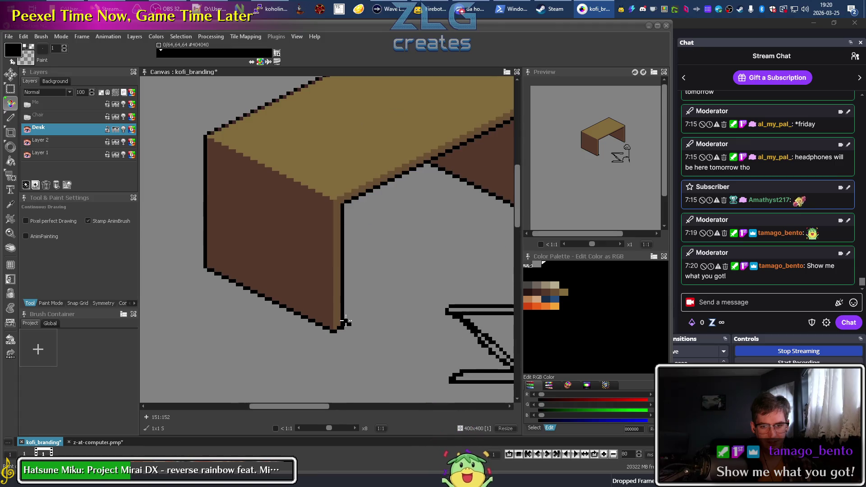
left_click_drag(432, 270, 395, 291)
scroll(308, 345, "up", 3)
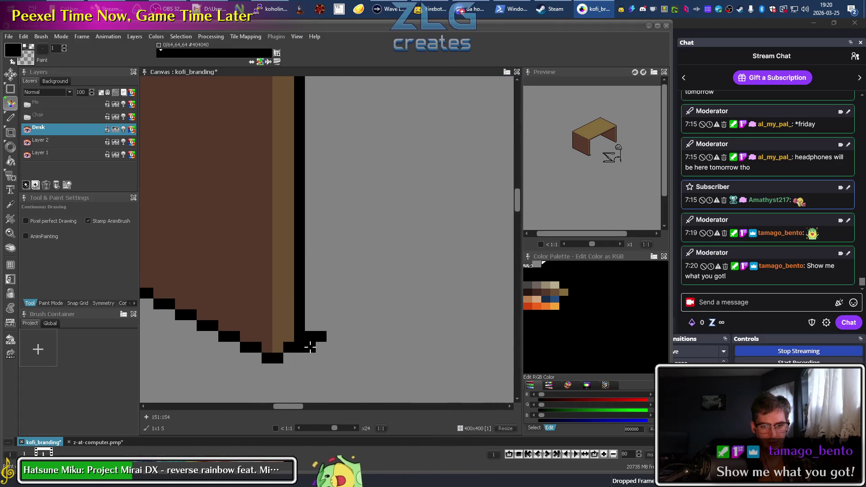
left_click(310, 314)
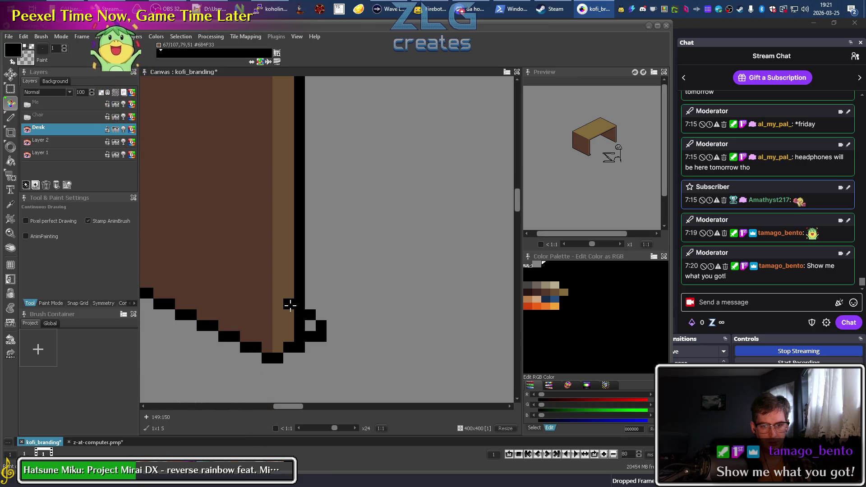
Draw straight black lines along the left side panel's base to close an inner outline
scroll(290, 305, "down", 3)
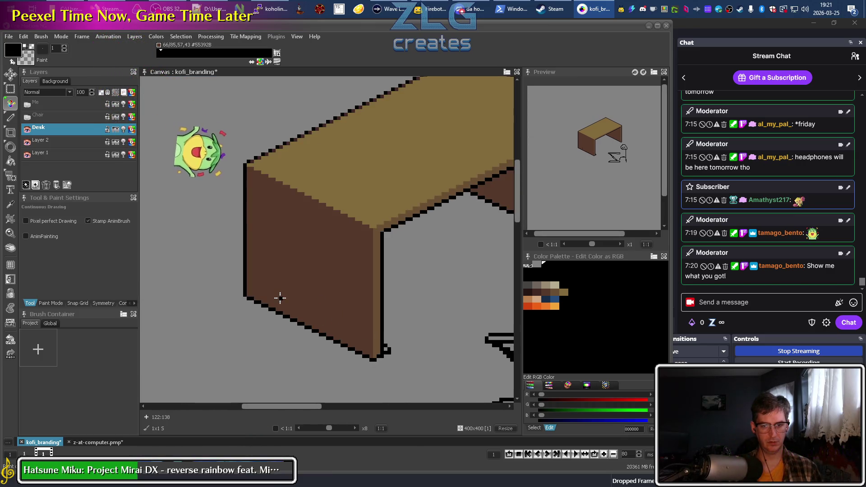
key("l")
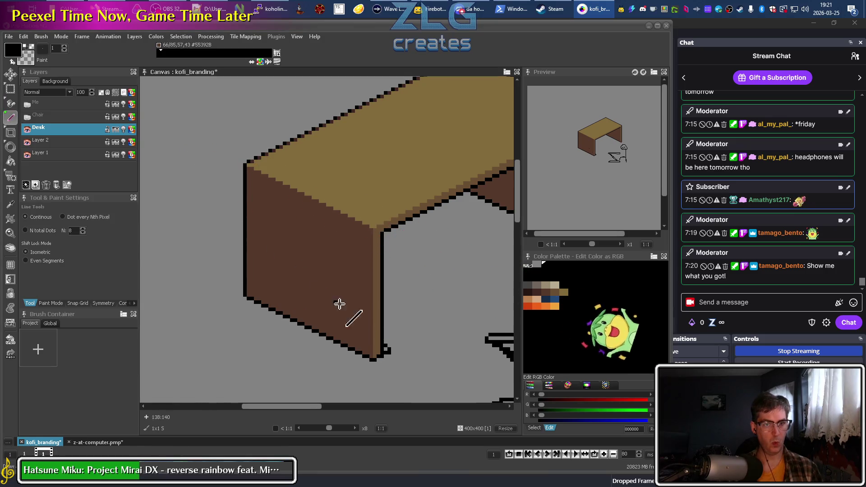
mouse_move(378, 340)
left_mouse_down()
mouse_move(260, 278)
mouse_move(237, 296)
mouse_move(249, 288)
left_mouse_up()
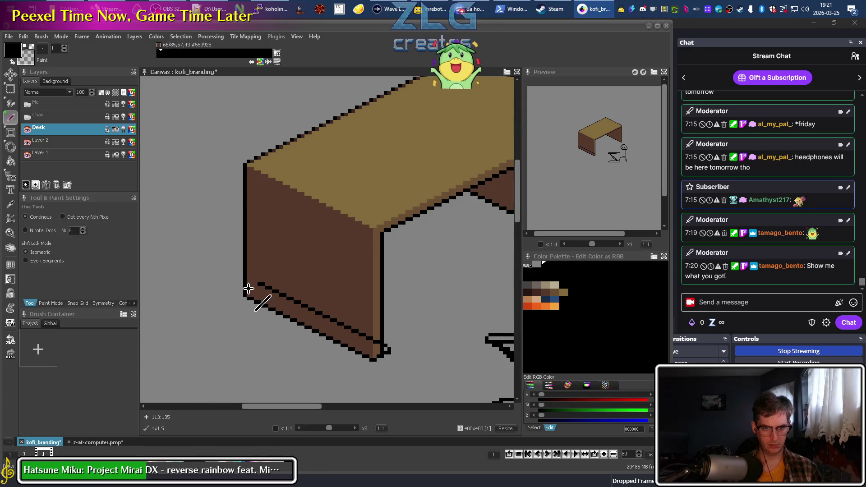
mouse_move(248, 293)
left_mouse_down()
mouse_move(265, 283)
mouse_move(257, 284)
left_mouse_up()
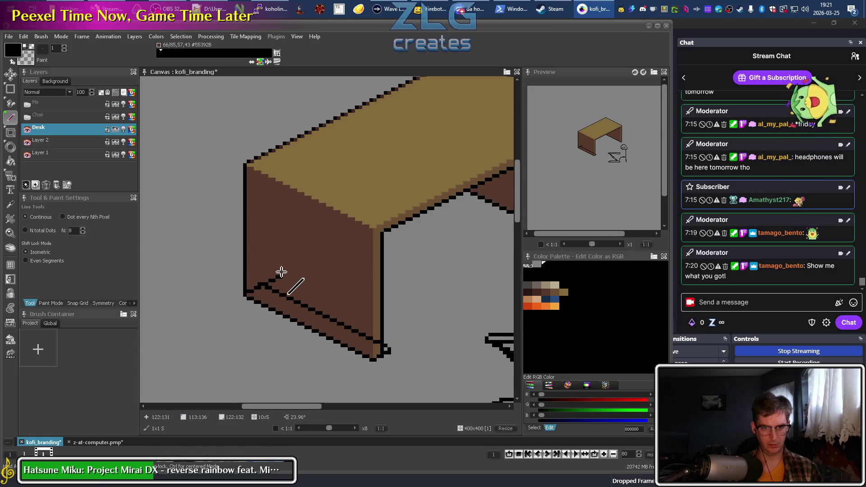
scroll(258, 291, "up", 1)
scroll(258, 291, "down", 1)
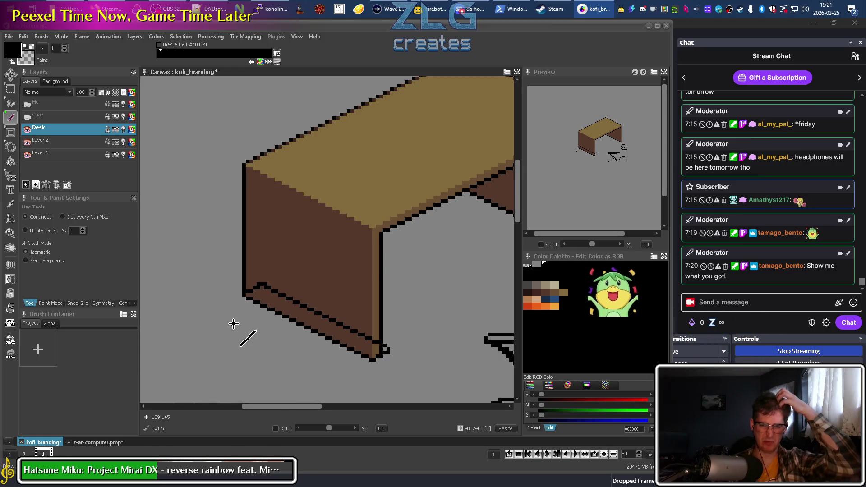
mouse_move(246, 306)
left_mouse_down()
mouse_move(336, 269)
mouse_move(299, 270)
left_mouse_up()
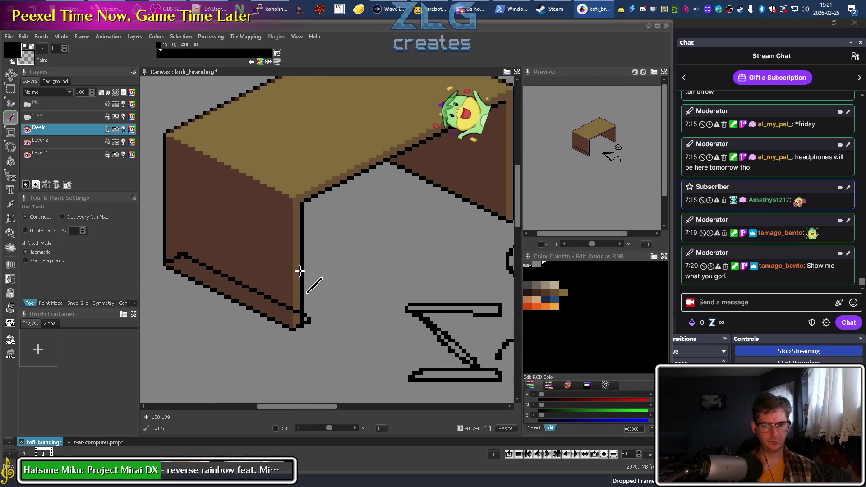
Grab the left panel's base strip as a brush and stamp it under the desk's back
key("b")
left_click_drag(159, 252, 310, 325)
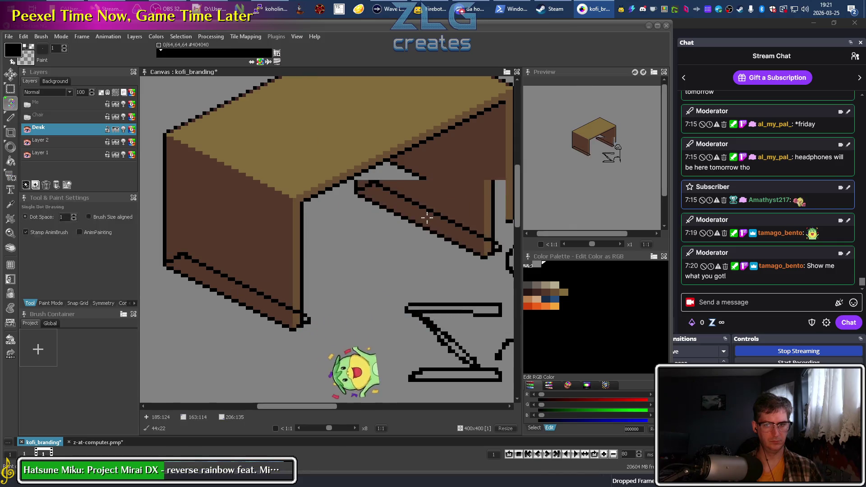
left_click_drag(460, 187, 358, 228)
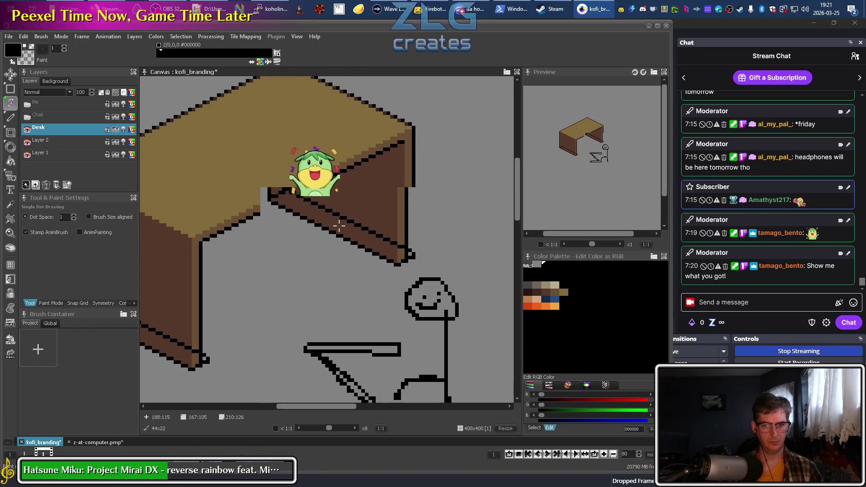
Regrab with Layers To Merge set to Selected Layers, then stamp and nudge the underside piece
key("b")
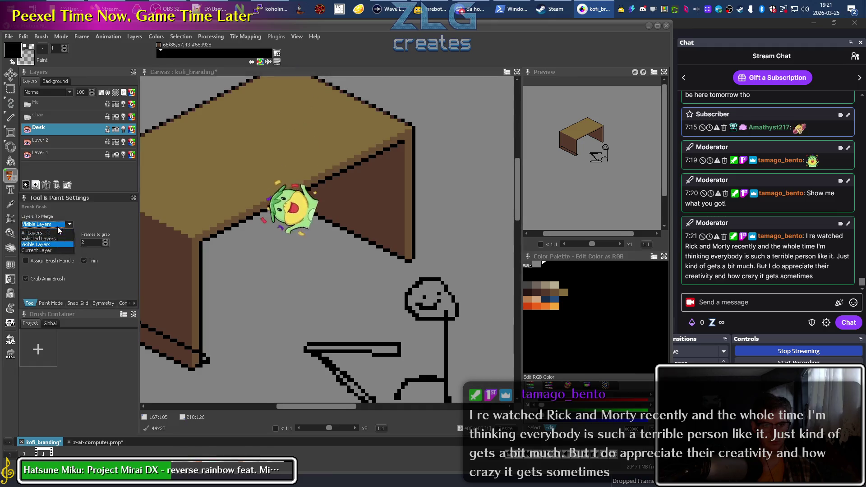
left_click(45, 224)
left_click(62, 244)
scroll(318, 277, "down", 5)
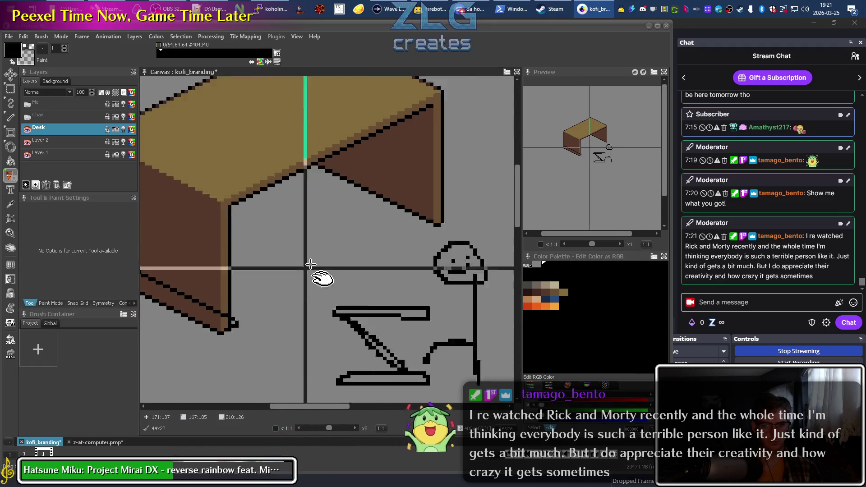
scroll(358, 242, "left", 5)
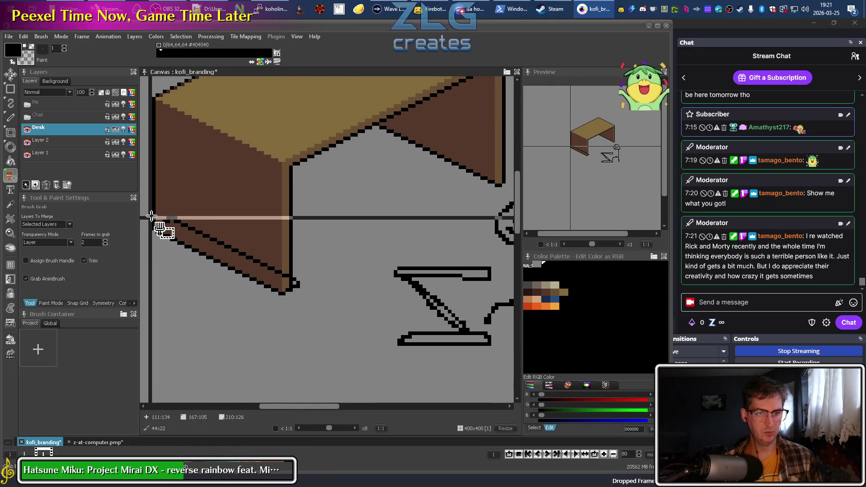
left_click_drag(152, 216, 296, 295)
left_click(297, 293)
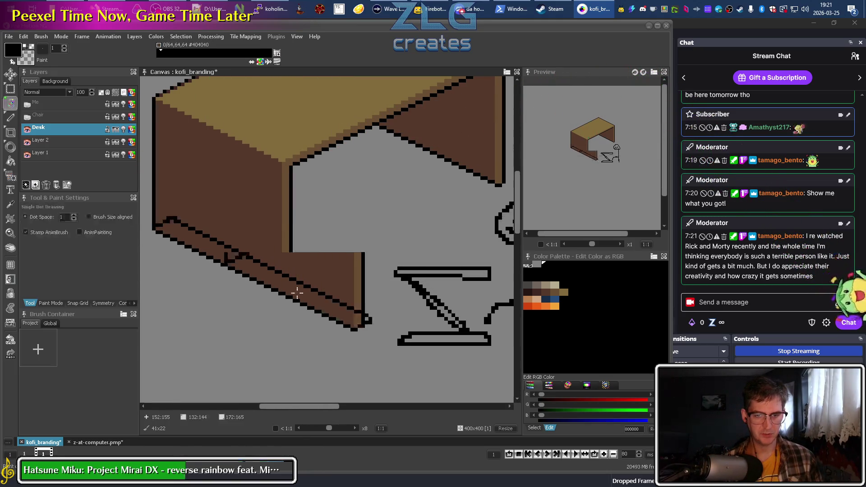
scroll(312, 270, "right", 5)
scroll(316, 261, "up", 2)
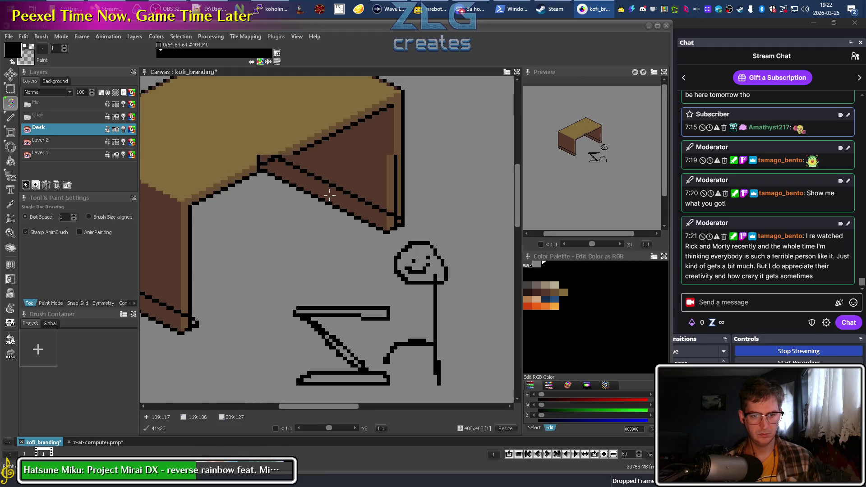
left_click_drag(329, 195, 336, 189)
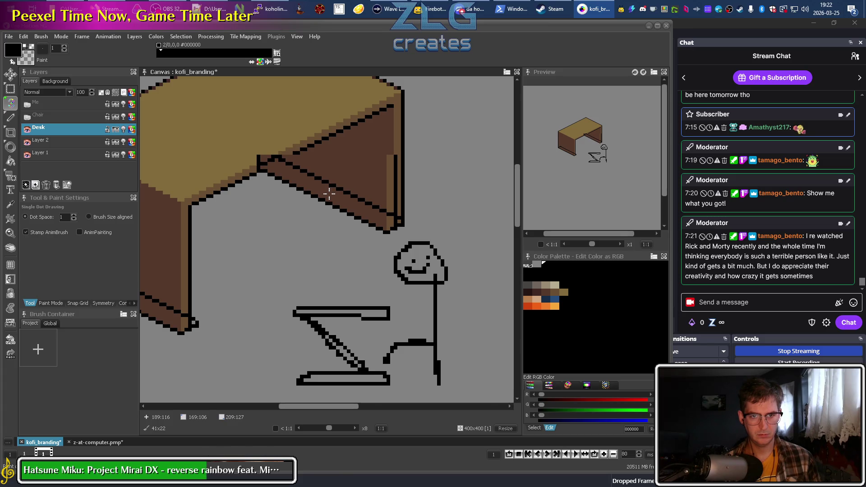
Undo the last move and shift the underside piece two pixels left and down
key("ctrl+z")
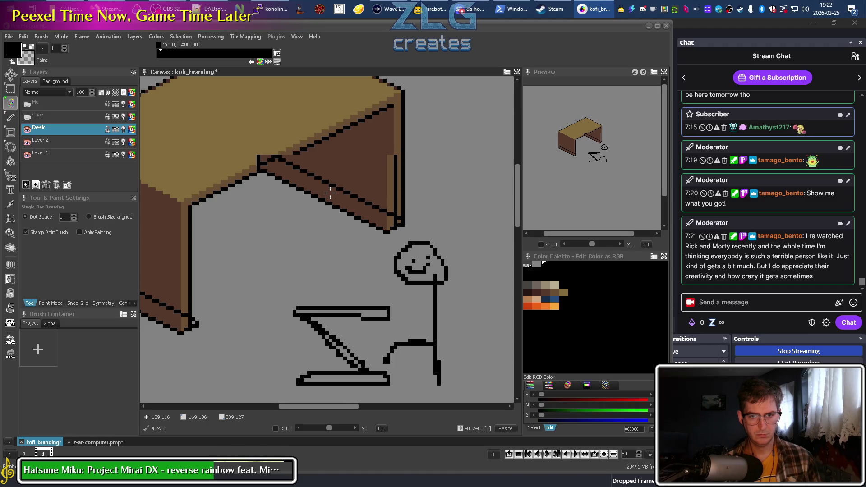
left_click_drag(330, 193, 323, 201)
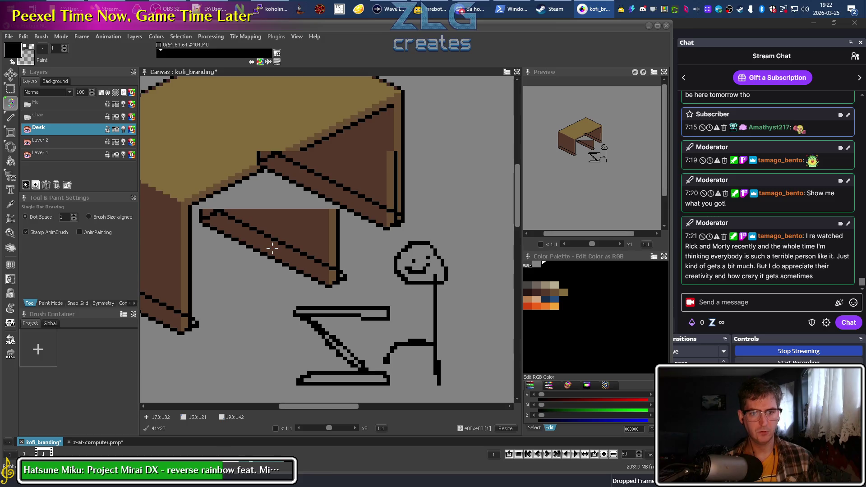
Stamp another copy of the underside piece lower-left and return to a single-pixel brush
left_click(276, 244)
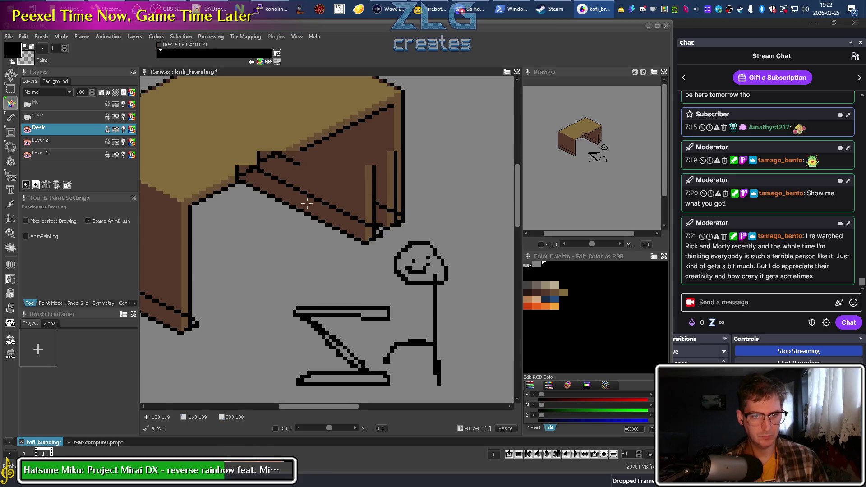
scroll(311, 203, "left", 2)
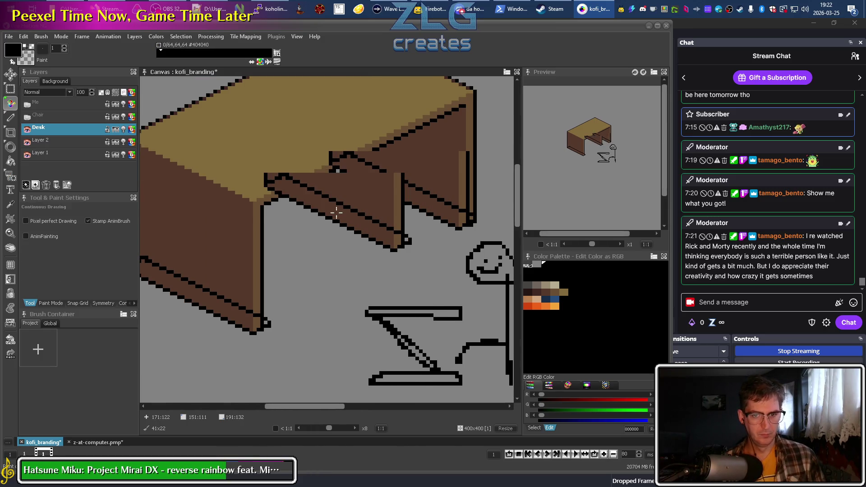
key("period")
Sample dark brown and black from the desk for outline touch-ups
scroll(332, 170, "up", 2)
left_click(325, 192)
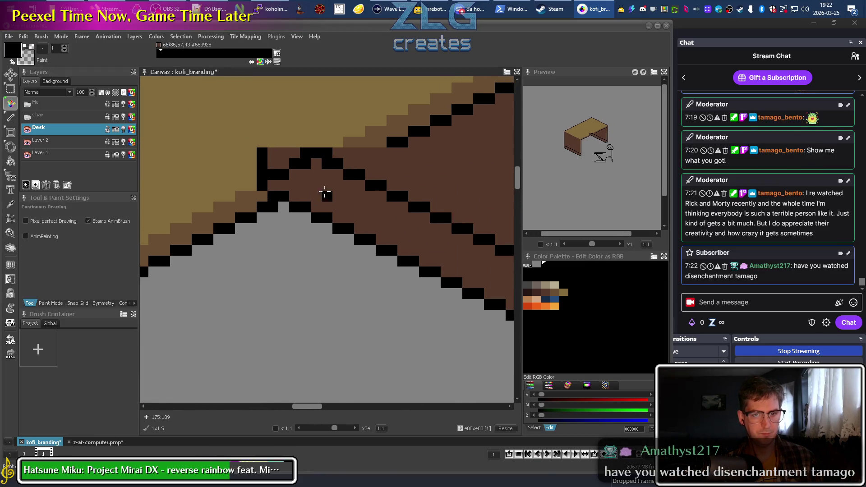
left_click(272, 207)
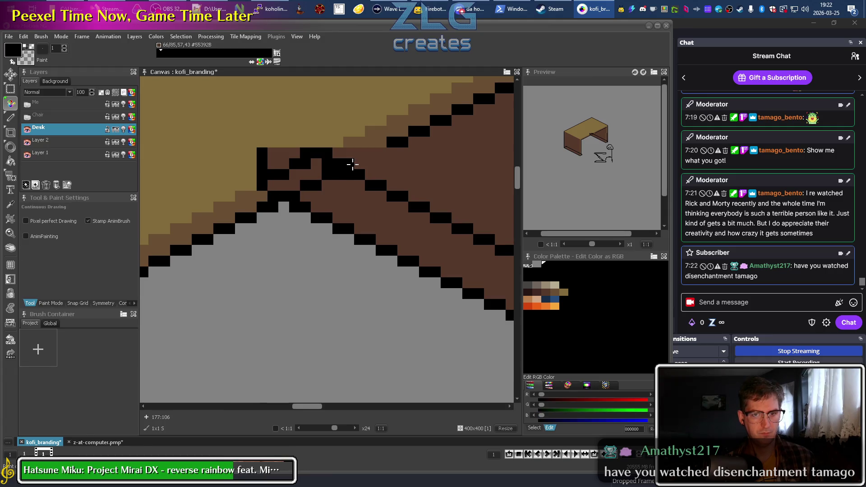
left_click(362, 148)
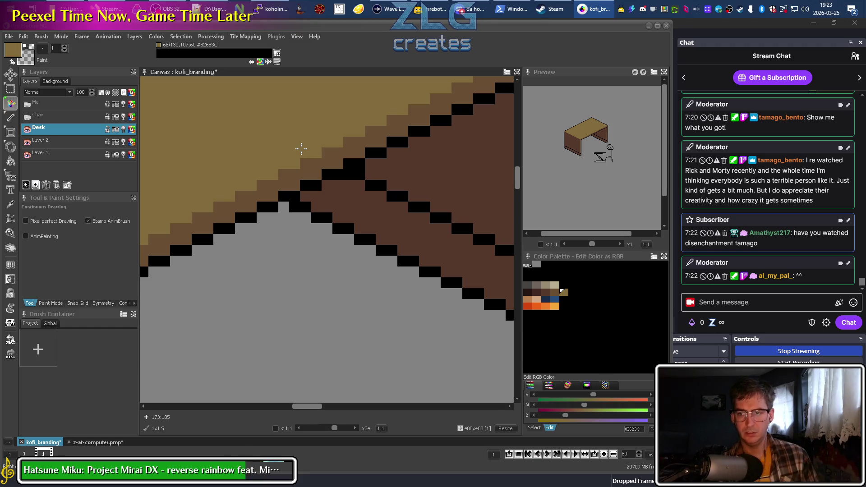
Sample the lighter brown 6B4F33 from the desk leg as the drawing colour
scroll(345, 243, "down", 2)
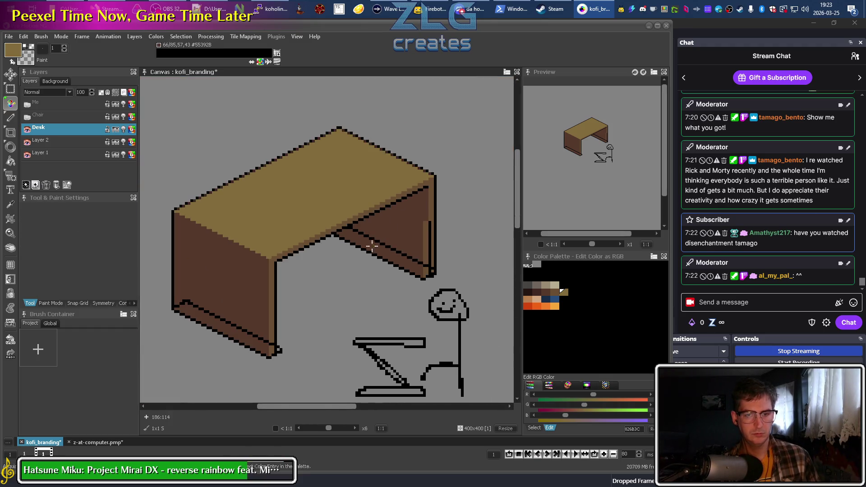
scroll(371, 245, "up", 2)
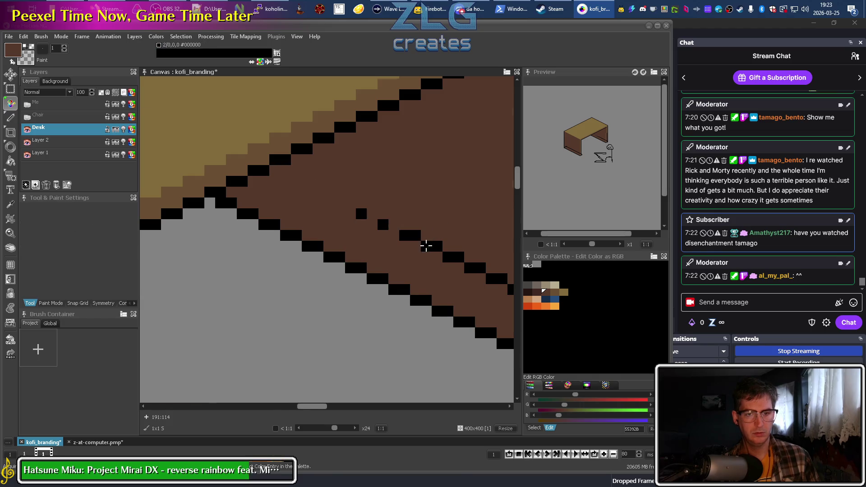
scroll(425, 246, "down", 2)
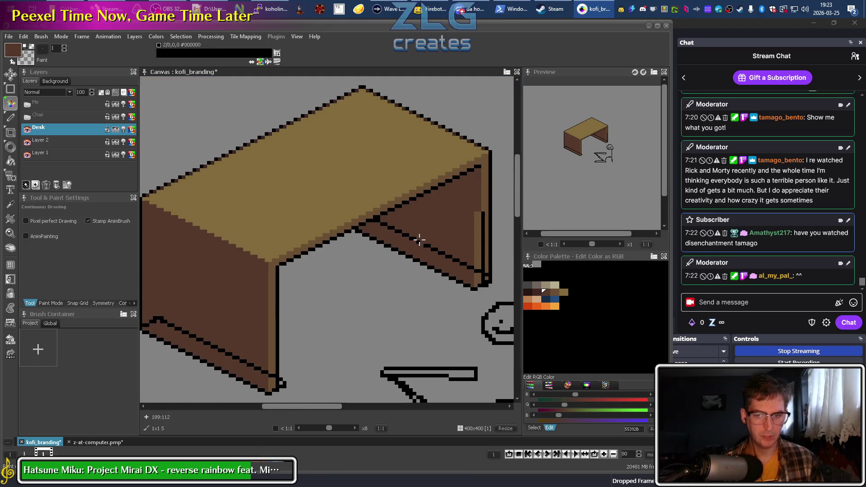
left_click_drag(419, 240, 308, 226)
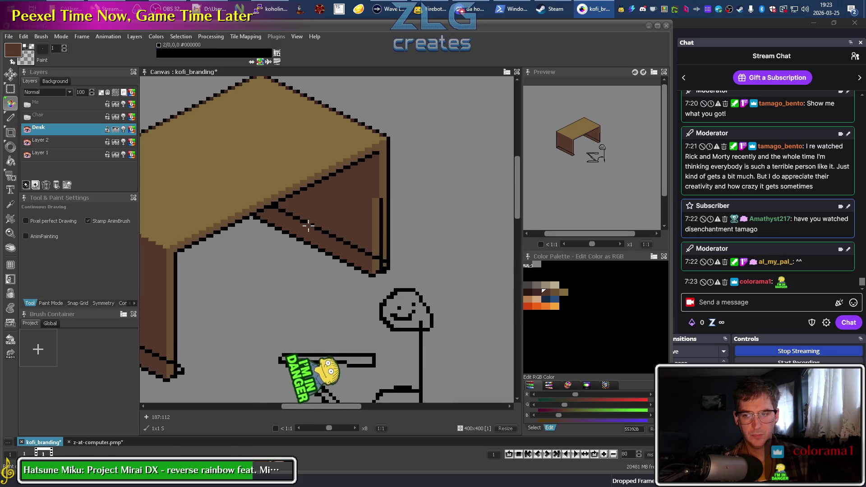
scroll(365, 232, "up", 2)
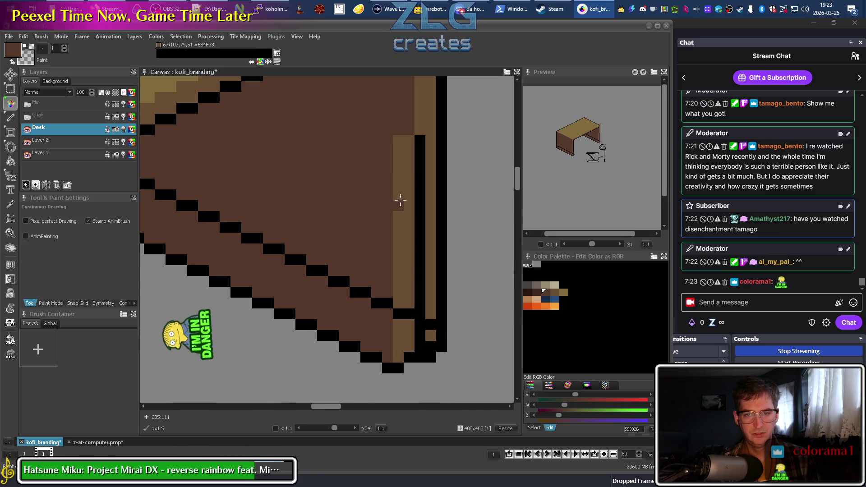
scroll(399, 200, "down", 2)
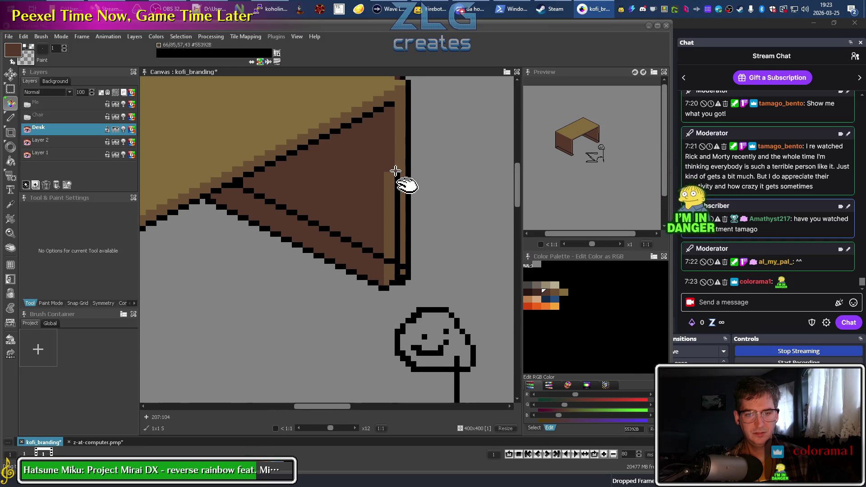
scroll(395, 171, "up", 1)
key("comma")
scroll(348, 223, "up", 2)
left_click(327, 224)
Pan and zoom to bring the desk's lower-right corner into view
mouse_move(335, 186)
left_mouse_down()
mouse_move(342, 148)
mouse_move(348, 345)
left_mouse_up()
scroll(350, 251, "down", 4)
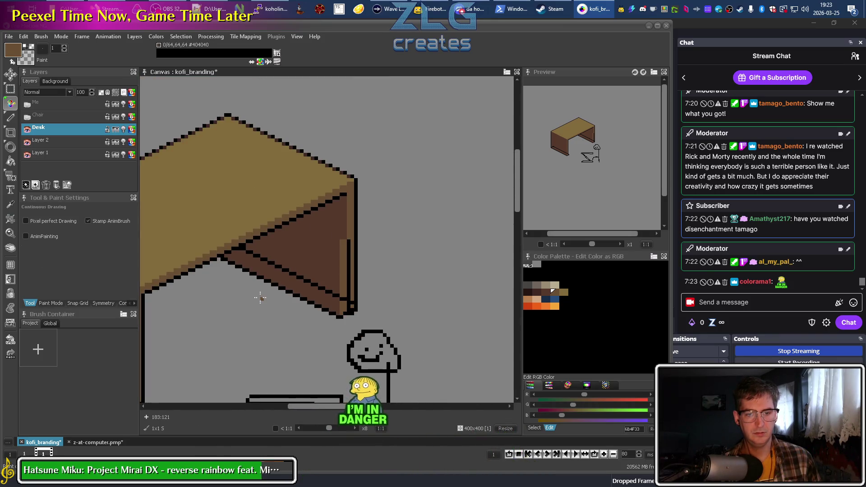
scroll(464, 228, "up", 1)
scroll(248, 286, "down", 1)
left_click_drag(248, 286, 243, 282)
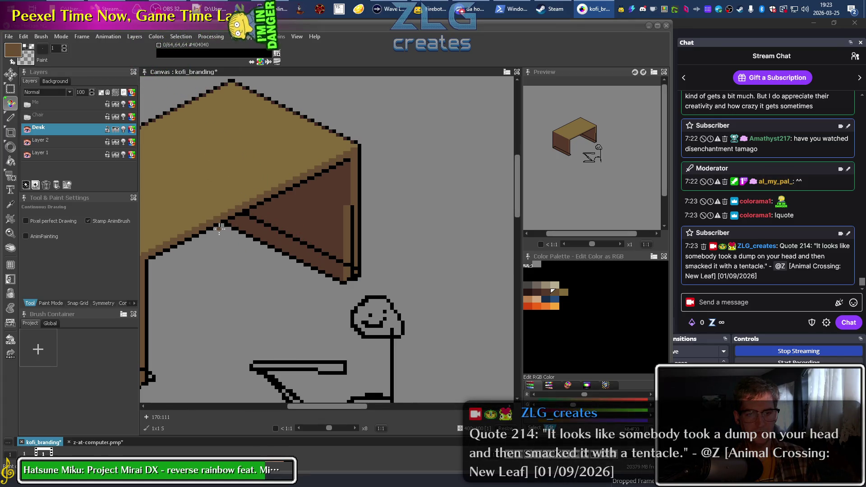
scroll(228, 257, "up", 1)
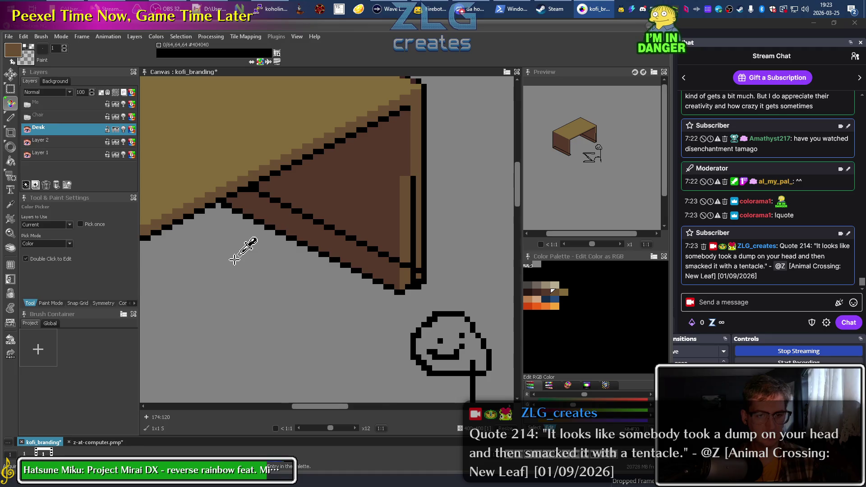
left_click_drag(353, 266, 326, 272)
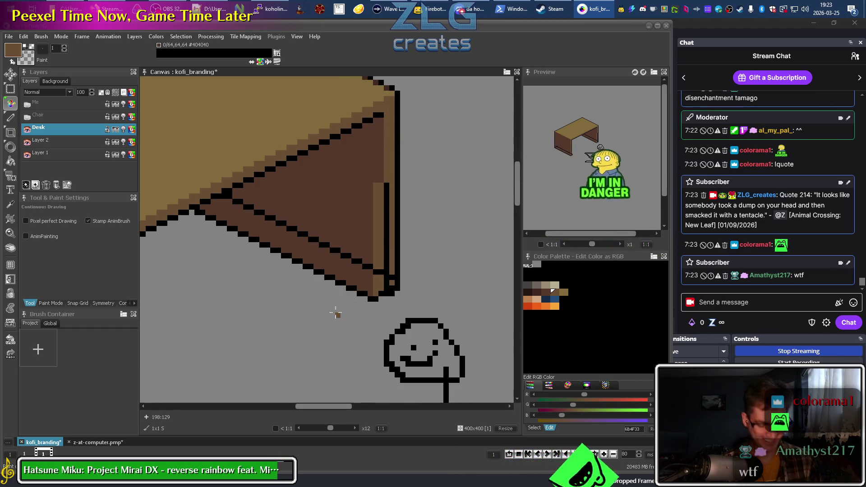
Lasso the desk's underside edge with the Freeform Select tool
left_click(16, 93)
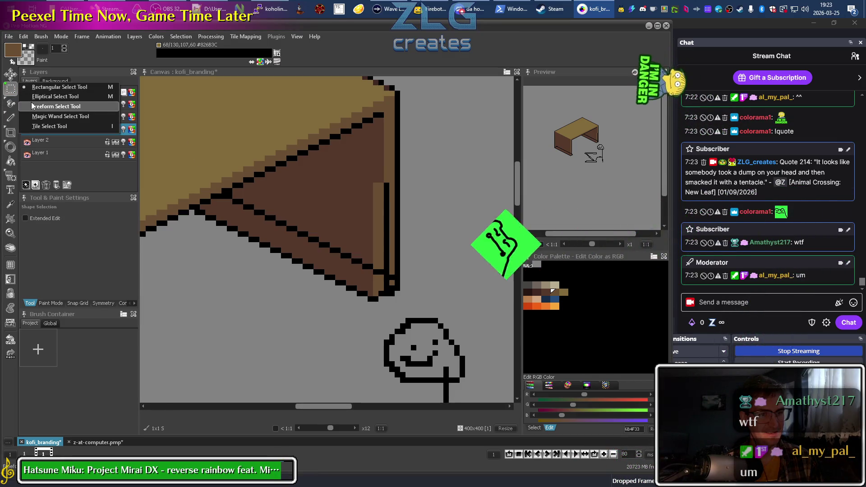
left_click_drag(15, 92, 63, 109)
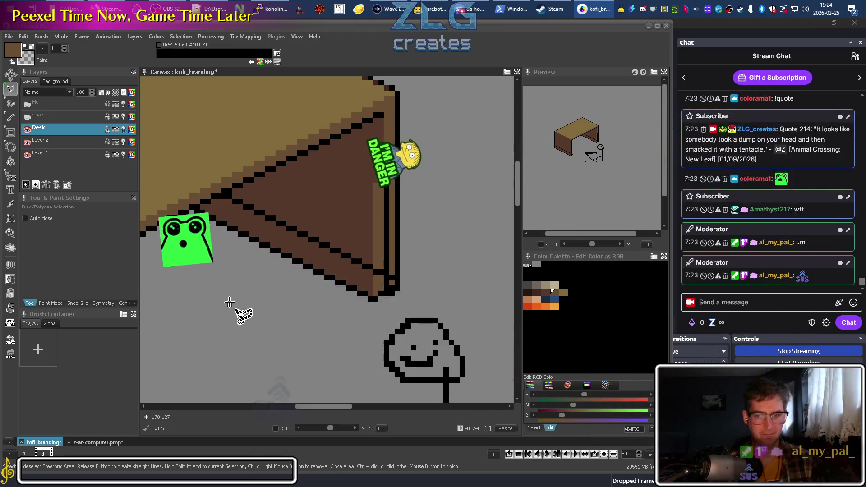
mouse_move(197, 209)
left_mouse_down()
mouse_move(382, 310)
mouse_move(350, 256)
mouse_move(224, 196)
left_mouse_up()
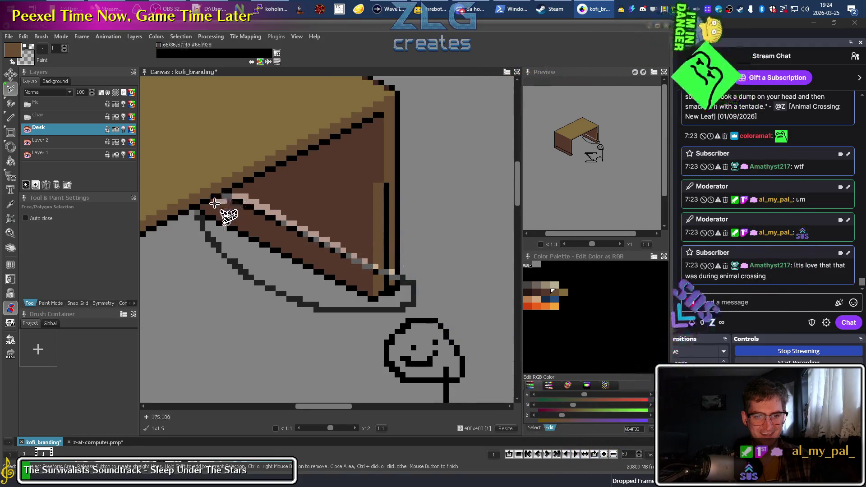
left_click_drag(224, 196, 201, 212)
Move the selected edge one pixel right and fixate it with the pencil
left_click_drag(284, 276, 310, 267)
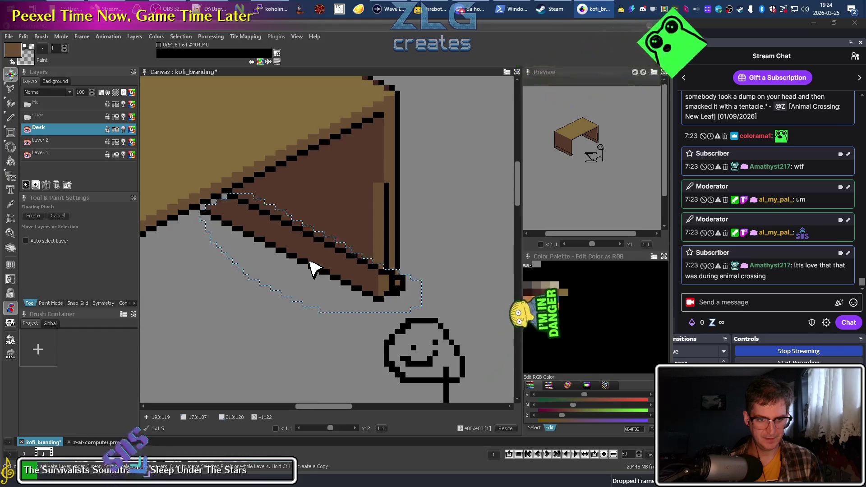
left_click_drag(309, 267, 312, 268)
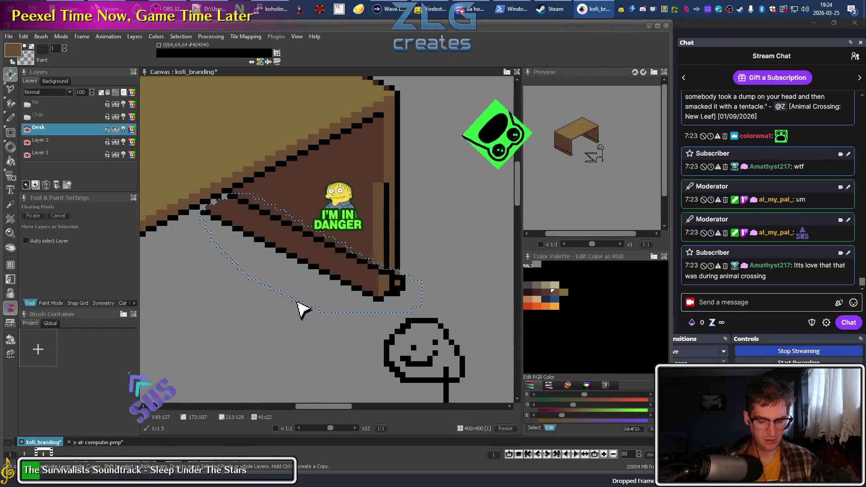
key("d")
left_click(289, 325)
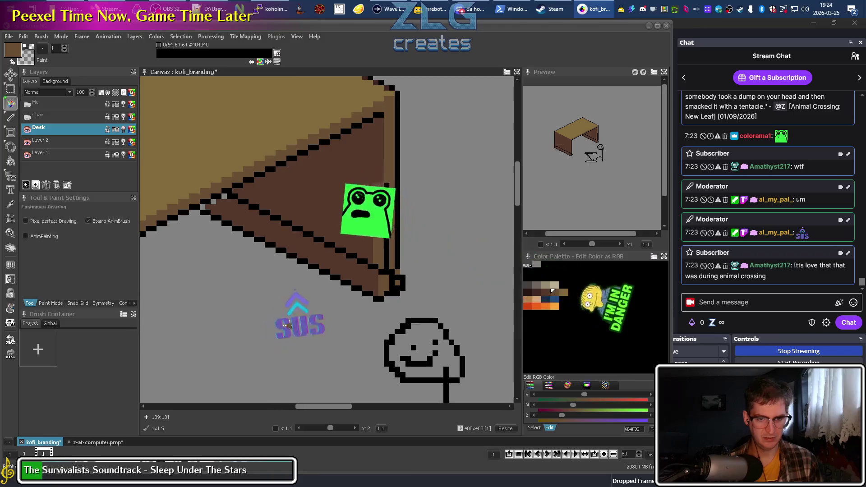
key("bracketleft")
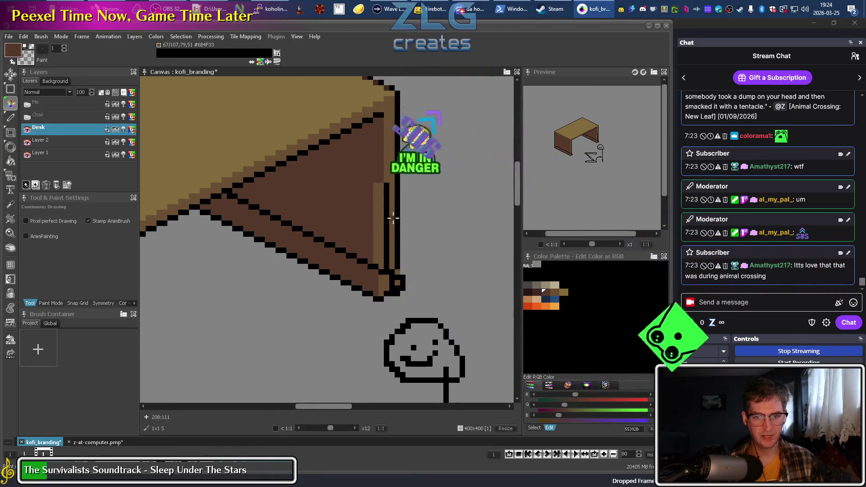
key("i")
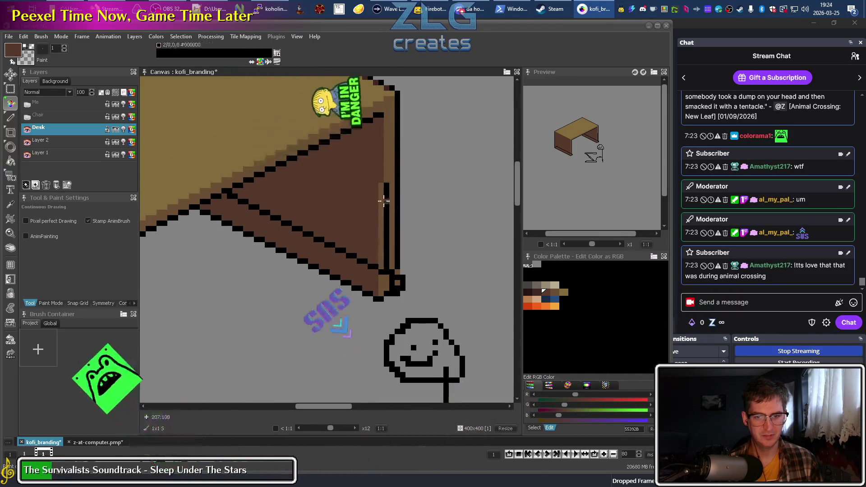
Paint lighter brown over the black line inside the leg, then sample black from the outline
key("bracketright")
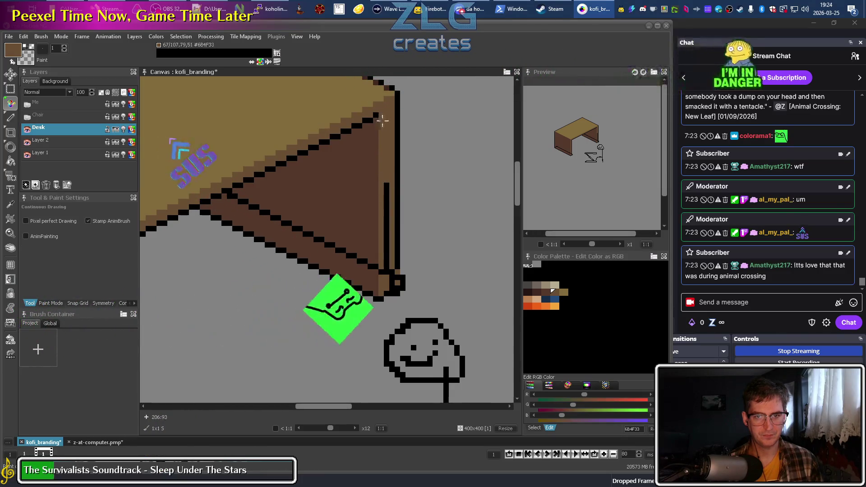
left_click_drag(386, 221, 387, 265)
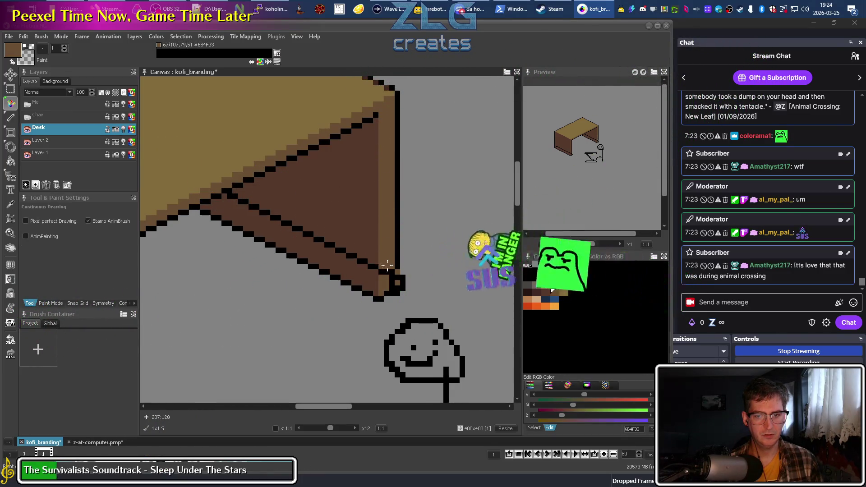
key("k")
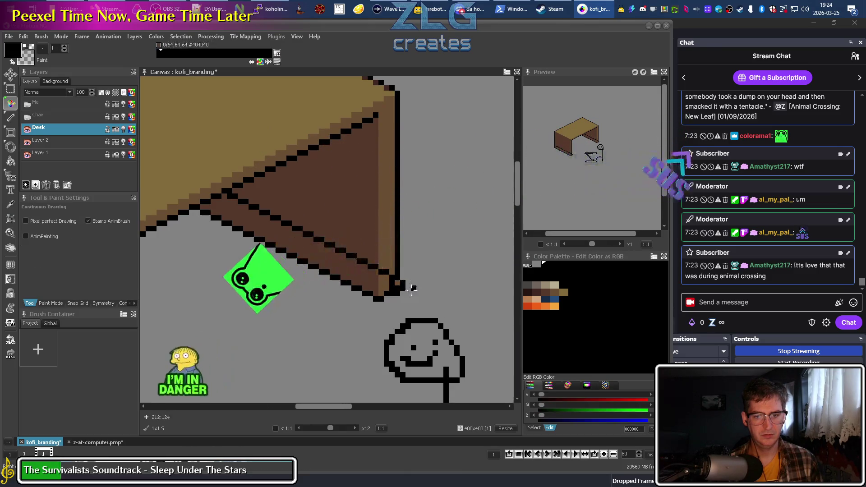
key("b")
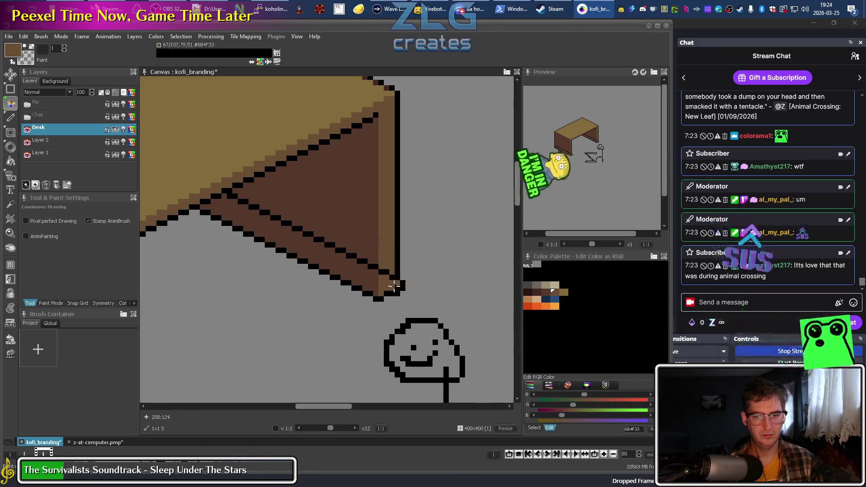
key("k")
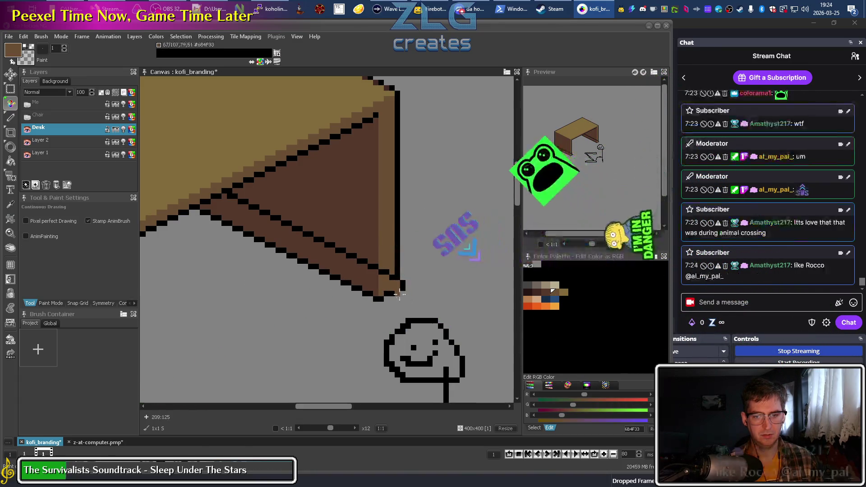
left_click(402, 287)
Resample black from the outline, reposition the view, and pick the desk's brown
key("b")
scroll(327, 312, "down", 3)
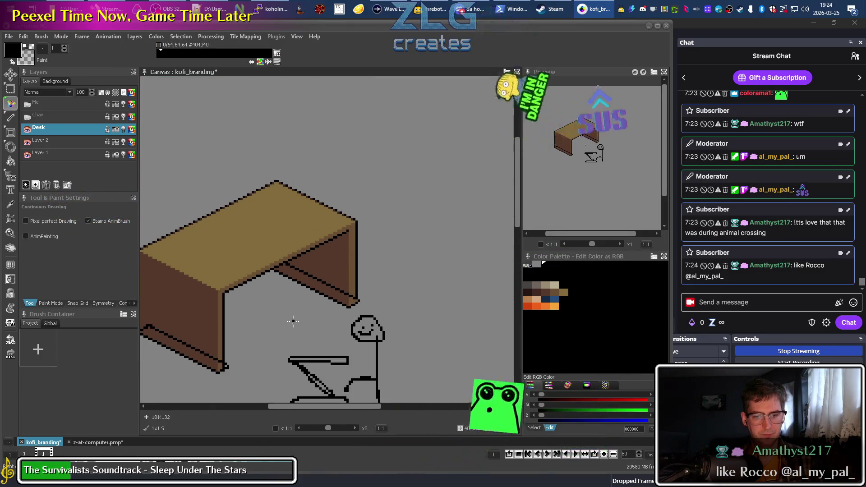
scroll(358, 303, "up", 3)
key("k")
left_click(363, 296)
key("b")
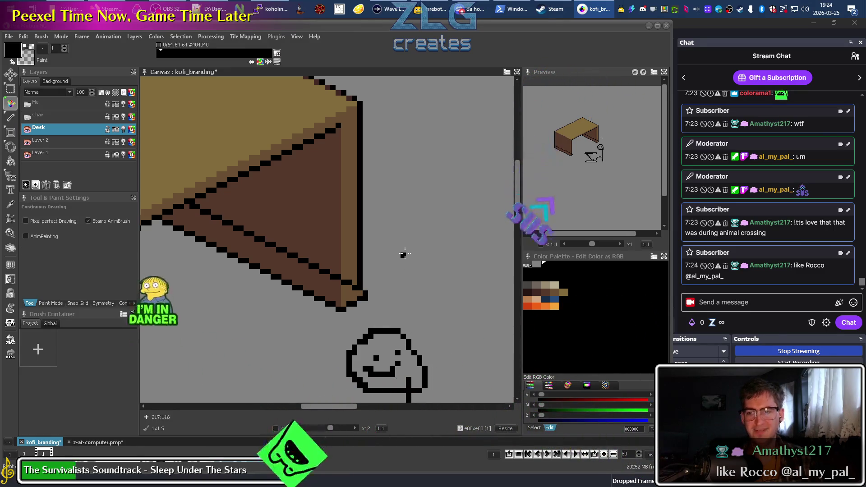
left_click_drag(241, 336, 369, 260)
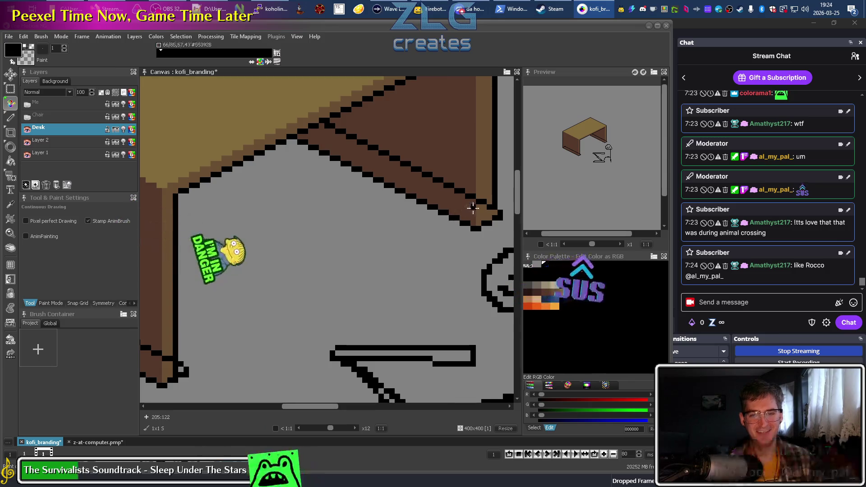
scroll(335, 287, "down", 2)
scroll(335, 286, "down", 1)
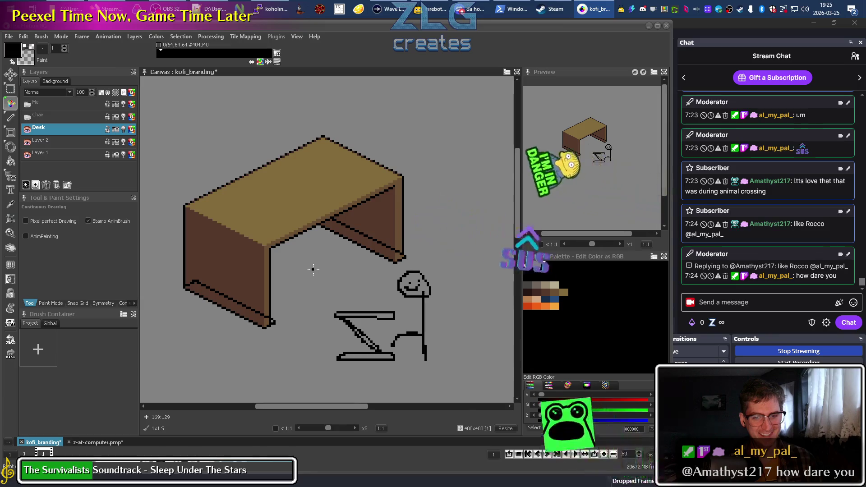
scroll(330, 229, "up", 1)
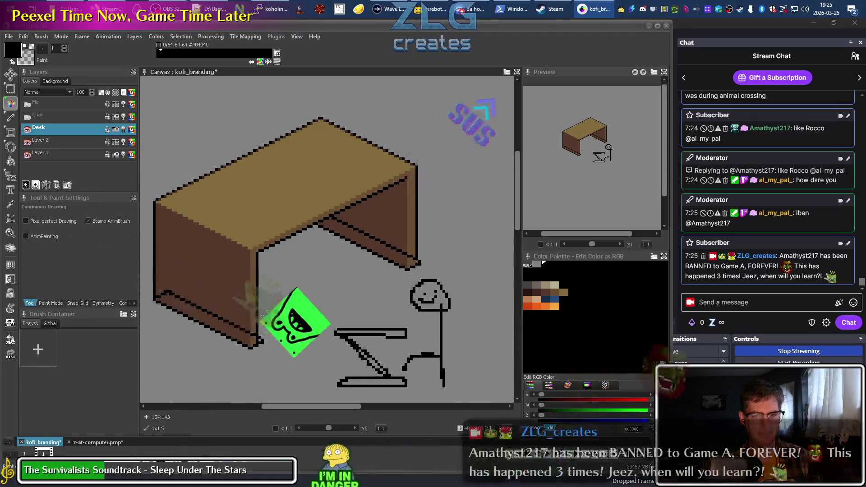
scroll(267, 315, "up", 1)
scroll(267, 315, "up", 1)
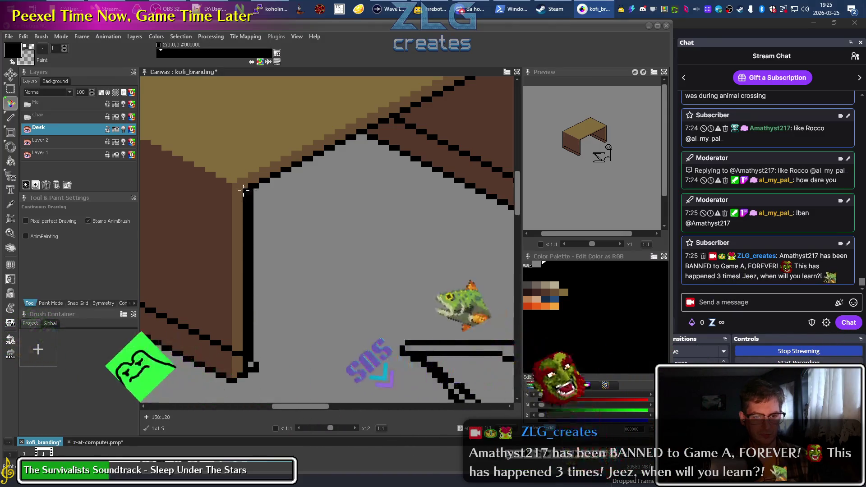
left_click(243, 190, "ctrl")
Recolour one column of the leg's black outline in desk brown
left_click_drag(243, 190, 242, 360)
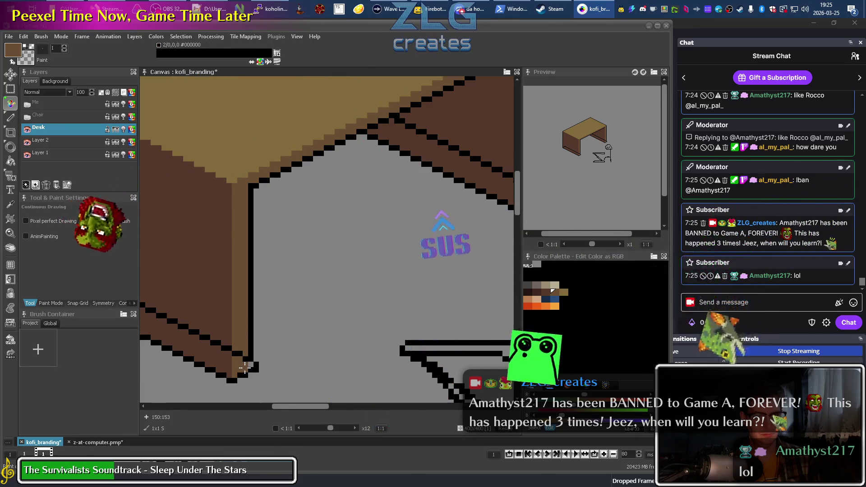
scroll(349, 292, "down", 3)
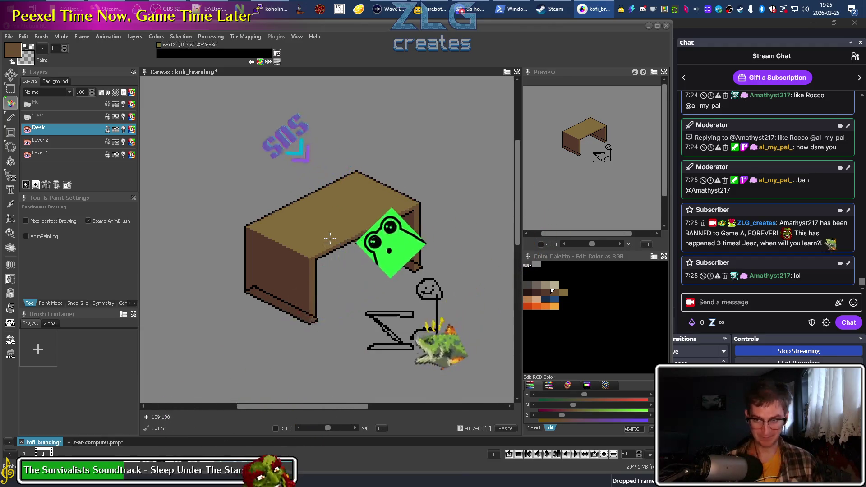
left_click_drag(391, 249, 317, 223)
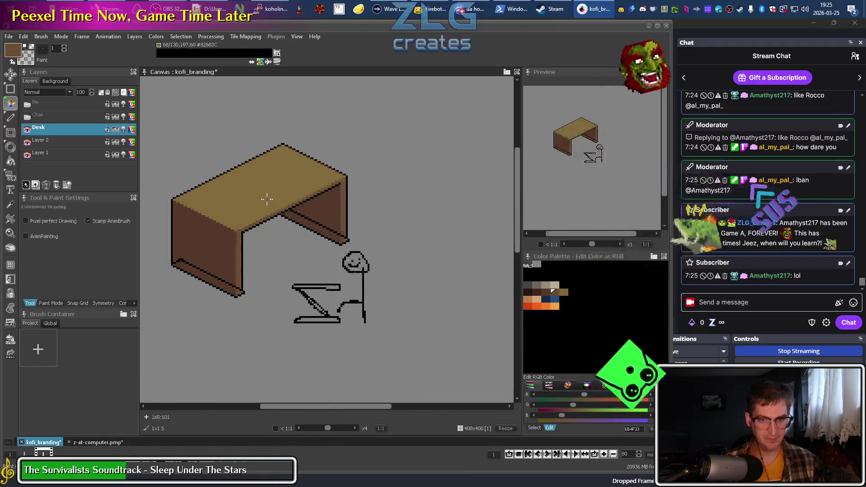
scroll(317, 223, "up", 1)
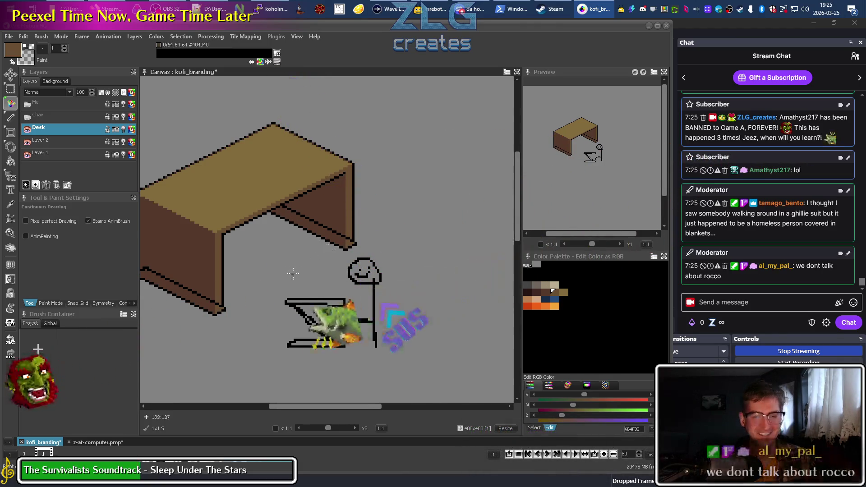
Add black pixels at the desk's inner corner joining leg and underside edges
left_click_drag(293, 273, 356, 249)
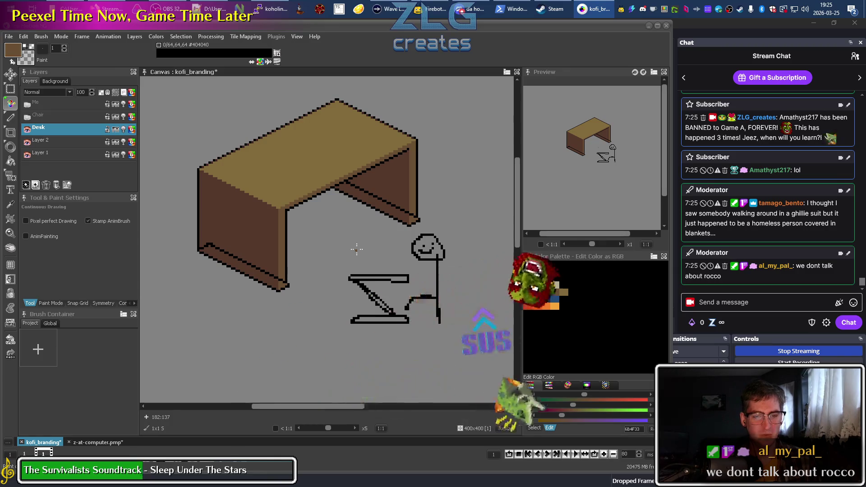
scroll(303, 219, "up", 1)
scroll(302, 232, "up", 2)
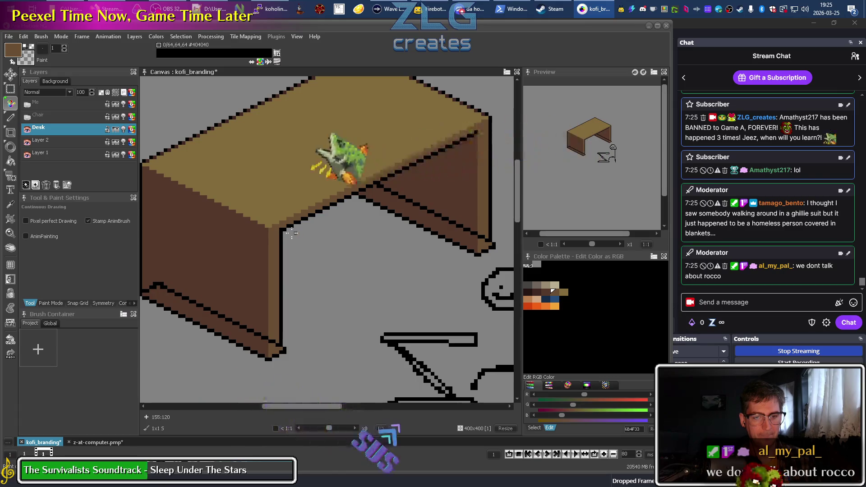
scroll(285, 230, "up", 2)
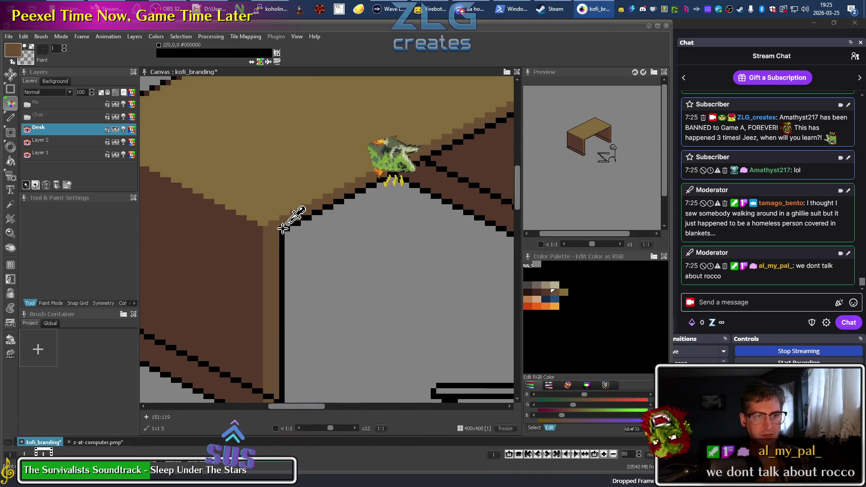
mouse_move(277, 234)
left_mouse_down()
mouse_move(266, 240)
mouse_move(319, 246)
left_mouse_up()
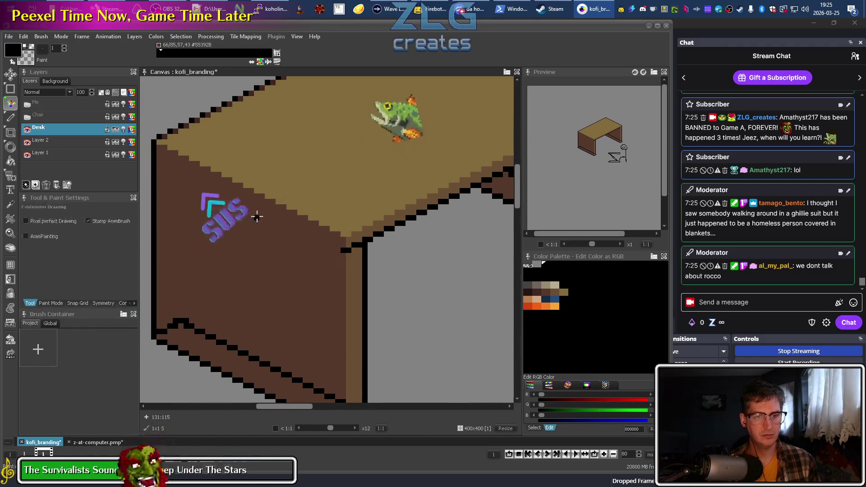
left_click(11, 116)
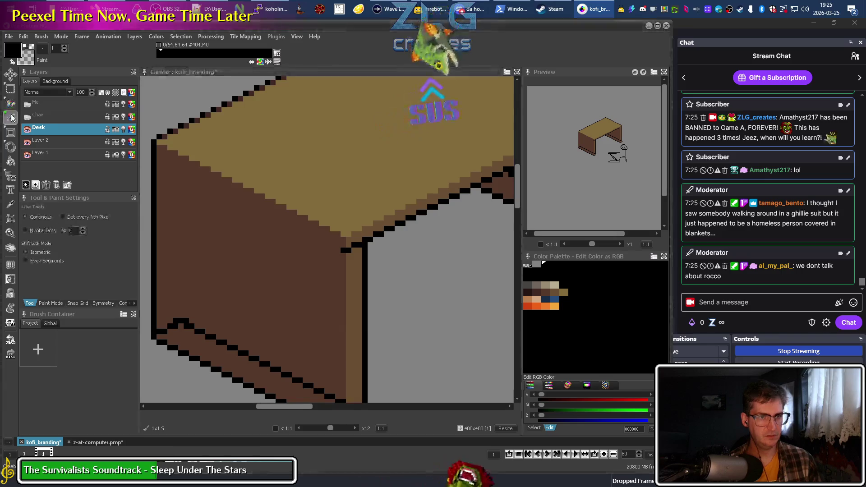
Draw a black edge line up-left from the desk corner
left_click_drag(342, 249, 151, 173)
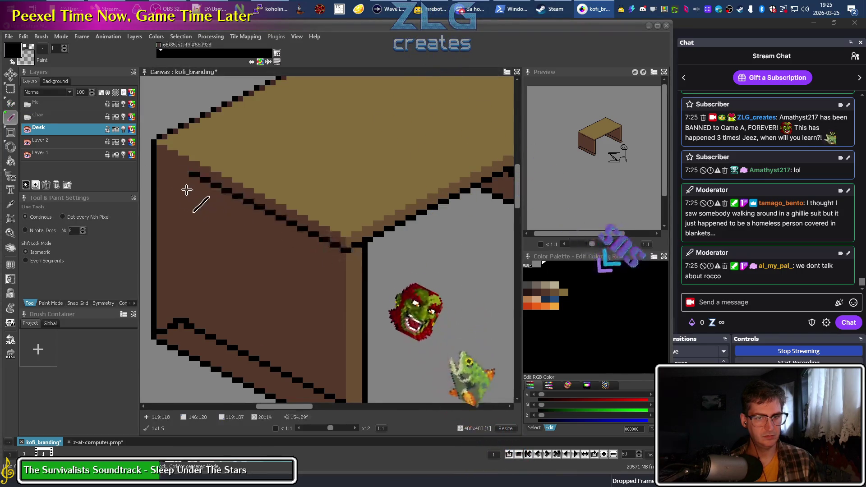
left_click_drag(244, 246, 449, 183)
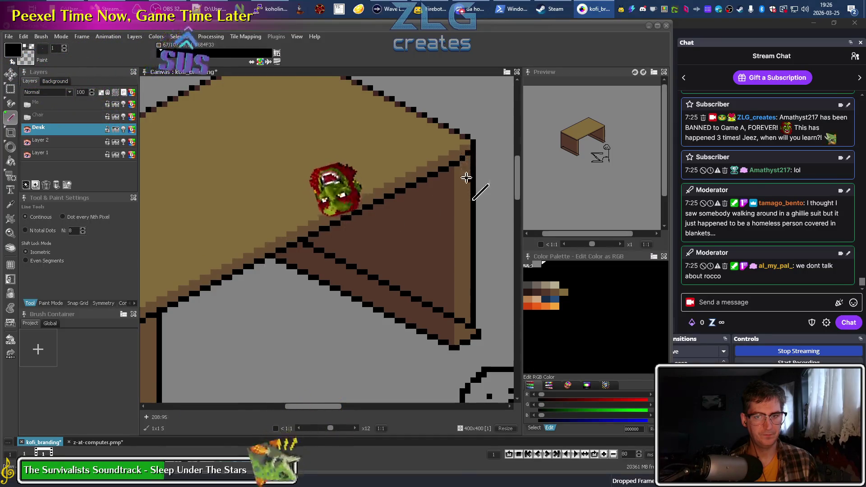
key("i")
key("l")
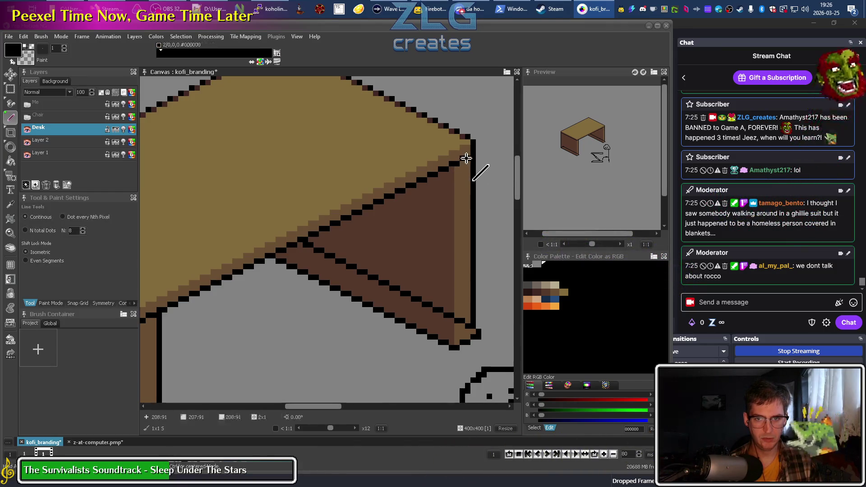
Draw black diagonal brace lines across the left leg panel
mouse_move(317, 260)
left_mouse_down()
mouse_move(286, 247)
mouse_move(355, 232)
left_mouse_up()
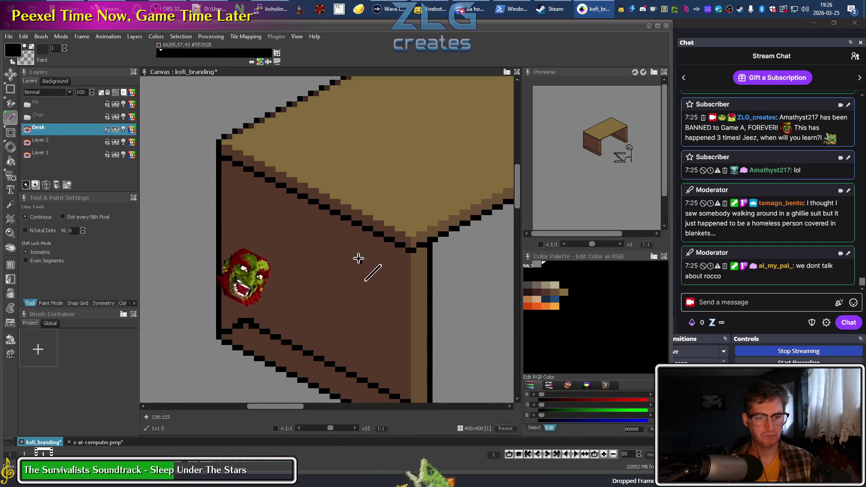
key("b")
left_click_drag(417, 274, 326, 195)
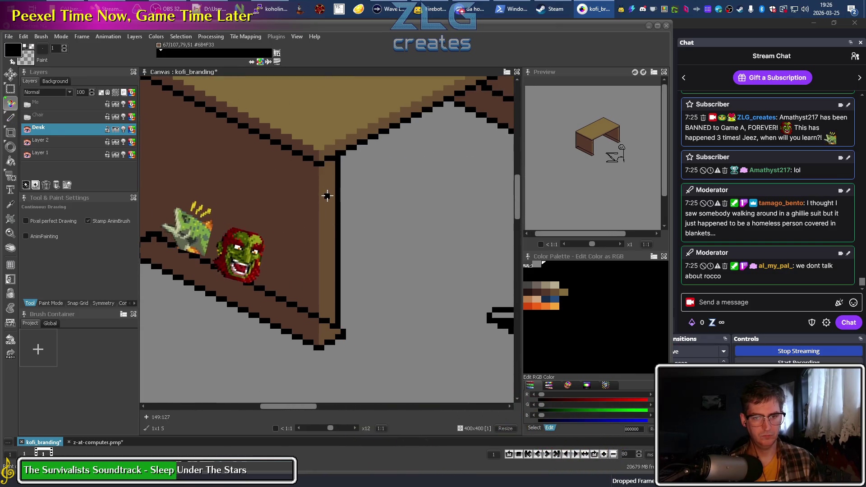
scroll(299, 266, "down", 3)
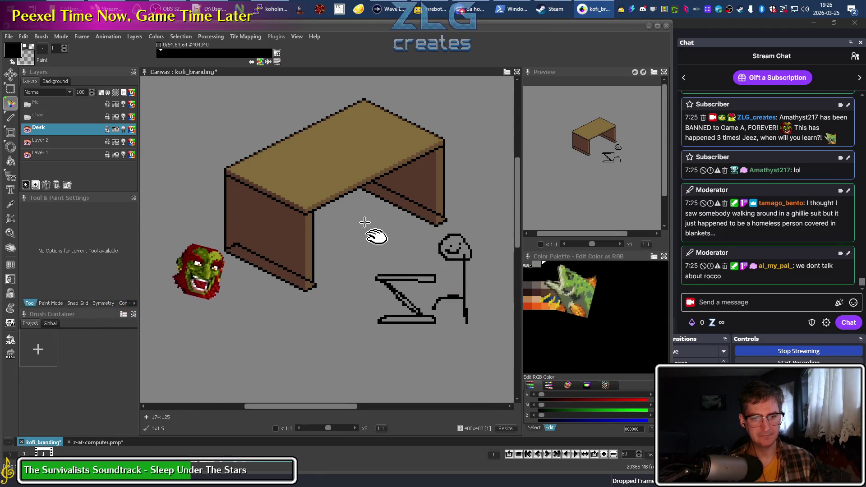
left_click_drag(374, 219, 320, 237)
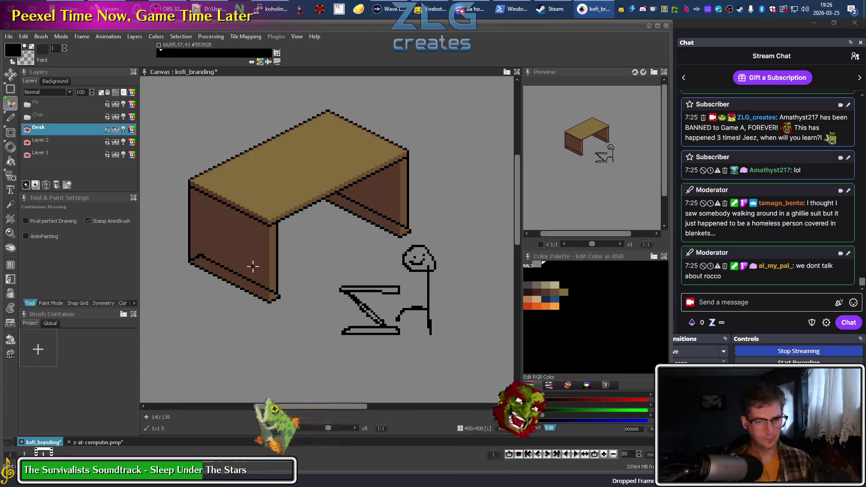
scroll(250, 291, "up", 3)
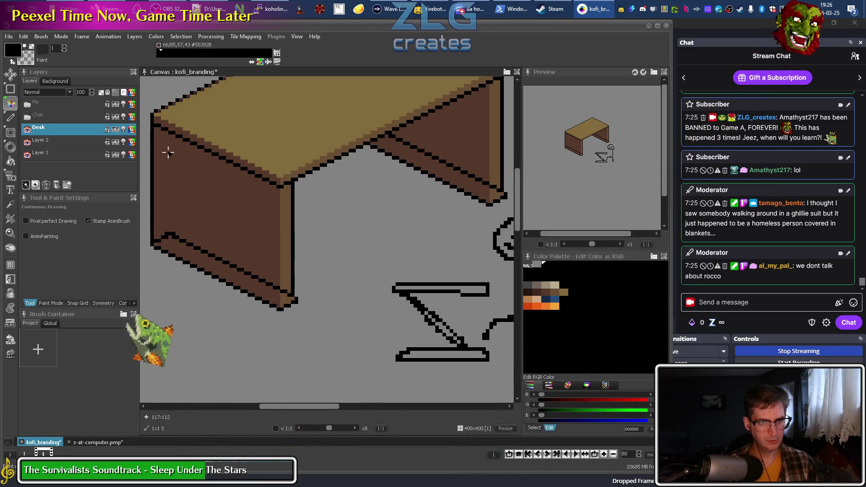
left_click(12, 119)
left_click_drag(158, 130, 221, 258)
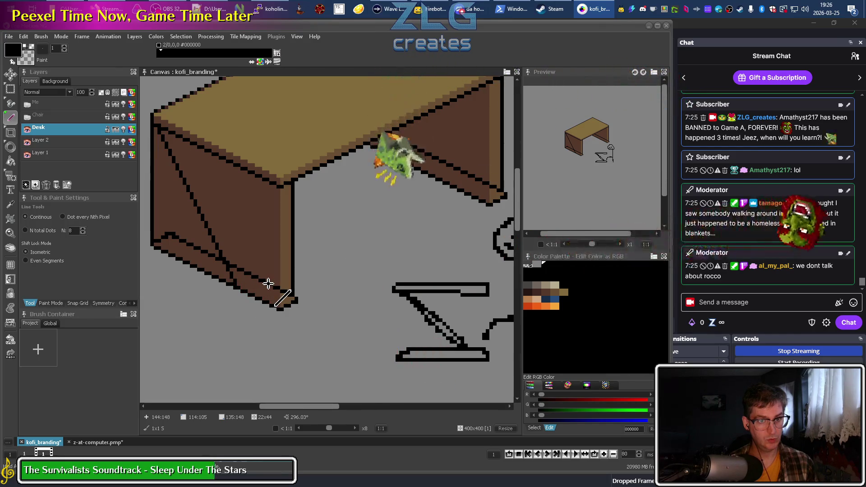
left_click_drag(269, 283, 281, 289)
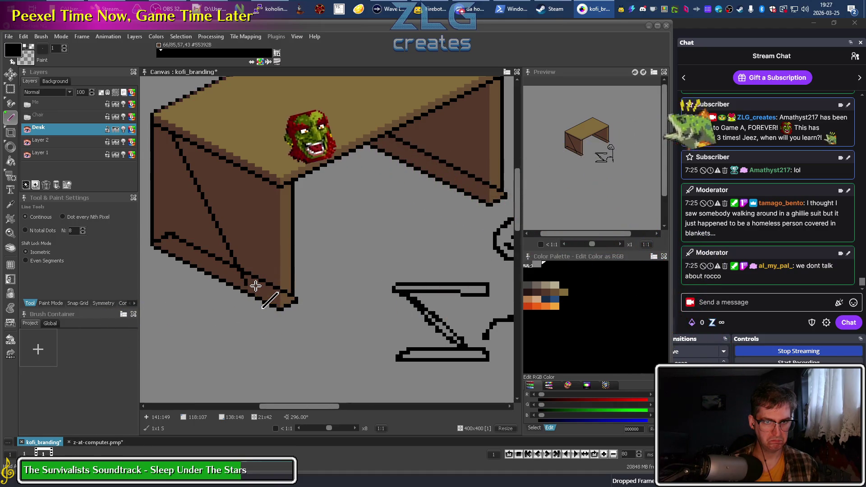
Discard the stray line and draw a second parallel diagonal across the left leg panel
key("Escape")
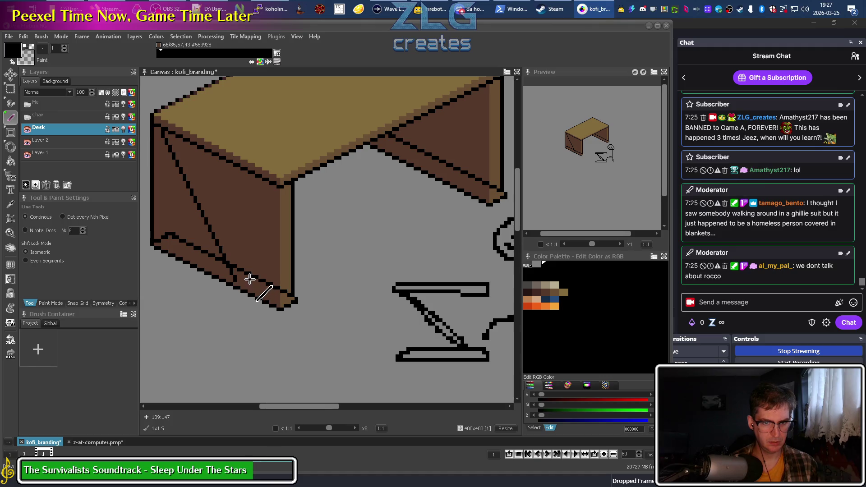
left_click_drag(248, 274, 193, 134)
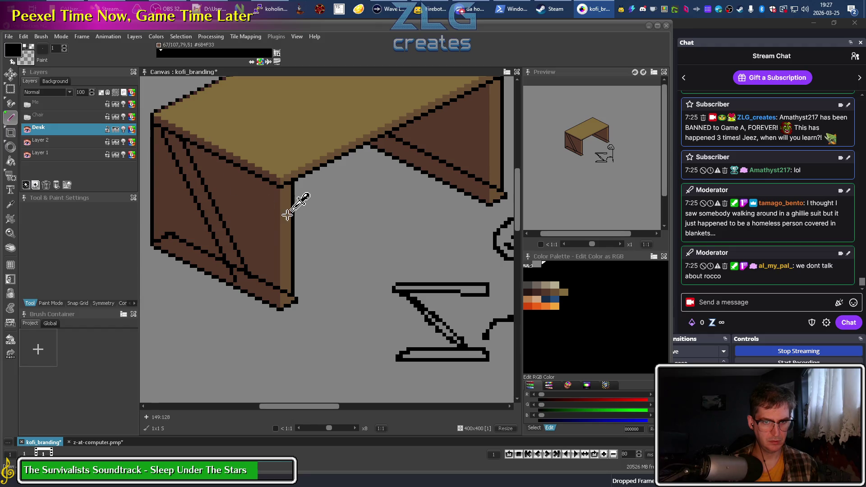
scroll(295, 199, "down", 2)
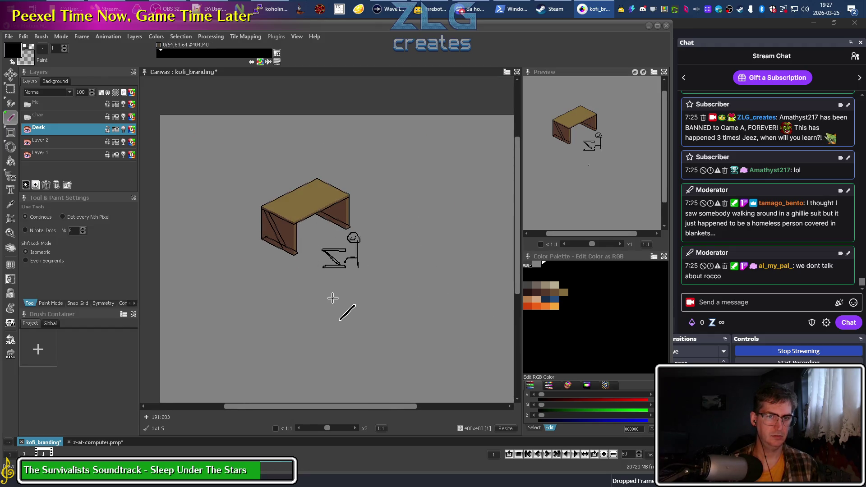
scroll(334, 297, "up", 2)
scroll(302, 286, "up", 2)
Touch up a pixel at the left leg's bottom edge so the brace meets it
mouse_move(303, 277)
left_mouse_down()
mouse_move(312, 167)
mouse_move(309, 295)
left_mouse_up()
scroll(312, 166, "up", 1)
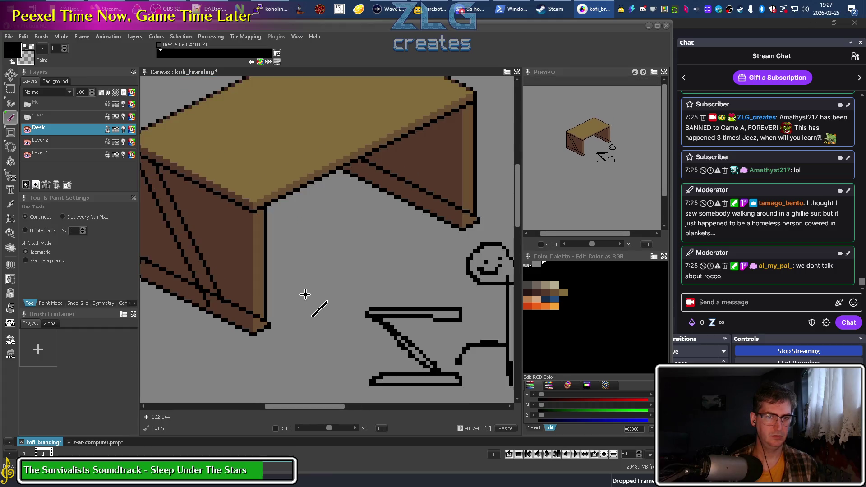
left_click_drag(246, 288, 340, 290)
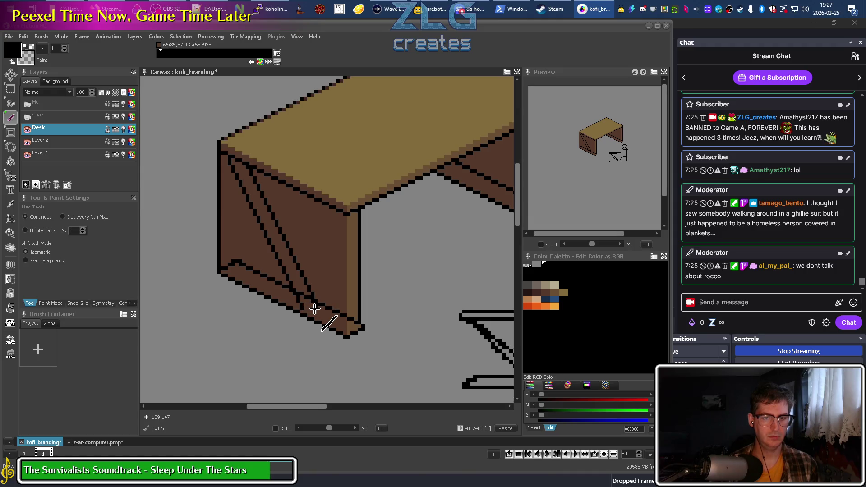
left_click_drag(305, 312, 309, 312)
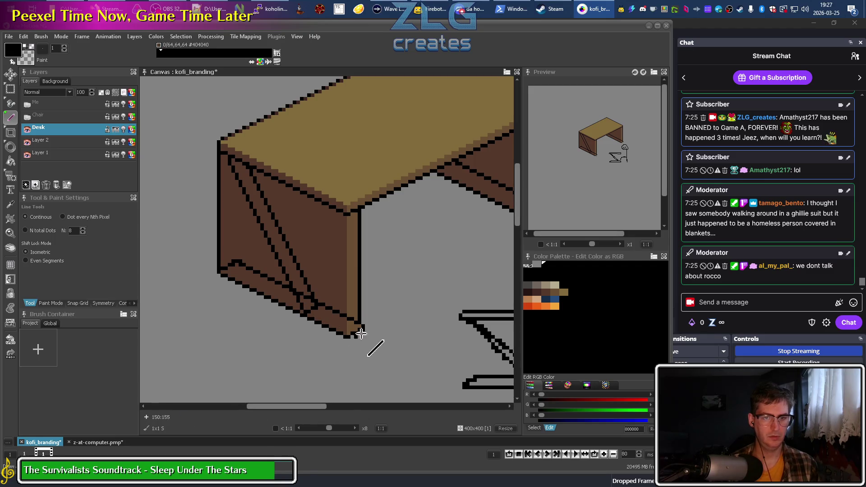
scroll(390, 303, "down", 2)
scroll(429, 284, "right", 1)
scroll(429, 284, "right", 2)
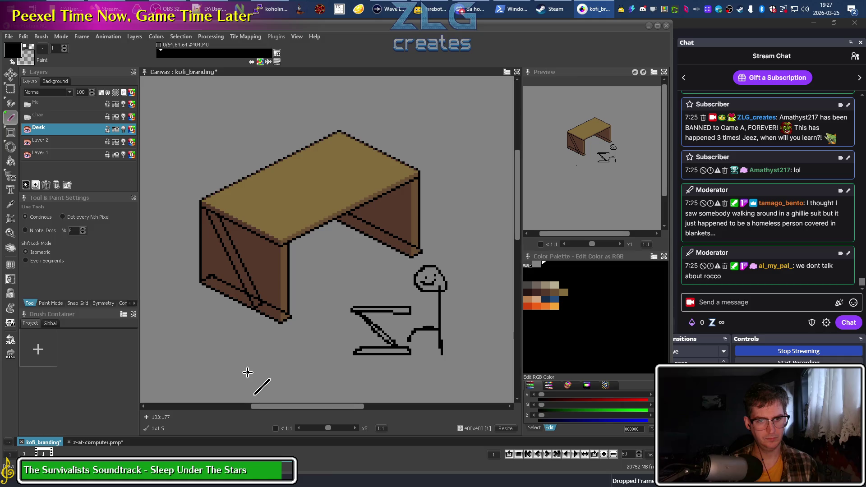
Capture the left desk leg as a brush and stamp a copy under the desk
key("b")
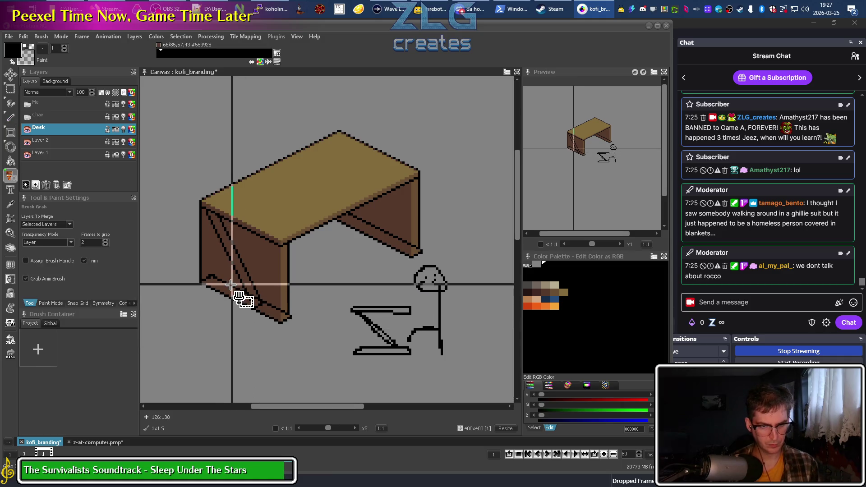
left_click_drag(263, 307, 323, 349)
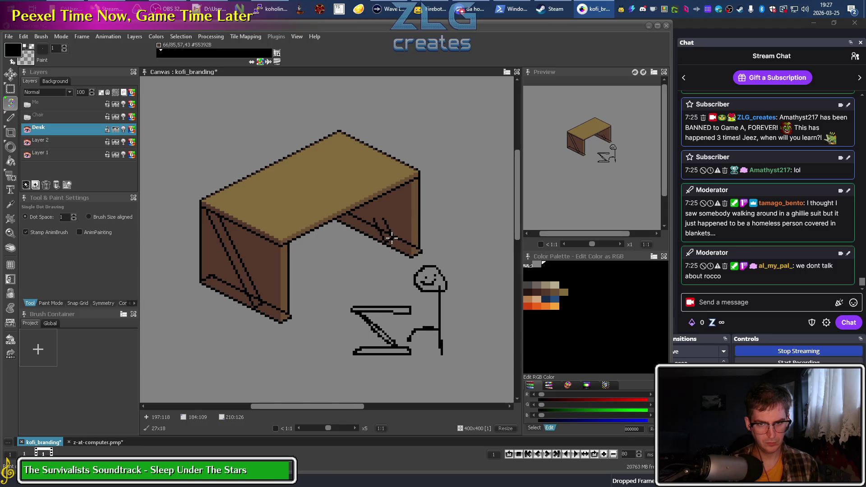
left_click(305, 321)
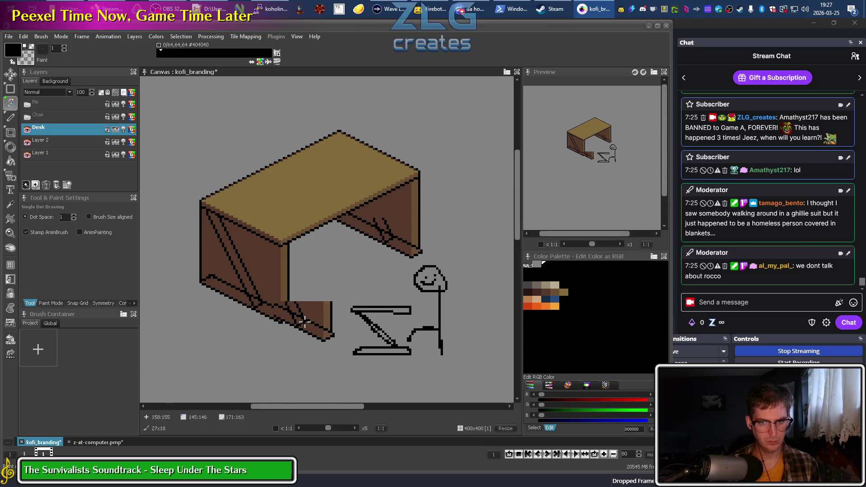
scroll(356, 238, "up", 3)
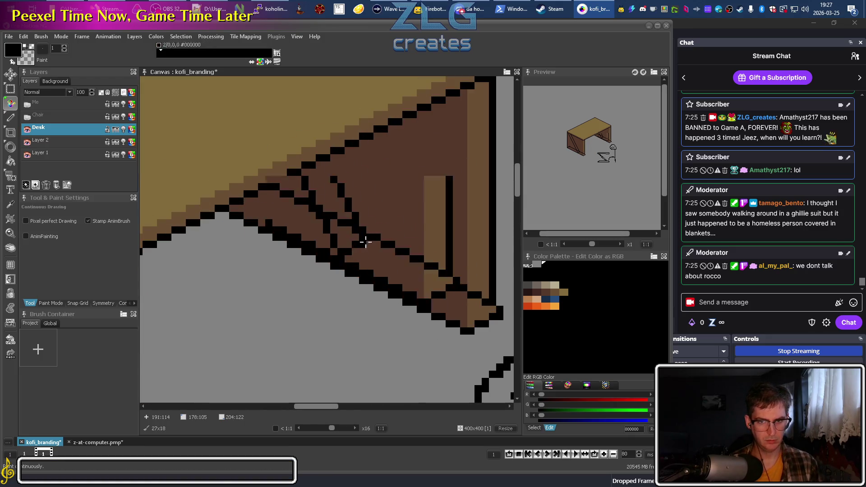
With a 1-pixel pencil, draw two parallel black diagonal brace lines on the far leg
key("period")
left_click(377, 202)
left_click_drag(372, 194, 348, 151)
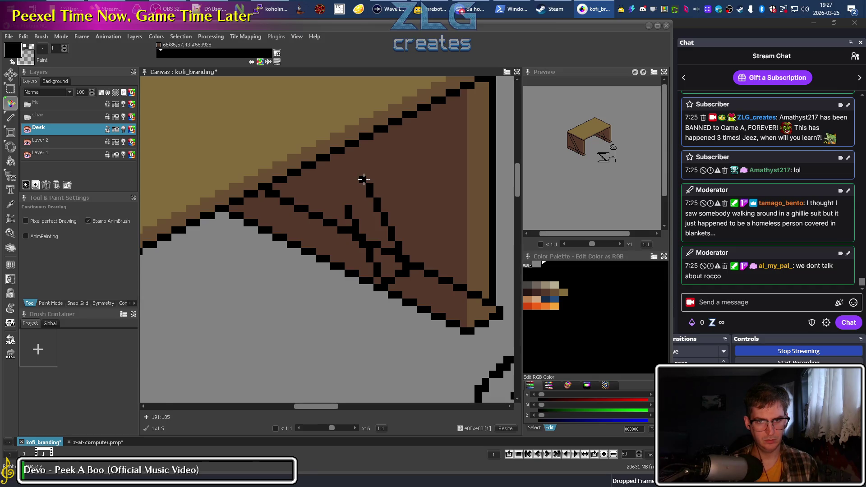
left_click_drag(345, 207, 327, 167)
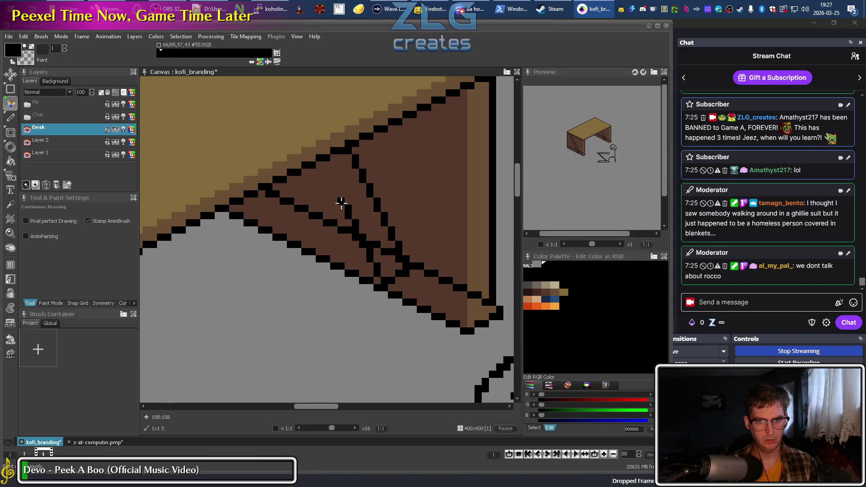
scroll(327, 167, "down", 1)
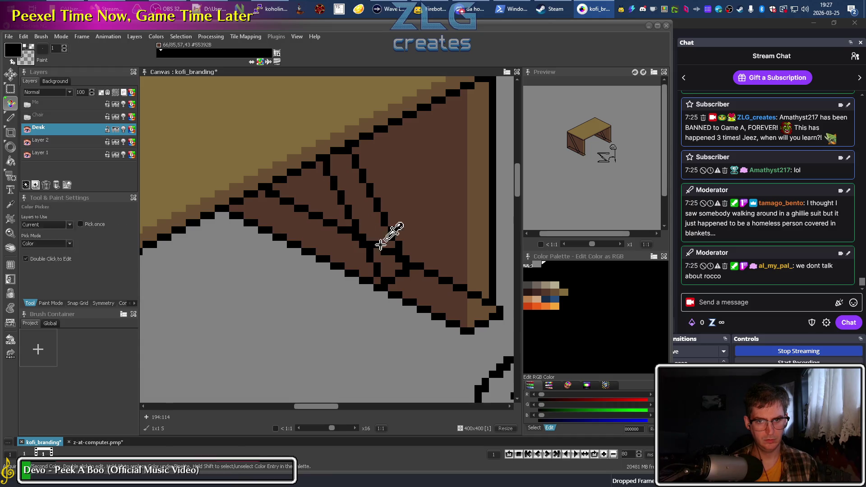
scroll(387, 232, "down", 1)
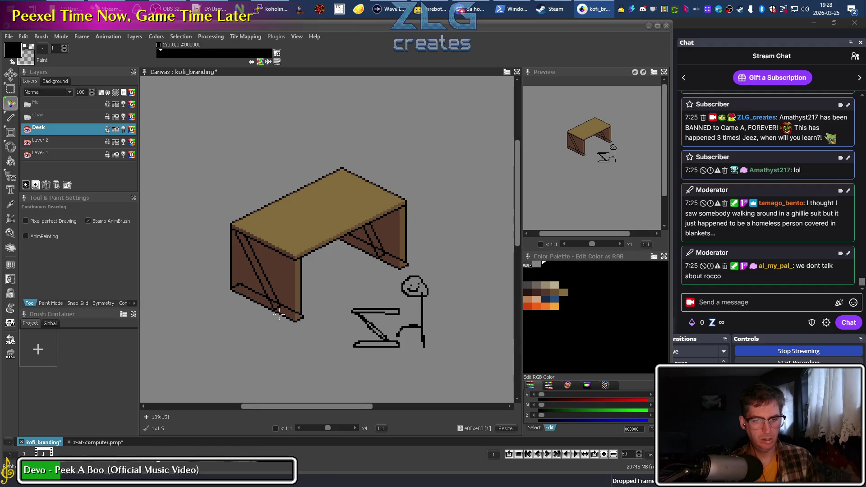
scroll(272, 306, "up", 1)
scroll(271, 308, "up", 1)
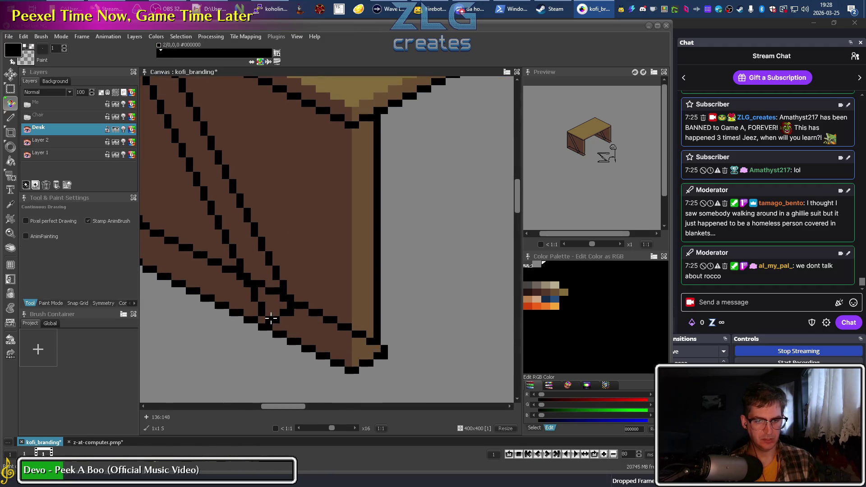
Extend the black outline along the leg's bottom edge, alternating black and dark brown
left_click(271, 319, "alt")
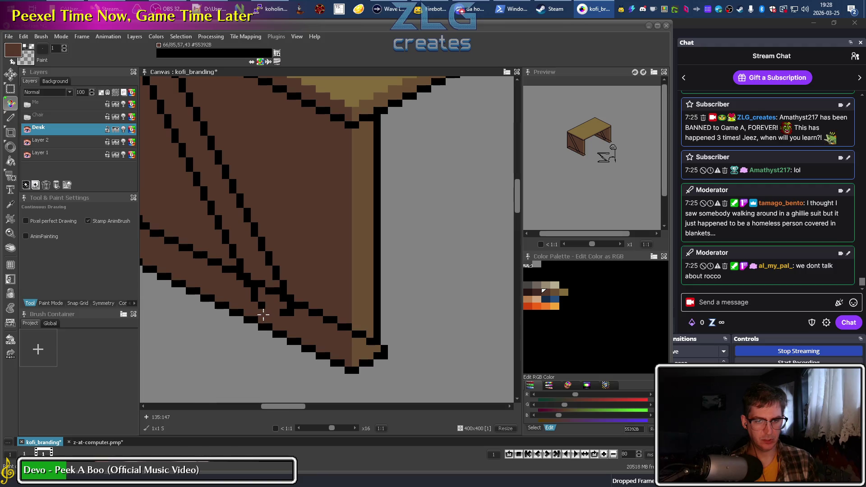
left_click(269, 310, "alt")
left_click(268, 306)
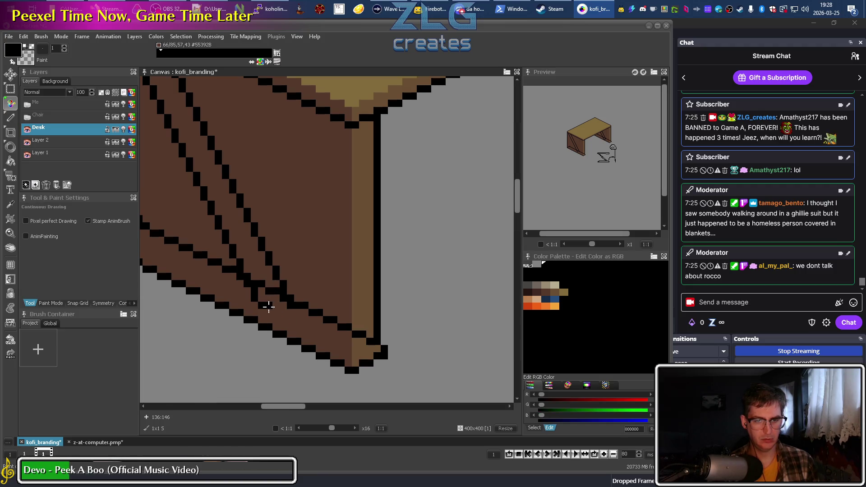
left_click_drag(275, 312, 302, 314)
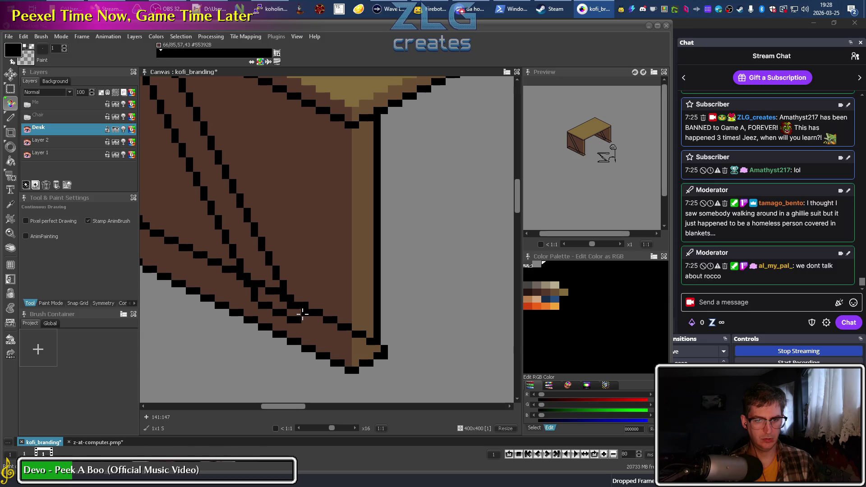
left_click(303, 314)
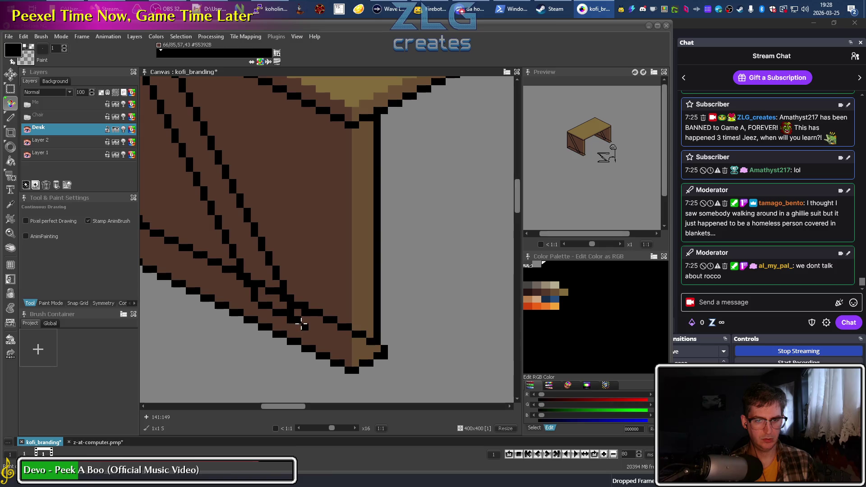
left_click(303, 314, "alt")
Recolour stray black pixels on the leg and brace to dark brown
scroll(318, 332, "down", 3)
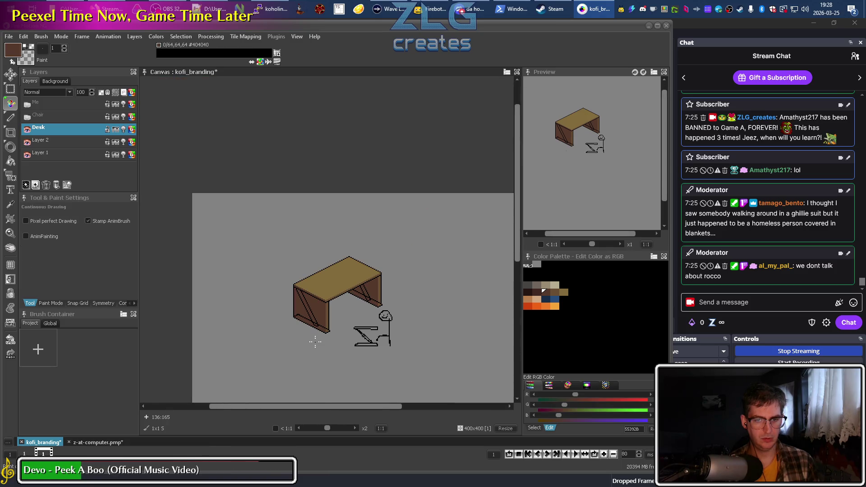
scroll(315, 341, "up", 3)
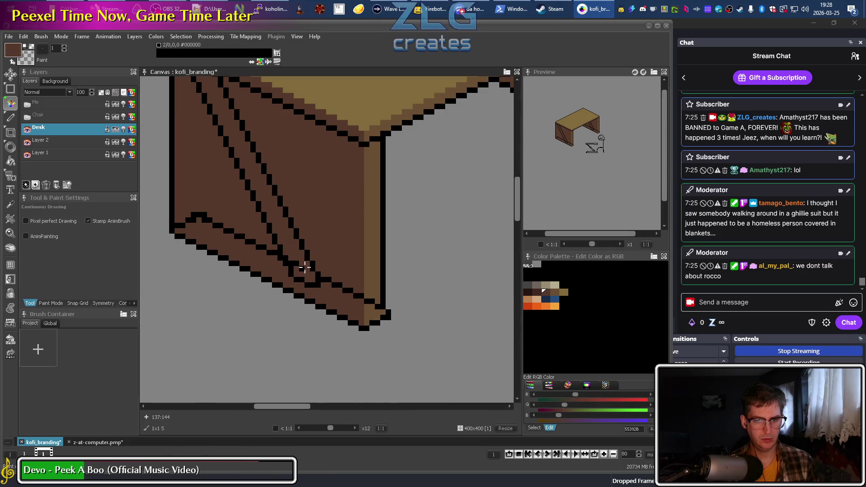
scroll(310, 278, "down", 1)
scroll(329, 305, "down", 1)
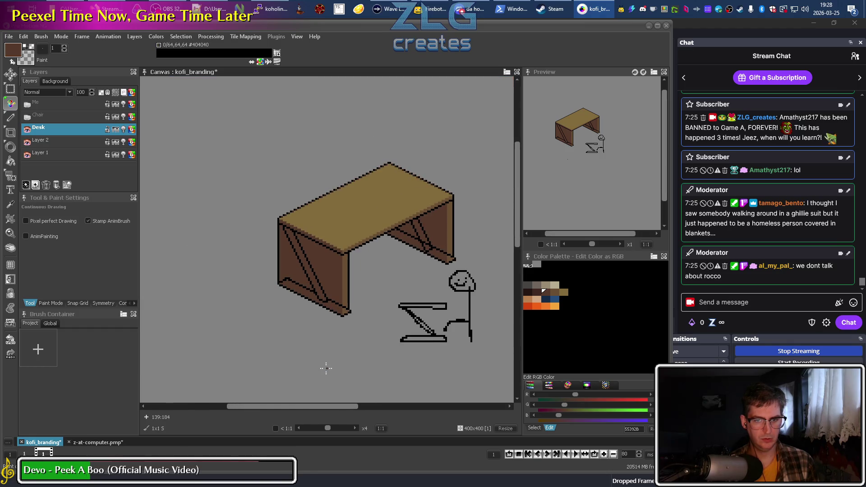
left_click_drag(383, 303, 276, 323)
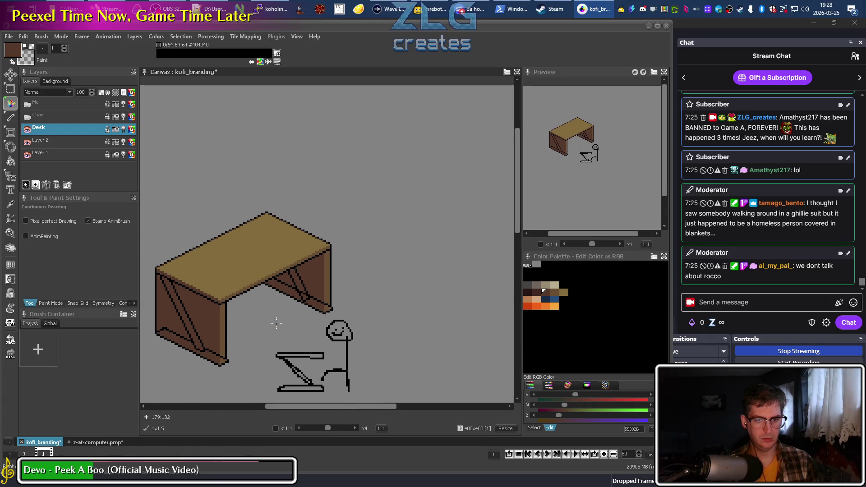
scroll(286, 296, "up", 1)
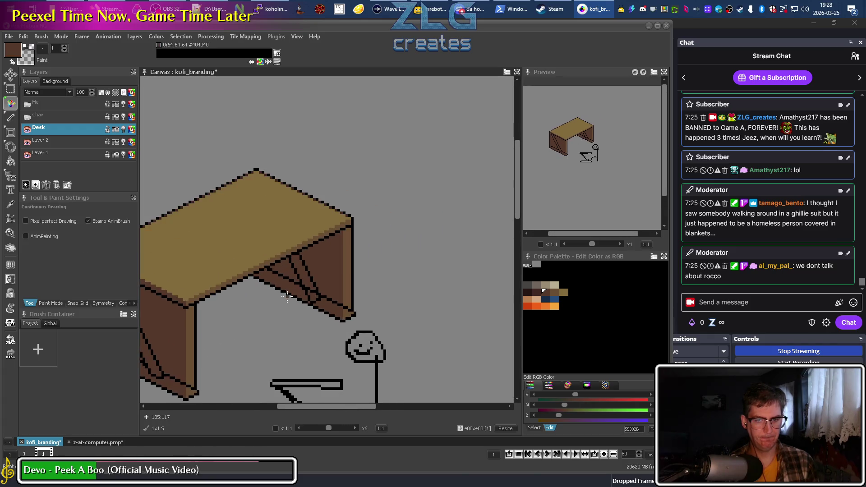
scroll(287, 297, "up", 1)
scroll(303, 288, "up", 1)
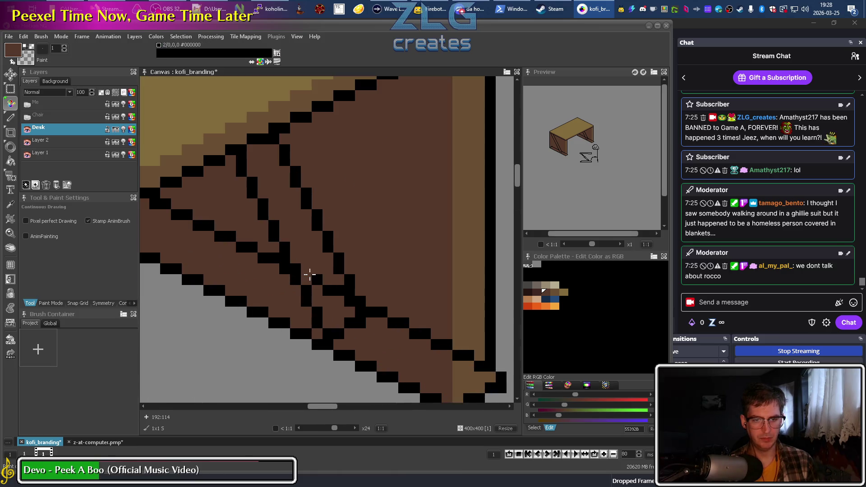
left_click(347, 302)
left_click(329, 334)
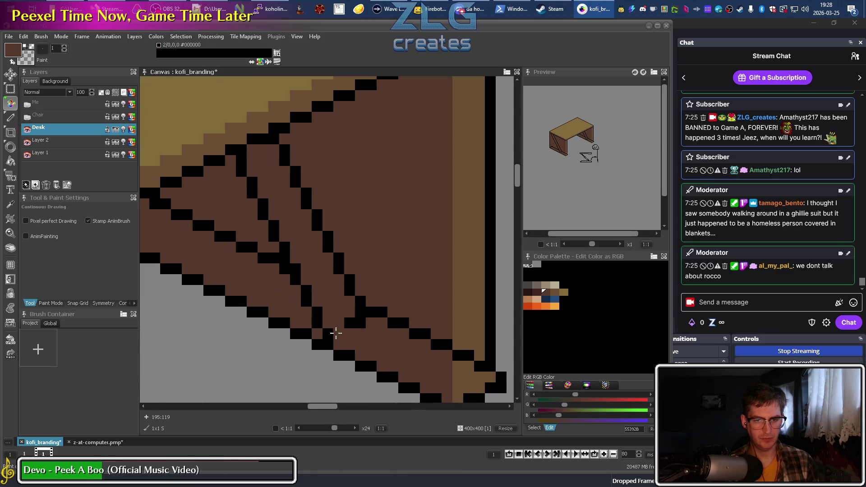
left_click(339, 334)
Add black pixels to the brace line and turn another stray pixel brown
left_click(366, 310, "alt")
left_click(333, 322)
left_click(350, 312)
left_click(367, 320, "alt")
left_click(361, 323)
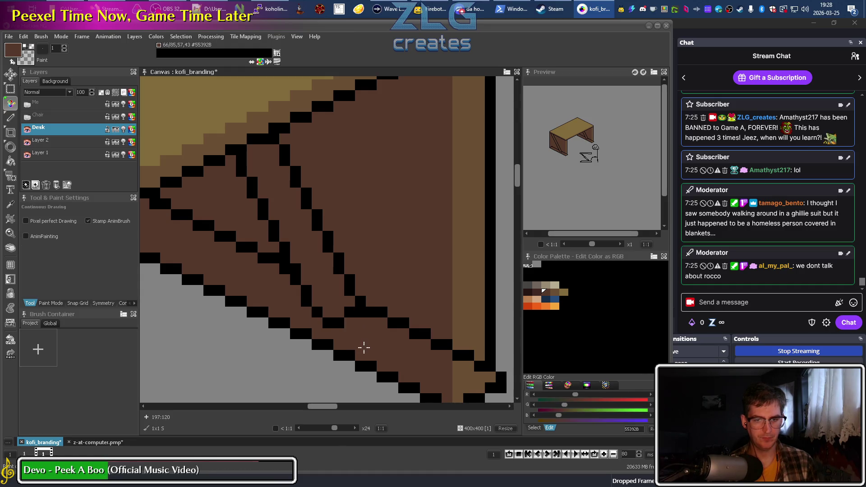
Sample black and dark brown from the desk, setting dark brown as the secondary colour
scroll(346, 334, "down", 2)
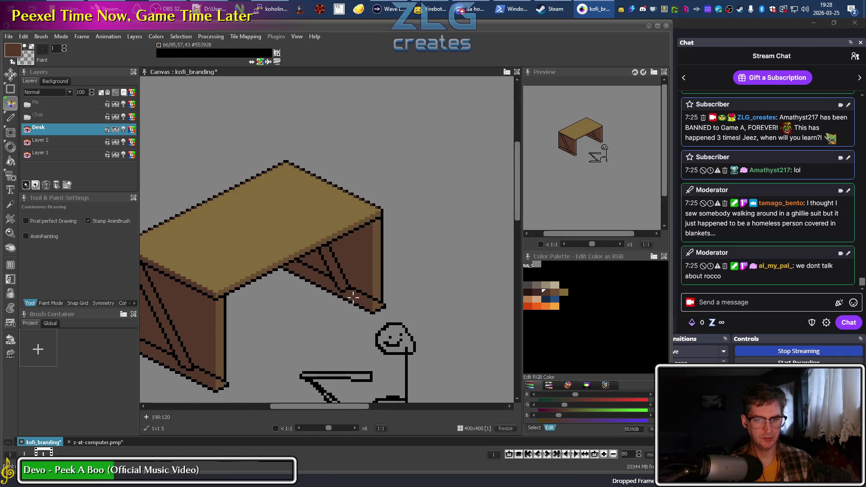
left_click(347, 286, "alt")
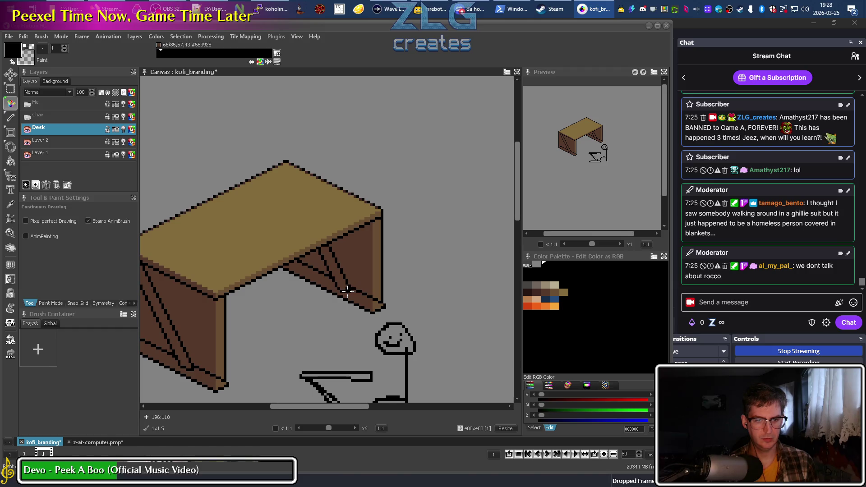
left_click(344, 285, "alt")
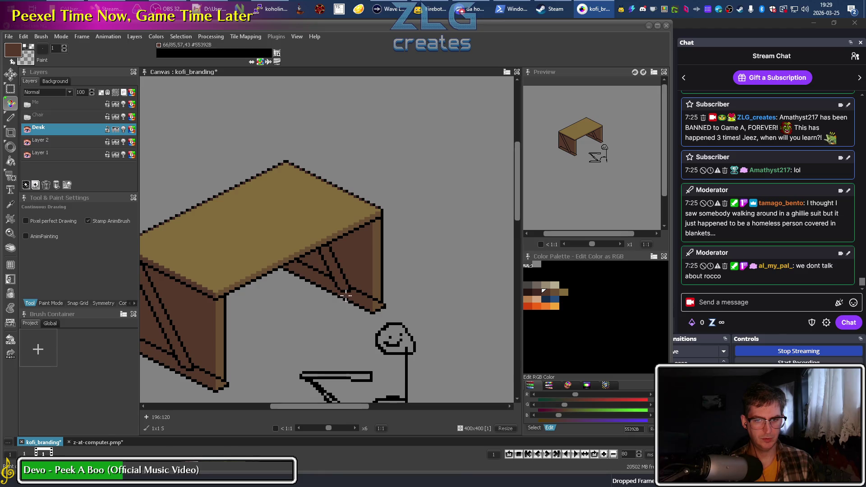
left_click(342, 288, "alt")
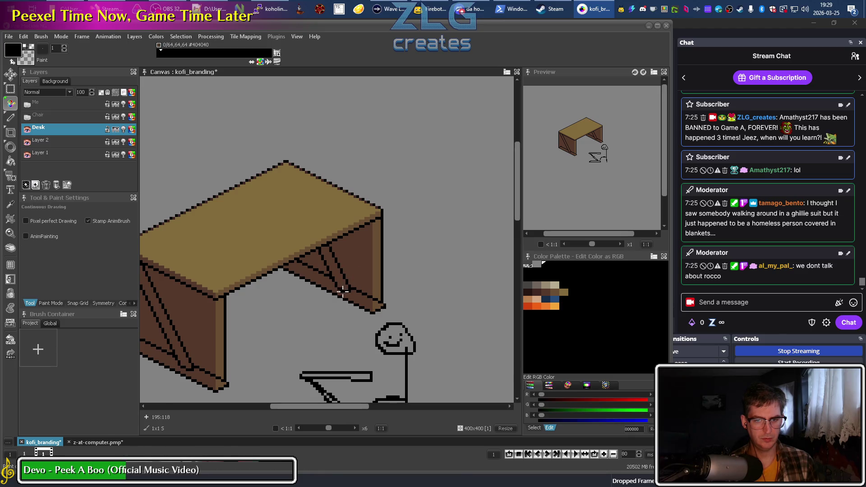
left_click(344, 287, "alt")
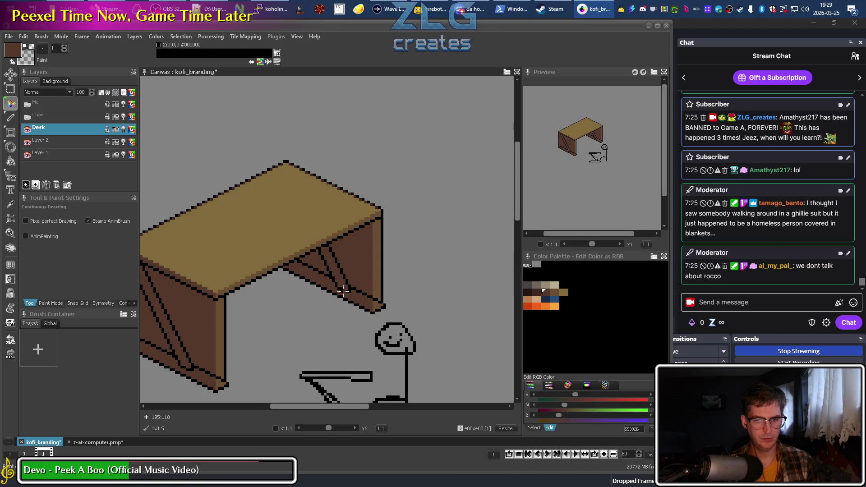
right_click(342, 292, "alt")
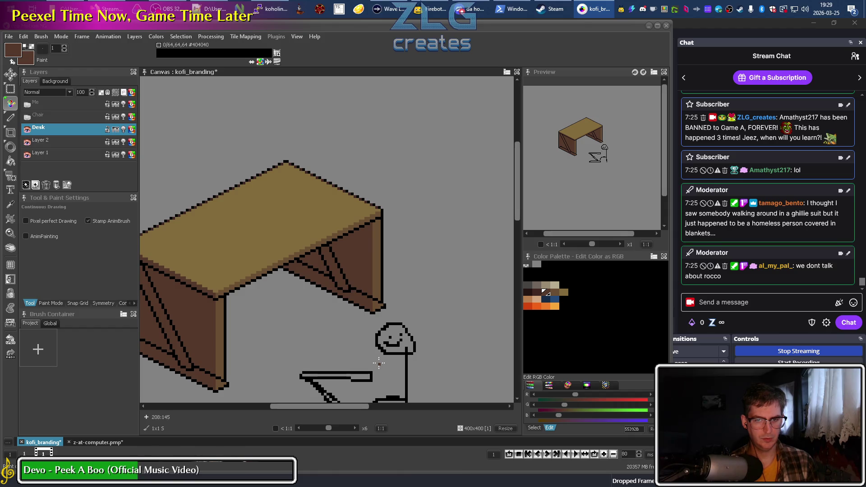
scroll(361, 356, "down", 2)
scroll(329, 340, "down", 1)
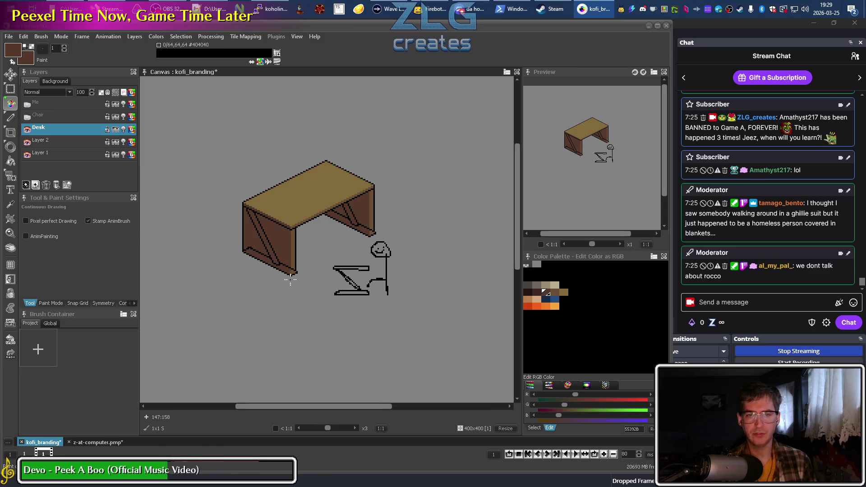
Pick black and repaint pixels at the leg's corners, including the bottom-right corner
scroll(358, 228, "up", 3)
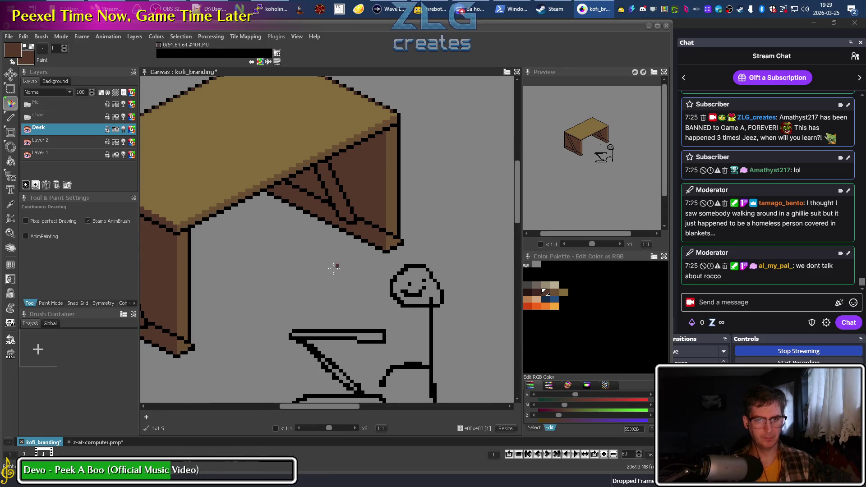
scroll(334, 267, "down", 2)
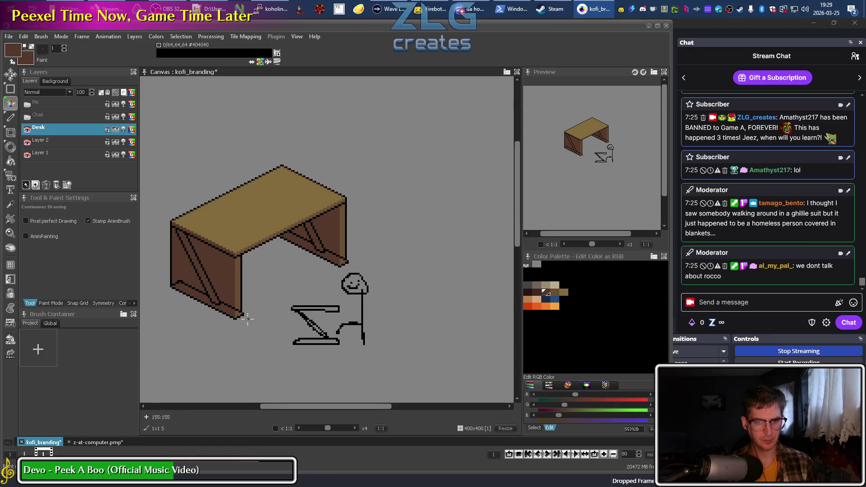
scroll(247, 318, "up", 1)
scroll(247, 319, "up", 1)
scroll(247, 318, "down", 1)
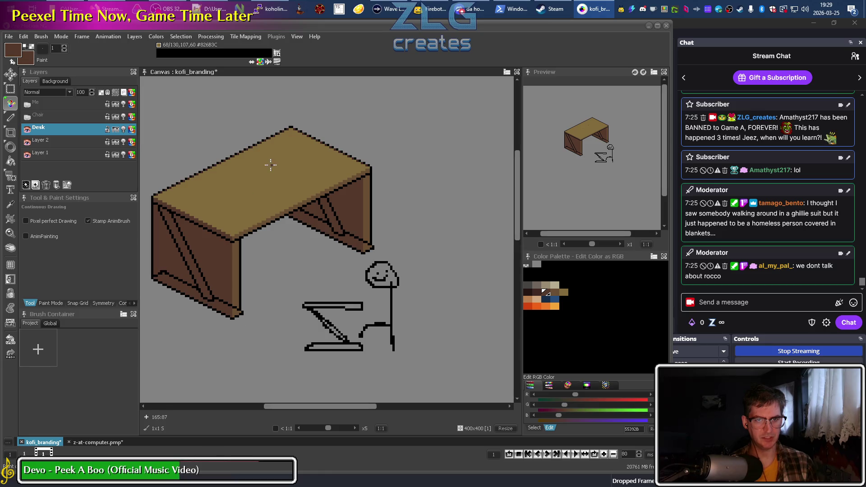
left_click_drag(261, 265, 341, 252)
scroll(248, 273, "up", 3)
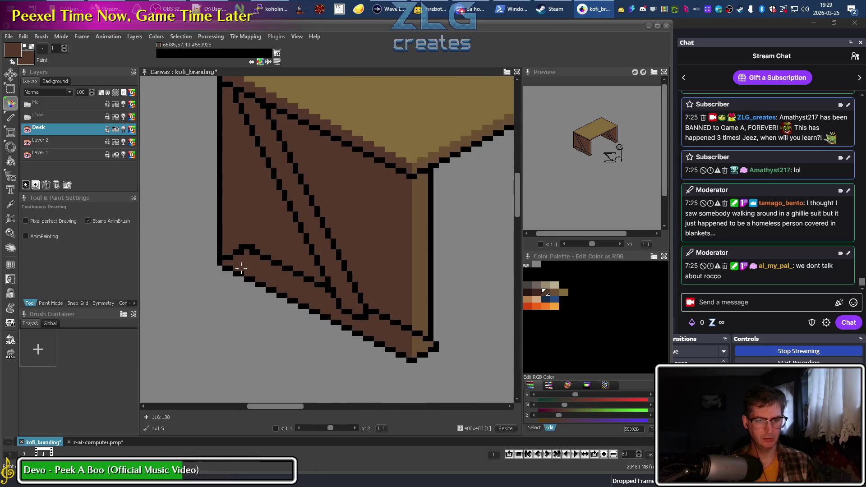
left_click(238, 249, "alt")
left_click(233, 248)
left_click(422, 344)
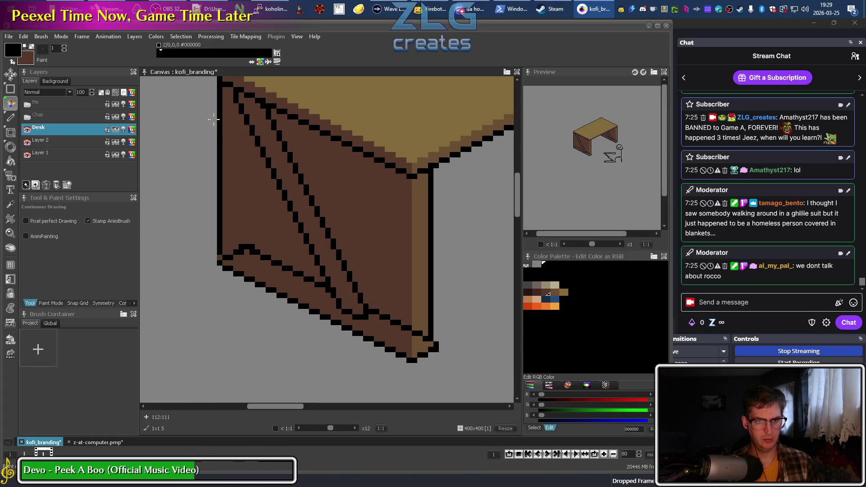
Set the secondary colour to transparent and erase the black outline along the leg's left edge
right_click(527, 264)
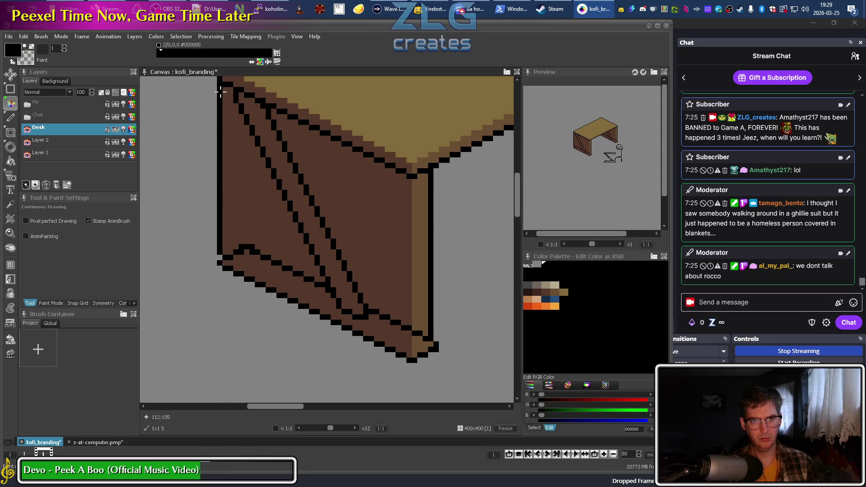
left_click_drag(212, 122, 217, 195)
left_click_drag(222, 161, 224, 323)
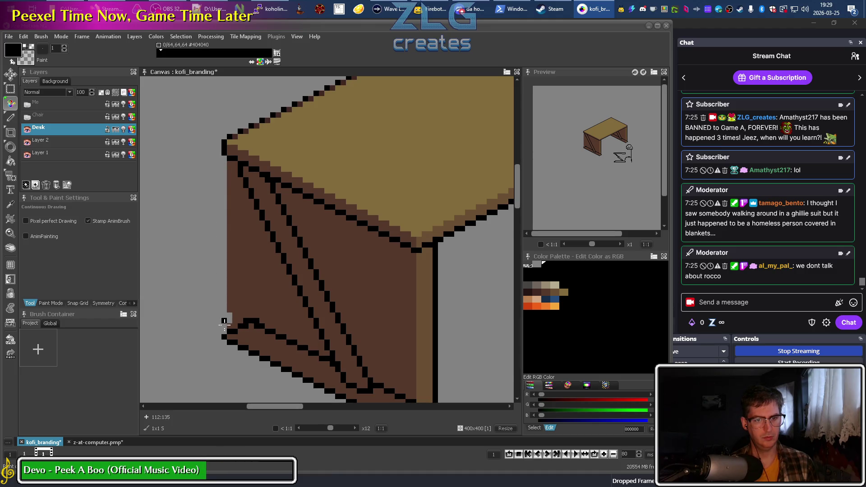
Flood-fill the brown panel areas between the leg bars, including both triangles, with grey
key("f")
left_click(271, 270)
left_click(388, 299)
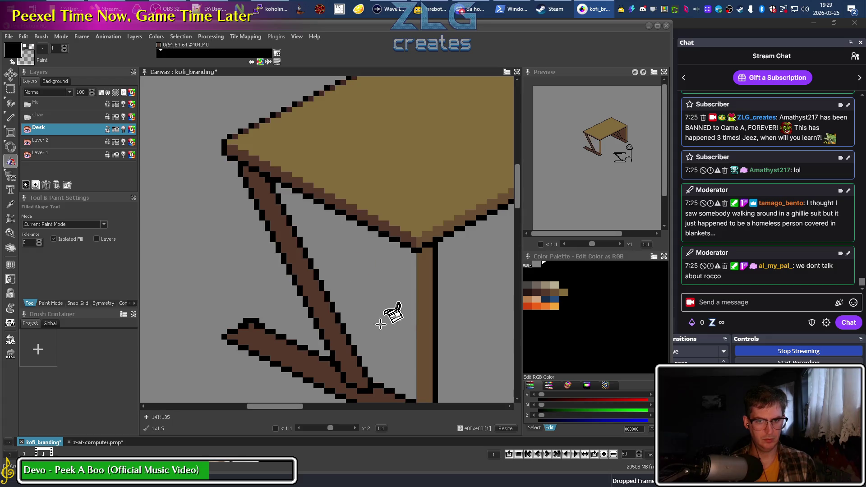
left_click_drag(396, 320, 358, 174)
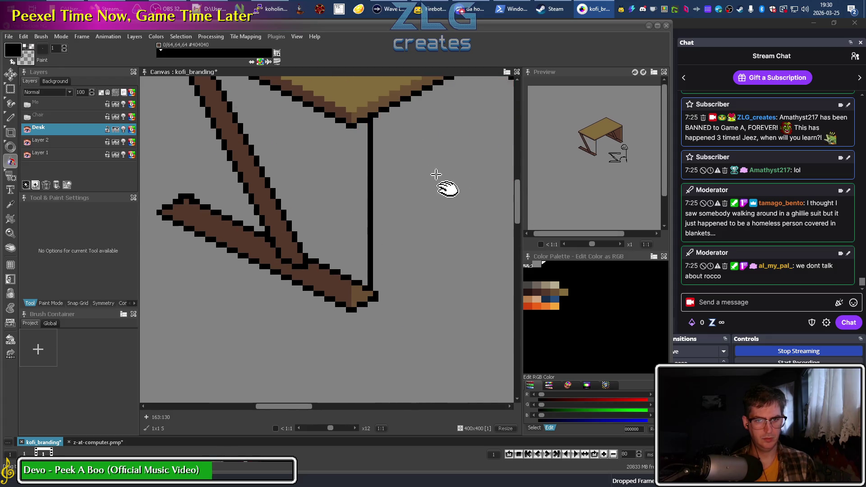
left_click_drag(444, 188, 253, 272)
left_click(228, 223)
left_click(315, 212)
left_click(354, 198)
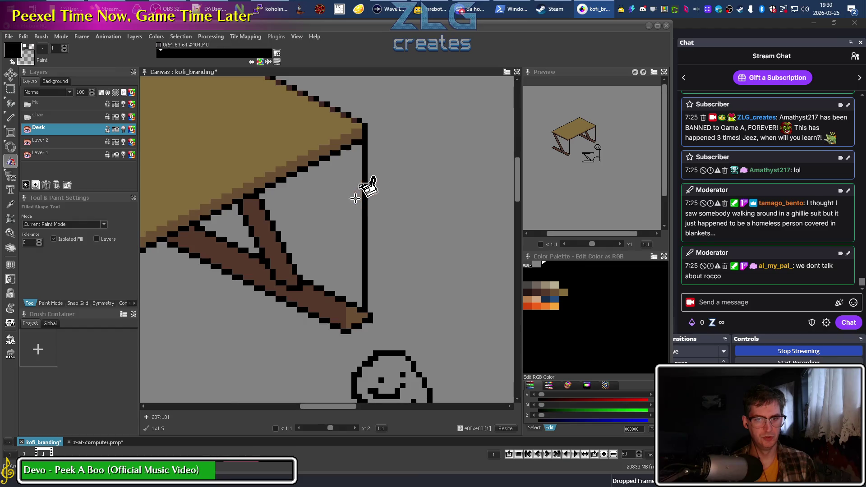
Pencil over both legs' vertical black edge lines in grey to remove them
key("d")
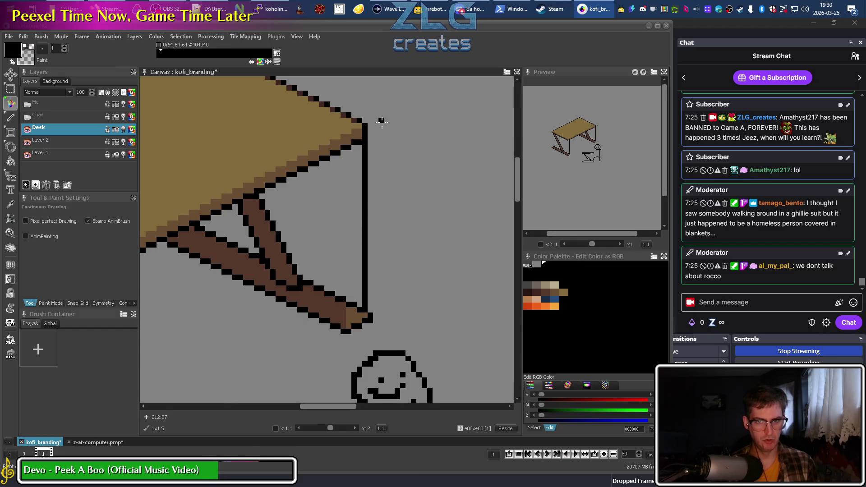
left_click_drag(367, 142, 364, 258)
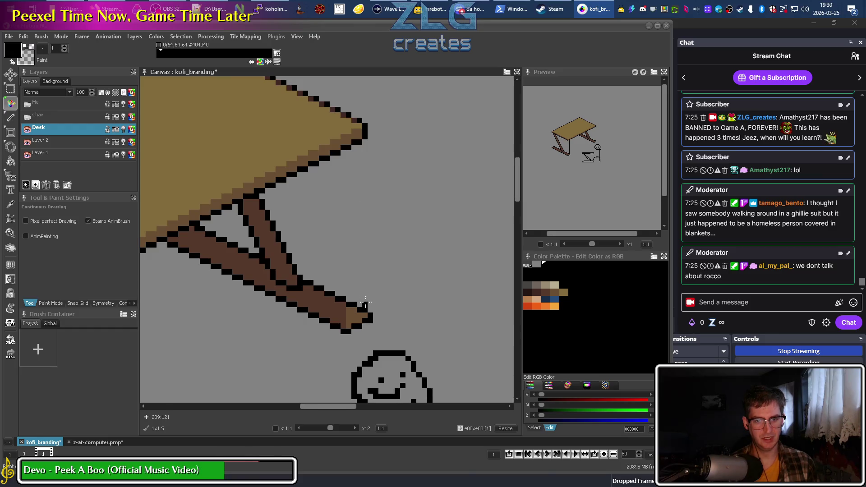
scroll(252, 316, "down", 3)
scroll(424, 245, "left", 5)
left_click_drag(359, 147, 359, 307)
scroll(381, 250, "down", 3)
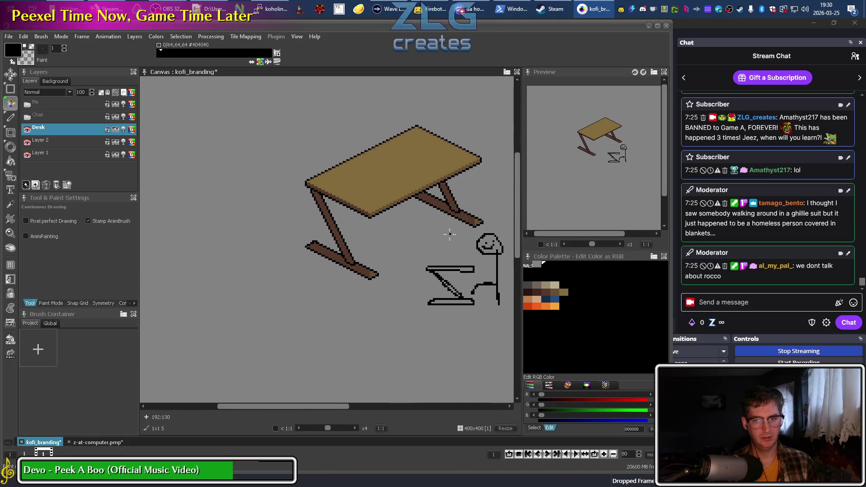
left_click_drag(450, 234, 365, 265)
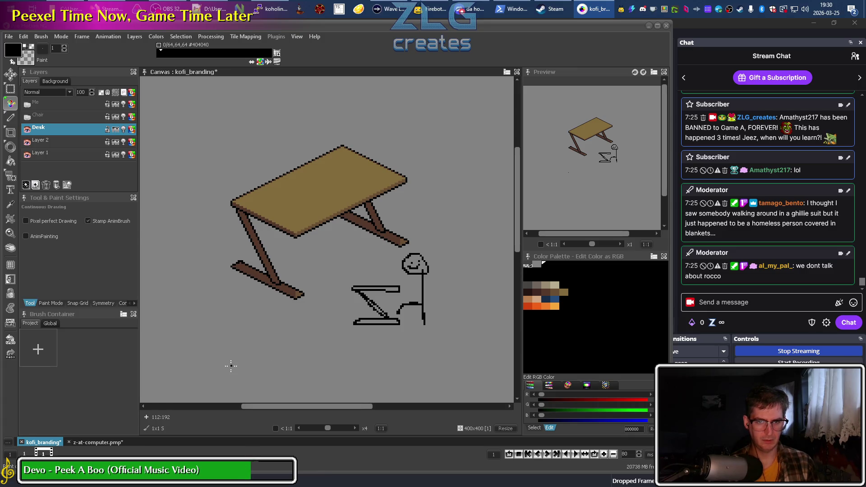
scroll(272, 306, "up", 3)
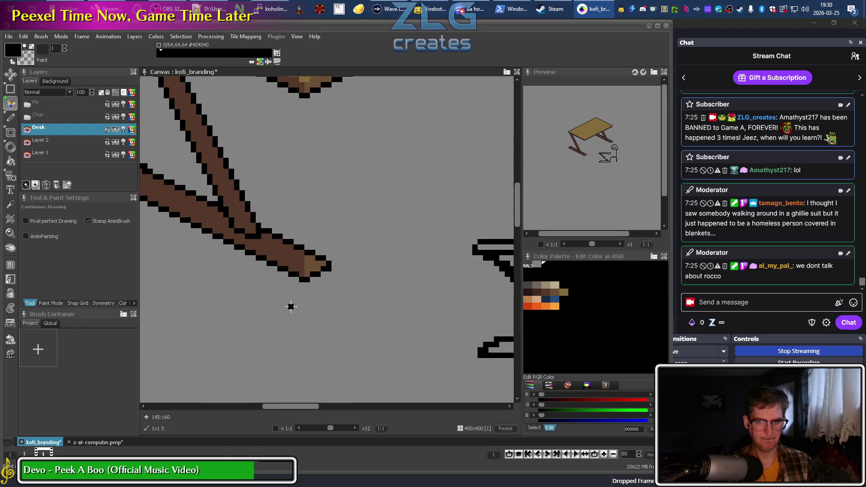
scroll(288, 303, "down", 1)
scroll(279, 305, "down", 1)
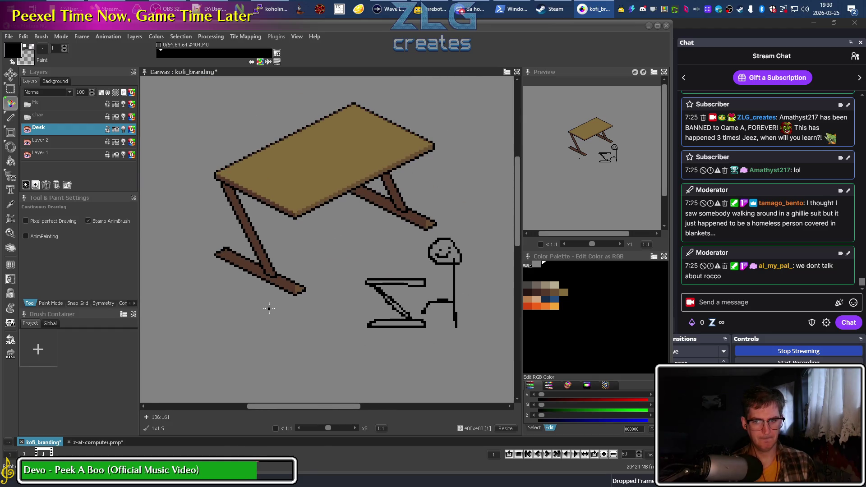
scroll(312, 287, "up", 2)
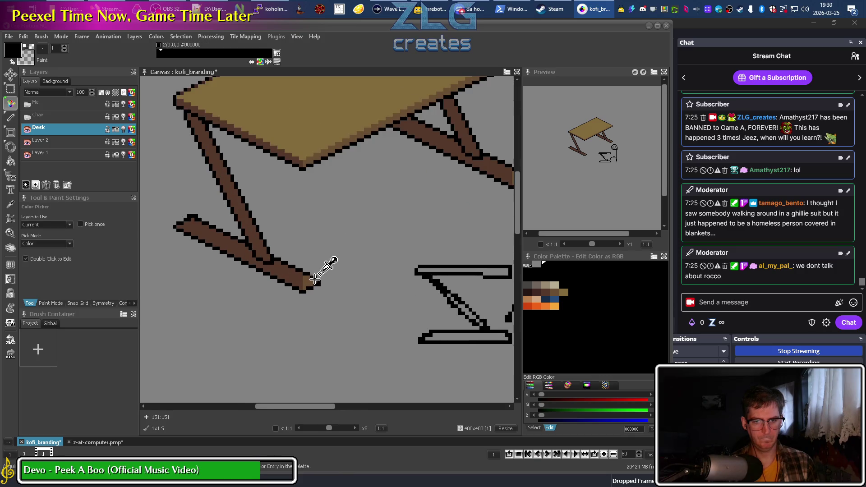
Paint a lighter #6B4F33 brown band along the desk leg's foot bar
scroll(316, 266, "up", 2)
left_click(292, 304)
left_click_drag(286, 291, 229, 251)
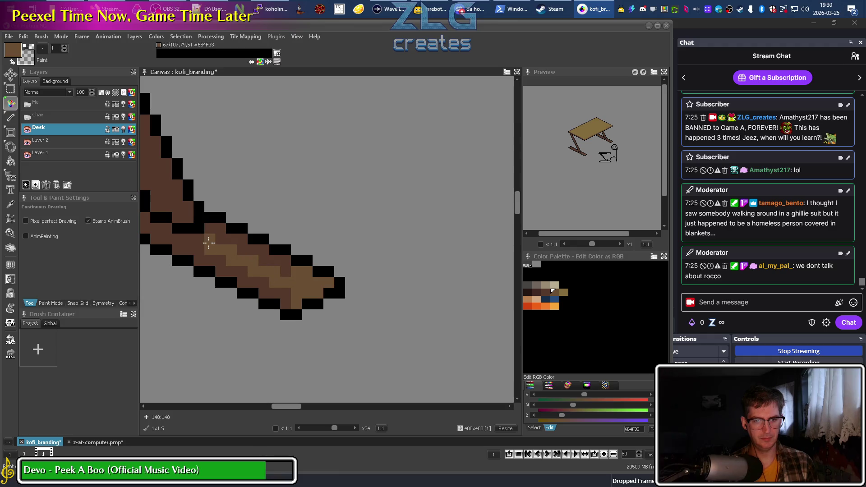
mouse_move(222, 244)
left_mouse_down()
mouse_move(199, 240)
mouse_move(237, 245)
left_mouse_up()
scroll(285, 271, "down", 2)
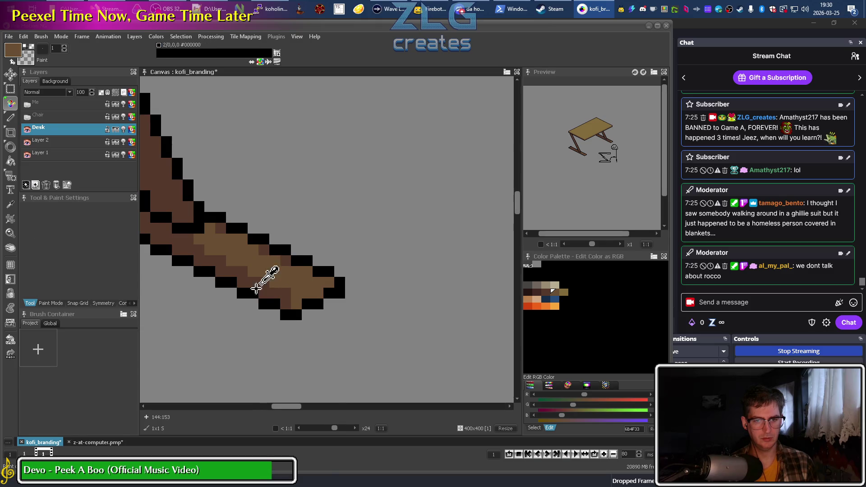
scroll(261, 280, "down", 2)
scroll(223, 286, "up", 3)
Sample the light brown from the leg and repaint the leg tip pixels with it
key("alt")
scroll(357, 290, "up", 1)
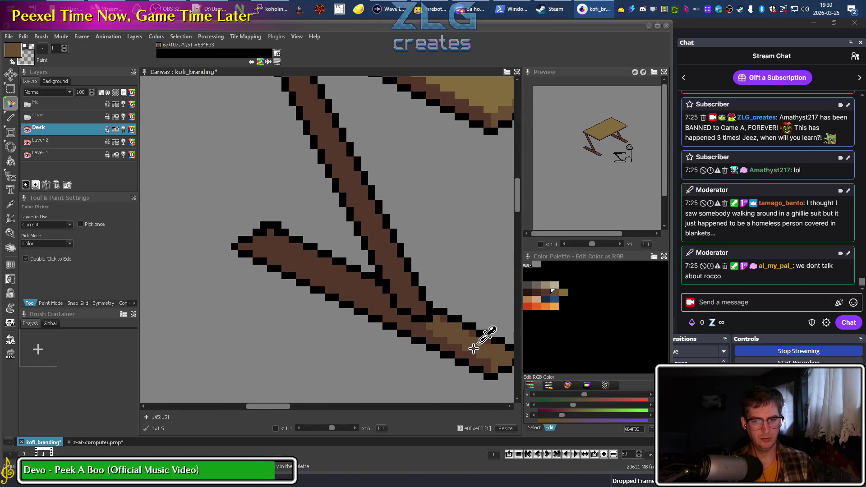
scroll(464, 348, "down", 1)
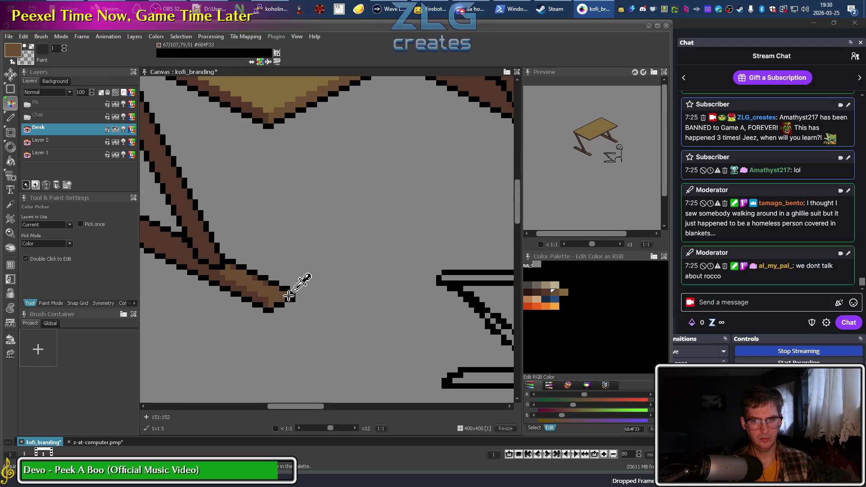
left_click(289, 289)
left_click_drag(291, 297, 266, 302)
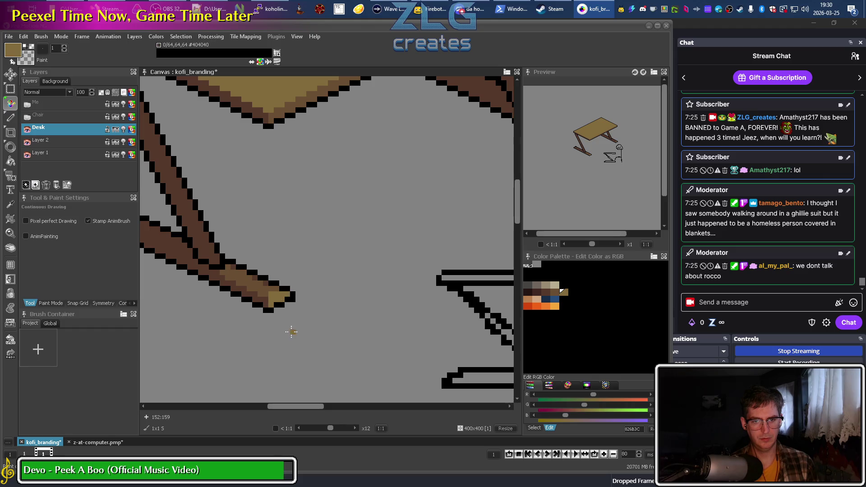
left_click_drag(216, 292, 305, 319)
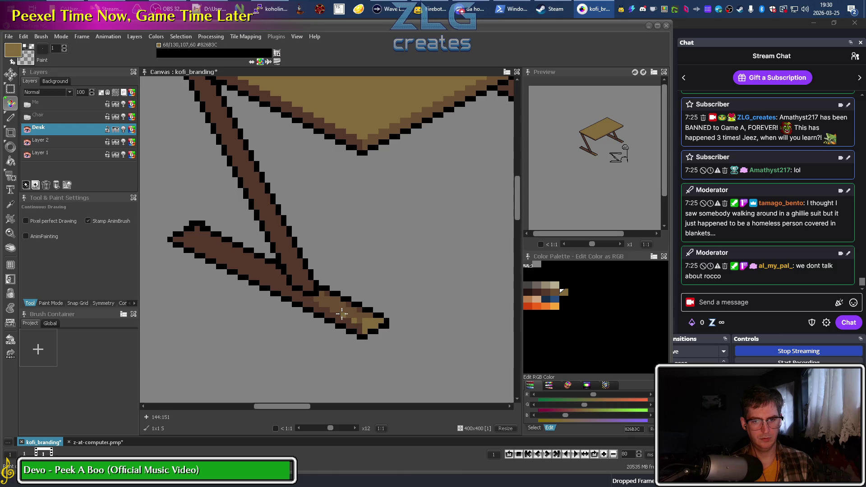
left_click_drag(311, 299, 287, 283)
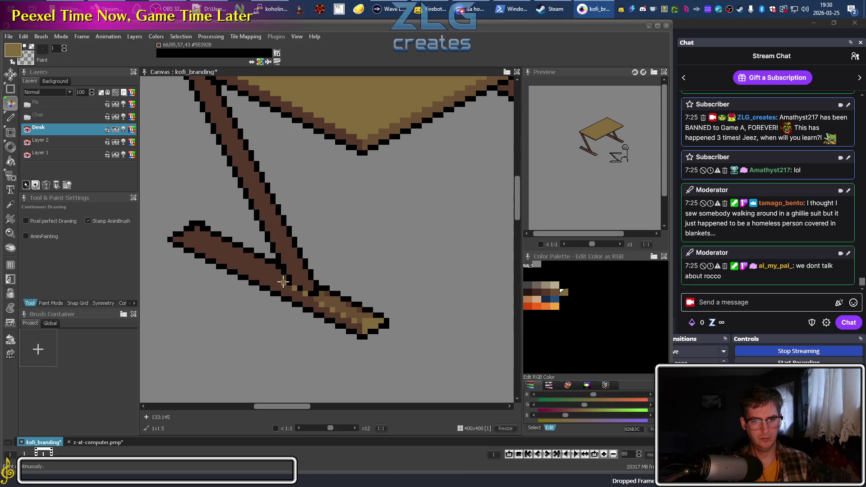
key("k")
key("d")
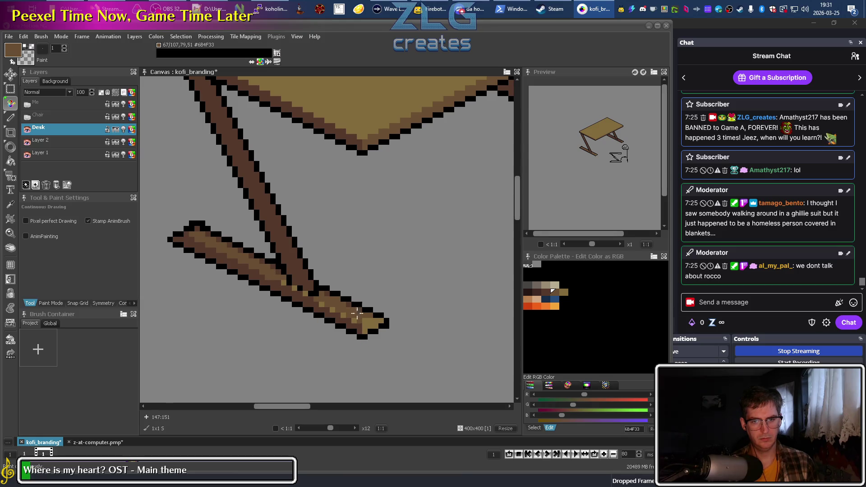
Sample the darker leg brown, mute the browser's media request video, and return to the drawing
right_click(337, 299)
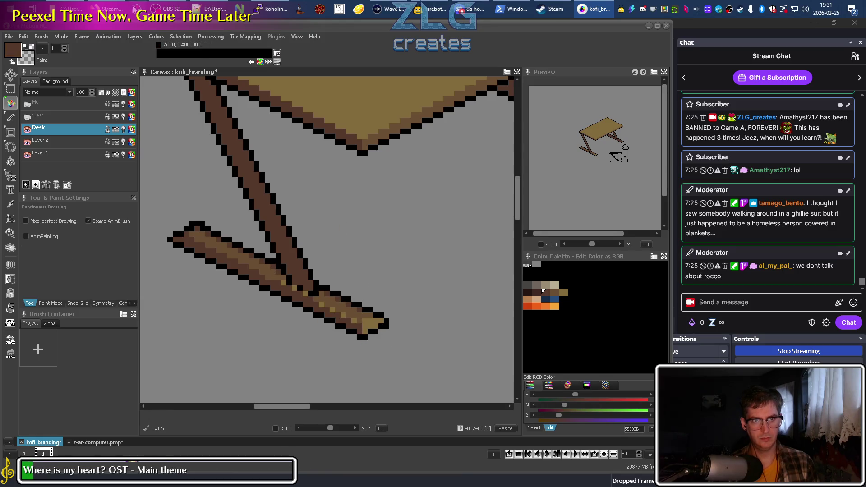
left_click(111, 8)
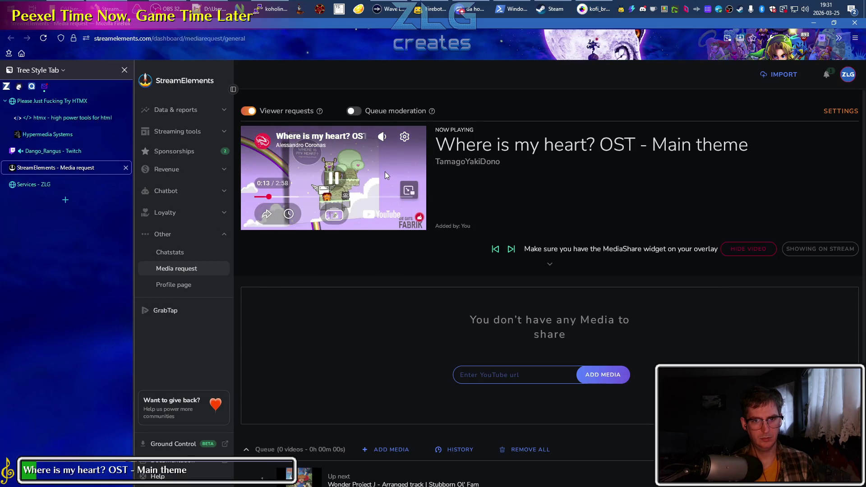
key("m")
left_click(171, 9)
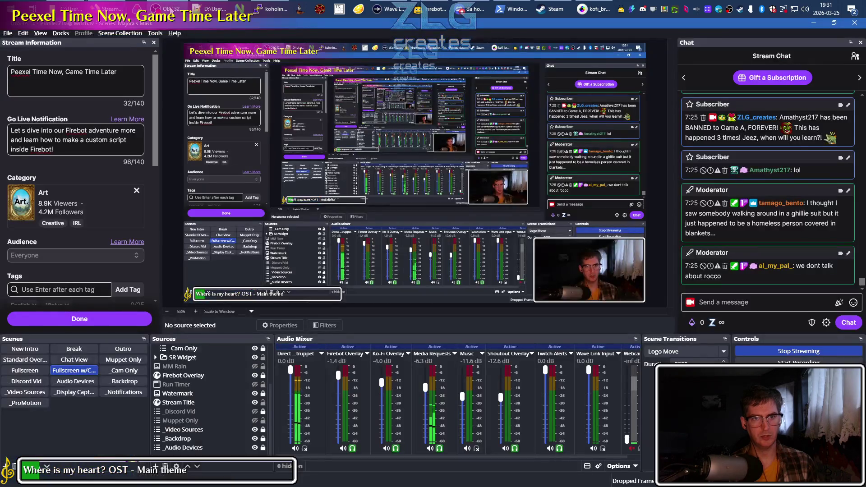
left_click(594, 8)
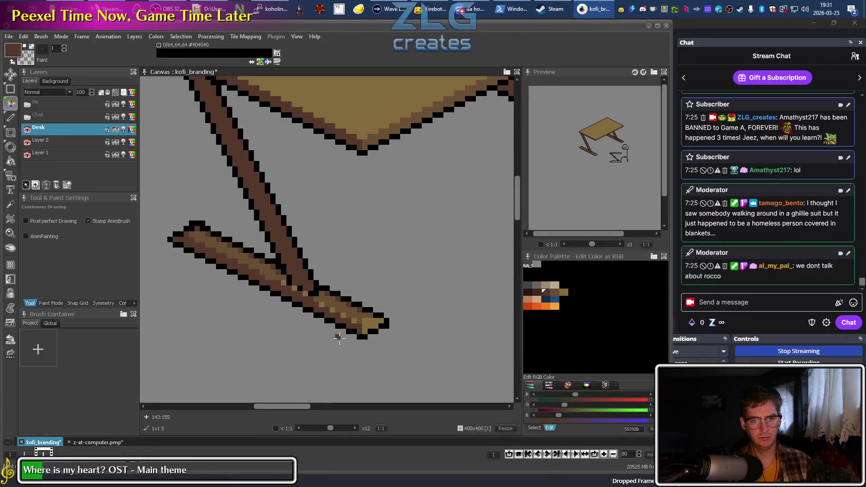
Sample the tan leg colour and zoom in on the front leg's foot plank
scroll(298, 303, "up", 1)
key("comma")
left_click(316, 283)
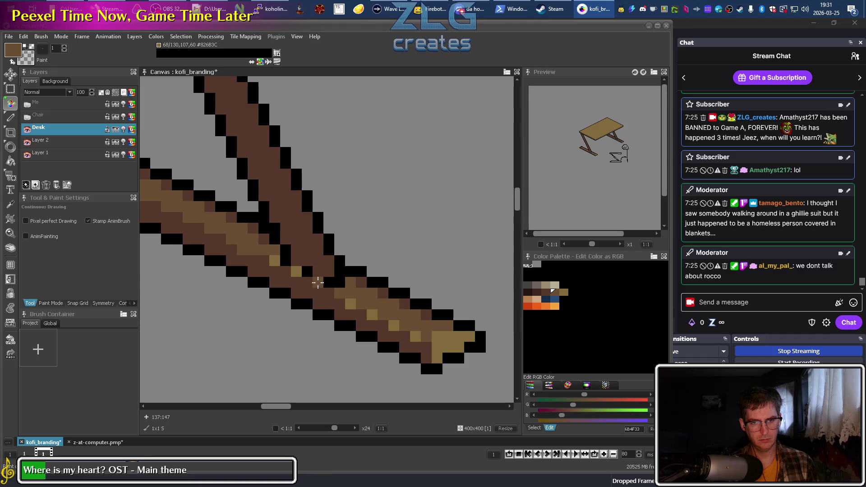
key("comma")
left_click(352, 285)
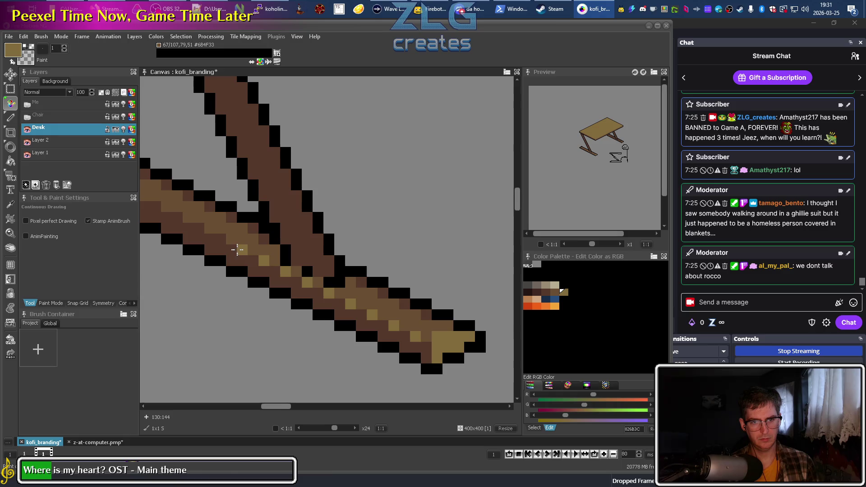
left_click_drag(207, 218, 283, 242)
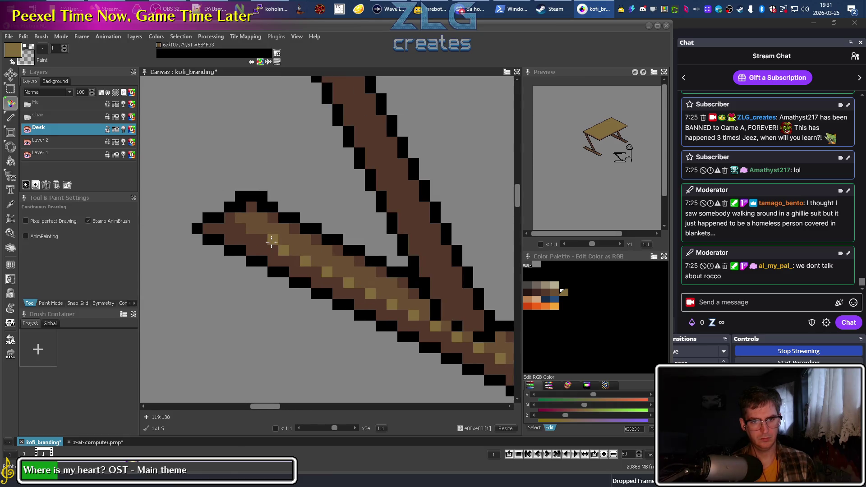
scroll(410, 325, "down", 4)
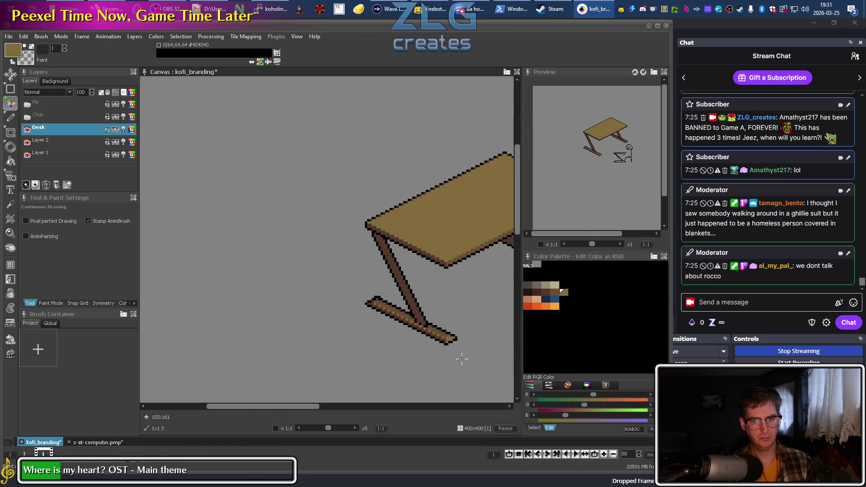
left_click_drag(461, 358, 213, 305)
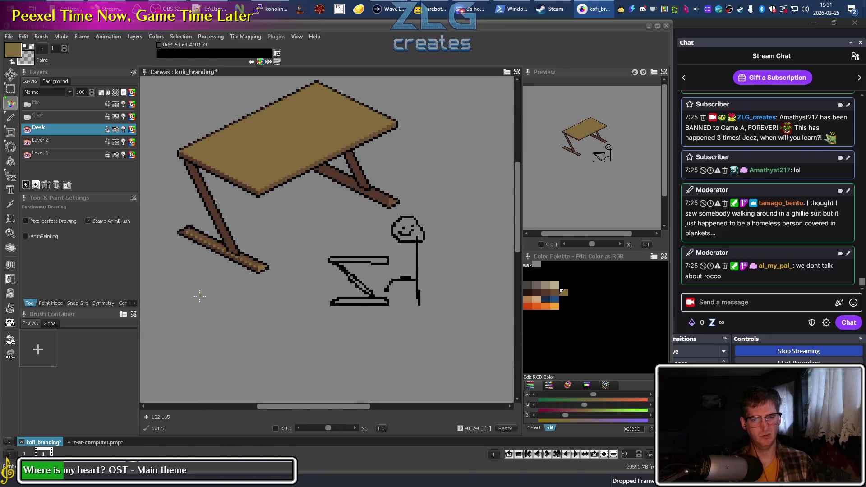
scroll(212, 248, "up", 3)
scroll(190, 257, "up", 1)
scroll(179, 264, "down", 1)
scroll(179, 264, "down", 2)
scroll(189, 275, "down", 2)
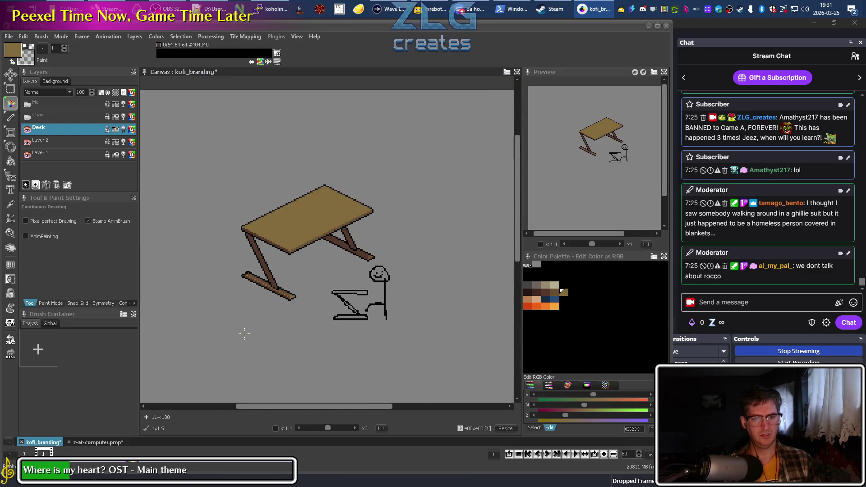
scroll(201, 288, "down", 3)
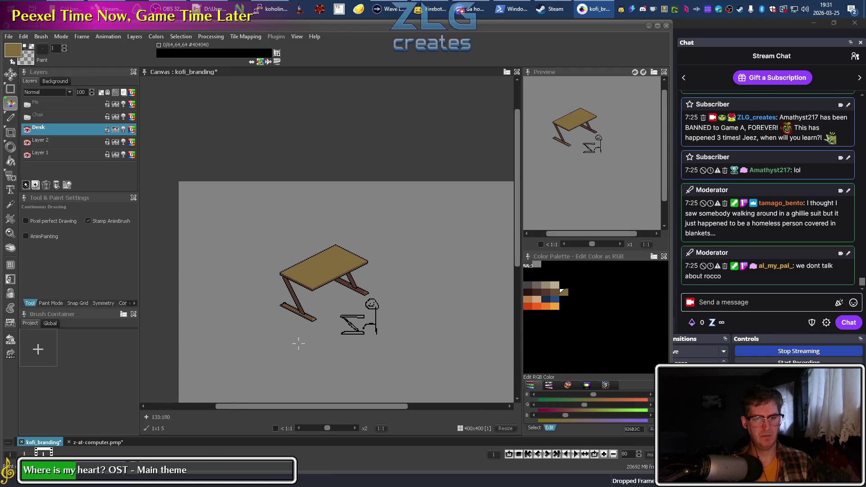
scroll(291, 329, "up", 4)
scroll(266, 293, "up", 2)
scroll(247, 267, "up", 2)
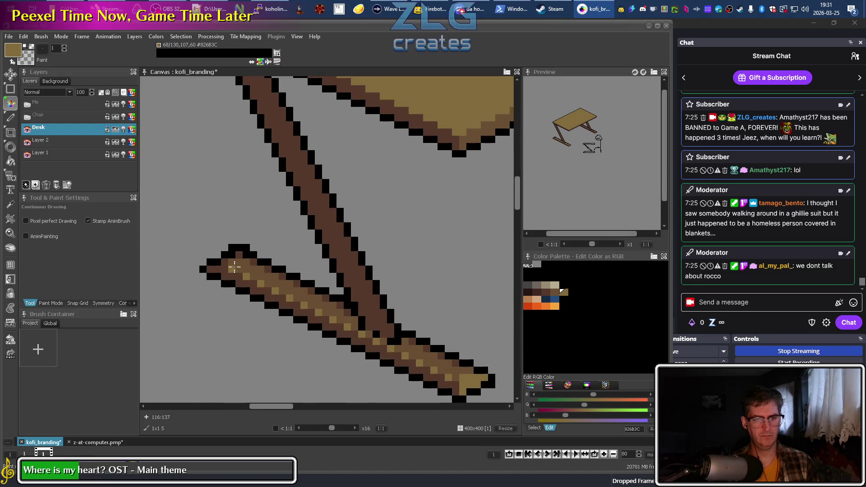
Dot dark brown and tan shading pixels along the bottom plank where the leg crosses it
left_click(242, 253, "alt")
left_click(234, 268)
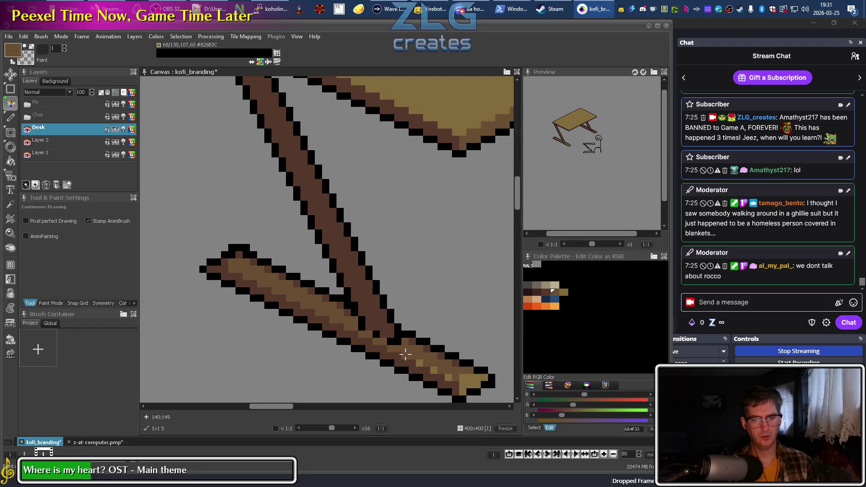
left_click(432, 368)
left_click_drag(418, 353, 355, 290)
left_click(408, 313, "alt")
left_click(333, 270)
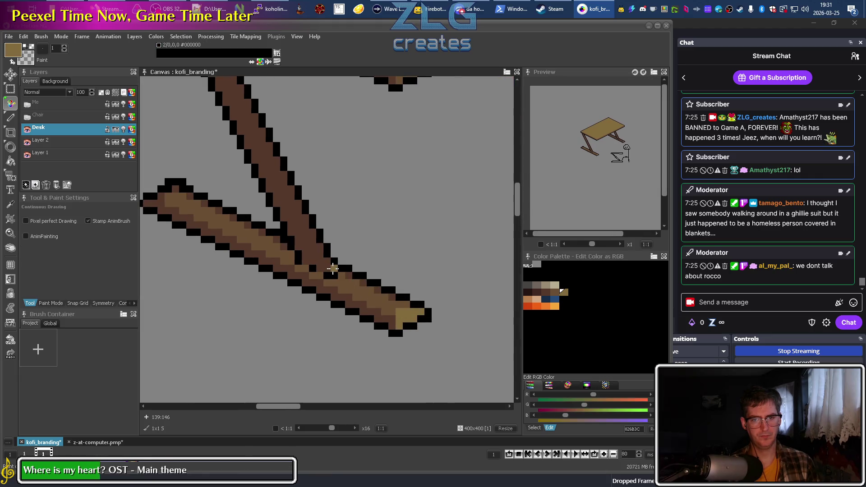
scroll(333, 269, "down", 1)
mouse_move(347, 242)
left_mouse_down()
mouse_move(318, 210)
mouse_move(257, 245)
left_mouse_up()
scroll(259, 310, "up", 1)
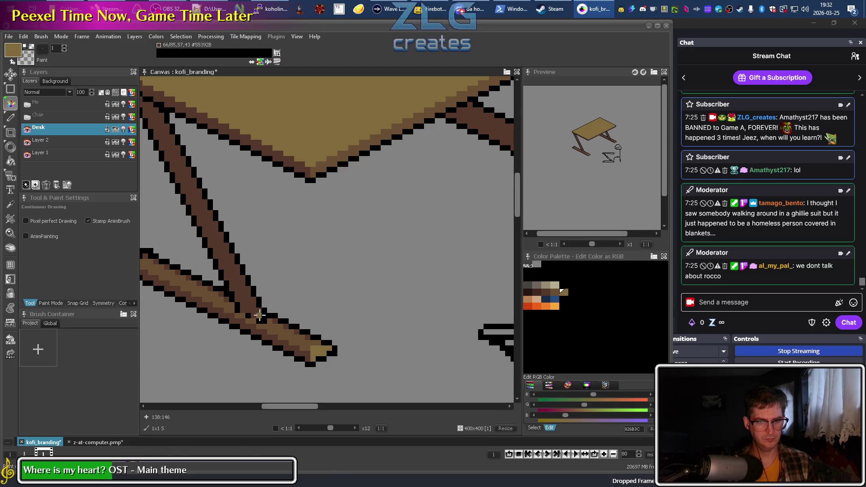
Draw a first highlight line along the left leg, then undo it
key("l")
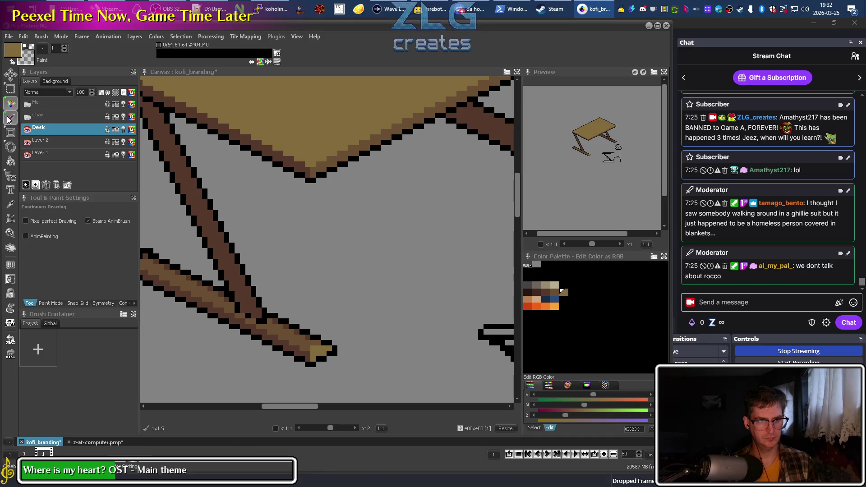
left_click_drag(254, 316, 171, 117)
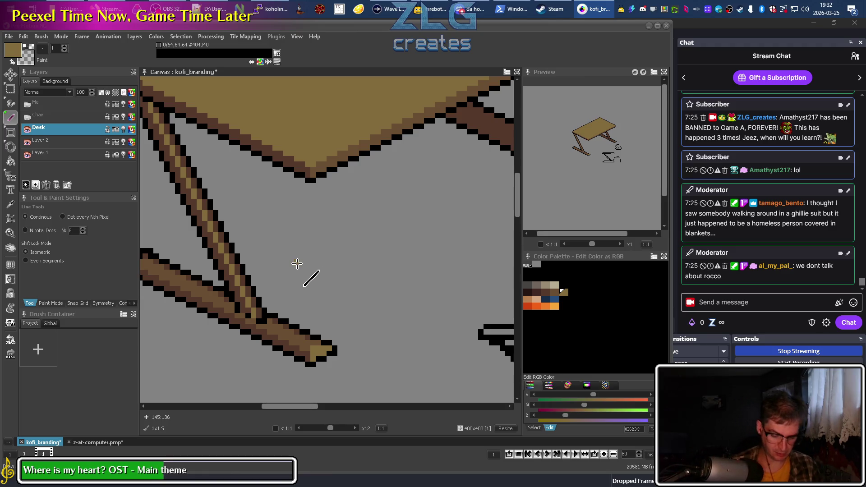
key("ctrl+z")
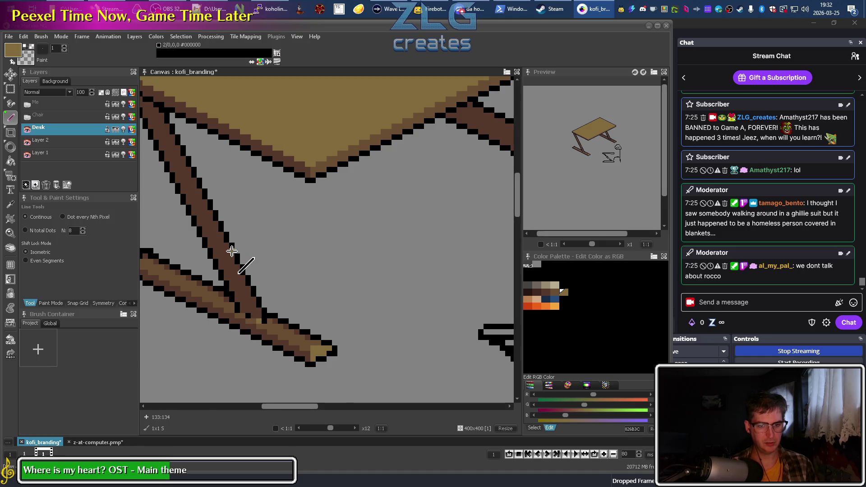
Sample the tan colour and draw a tan highlight line down the leg, desktop to foot
key("comma")
key("comma")
left_click_drag(259, 266, 258, 325)
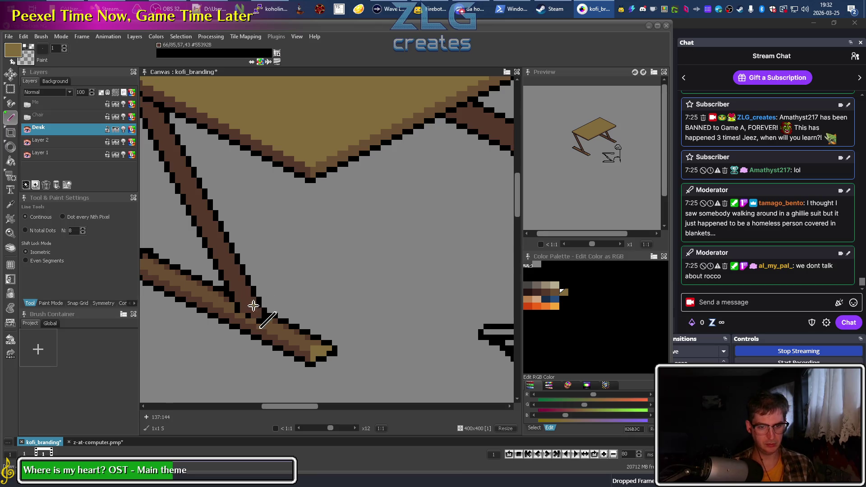
left_click_drag(245, 267, 159, 109)
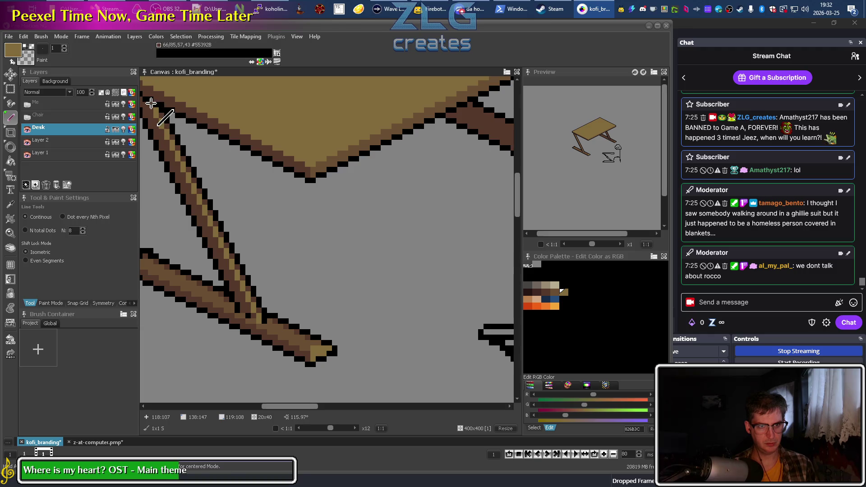
left_click_drag(198, 157, 226, 176)
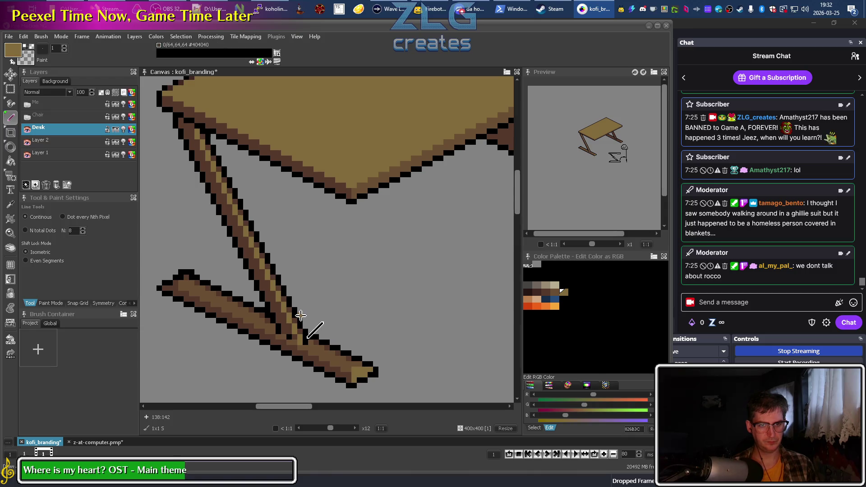
left_click_drag(203, 133, 317, 345)
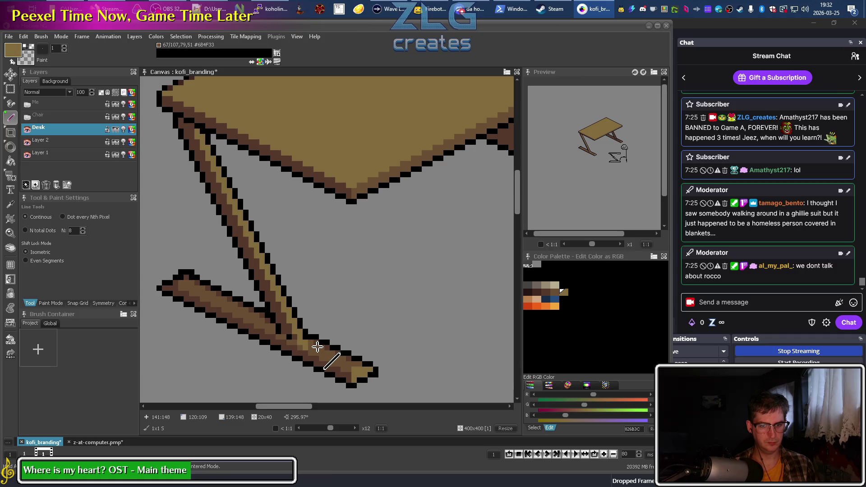
left_click_drag(317, 347, 309, 347)
left_click_drag(203, 133, 324, 345)
left_click_drag(208, 139, 332, 340)
Return to freehand painting with black selected for outline touch-ups
scroll(344, 305, "down", 3)
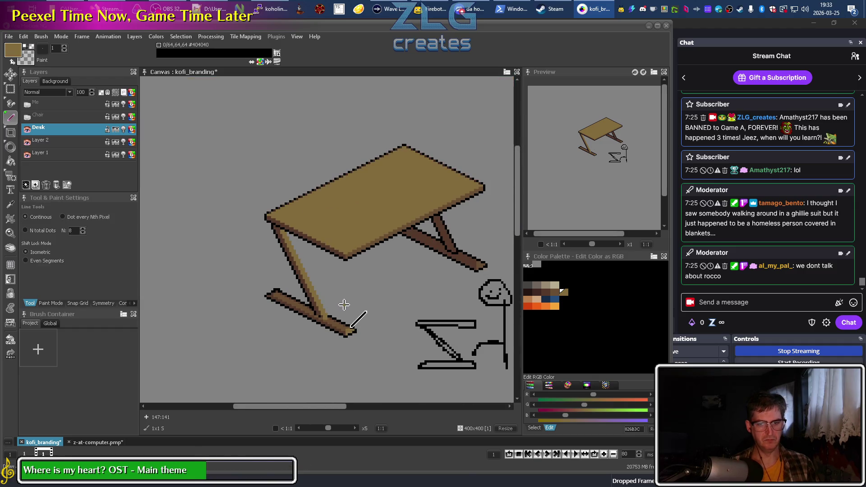
scroll(318, 275, "up", 4)
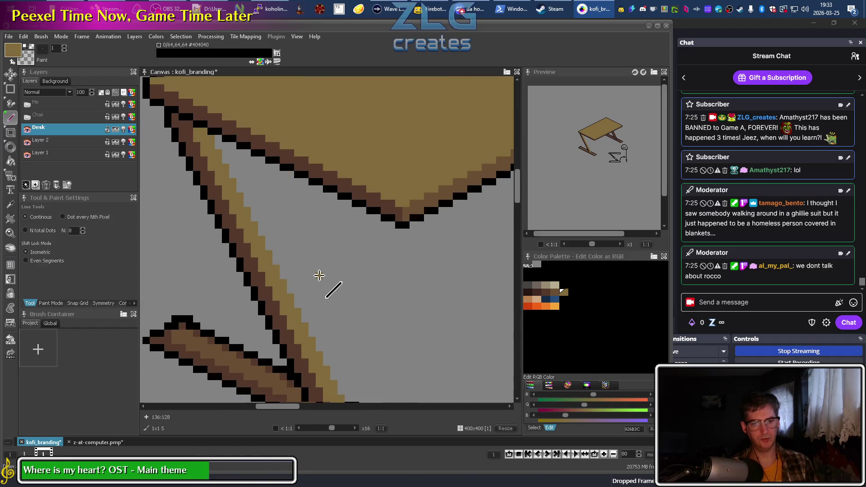
key("d")
left_click(186, 135, "alt")
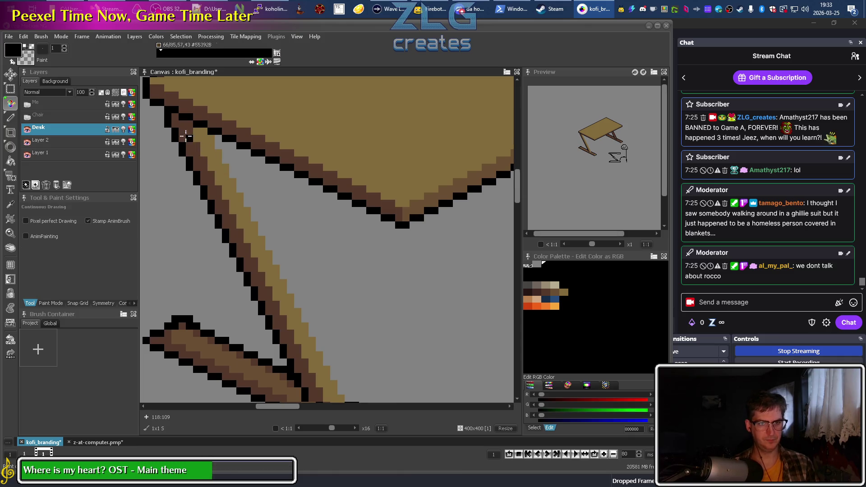
Add black pixels along the desktop's inner outline and draw a line down the front leg
left_click_drag(216, 142, 224, 154)
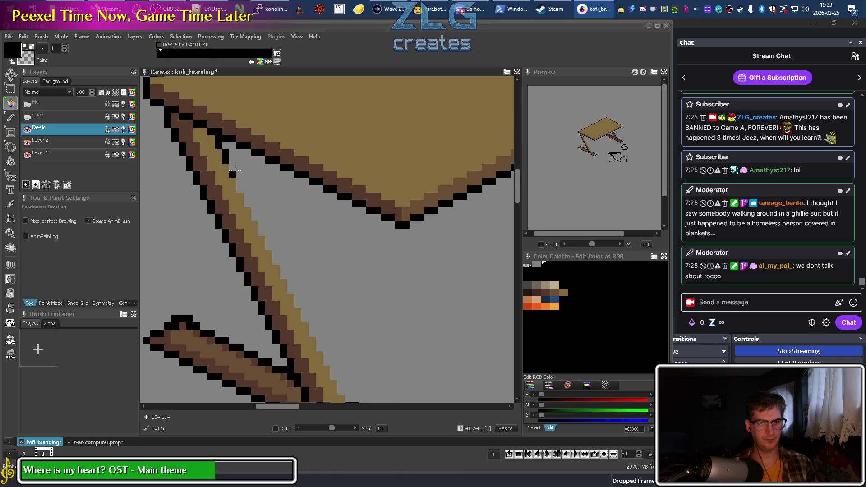
scroll(233, 167, "down", 2)
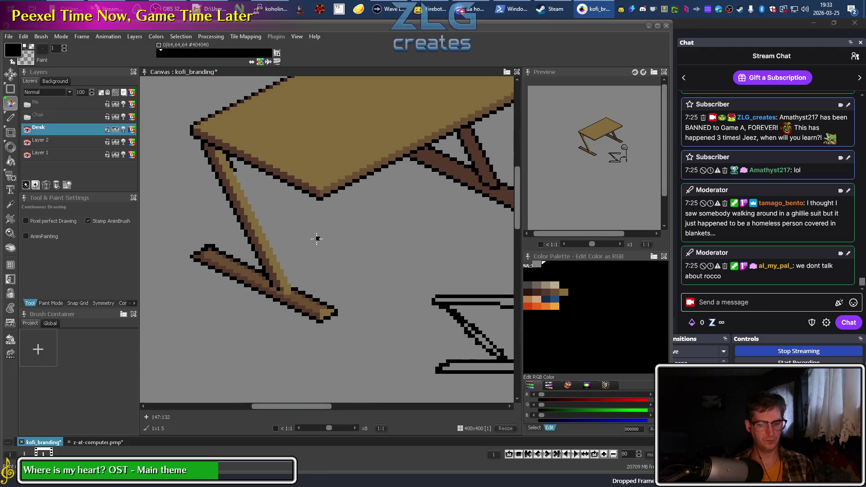
key("l")
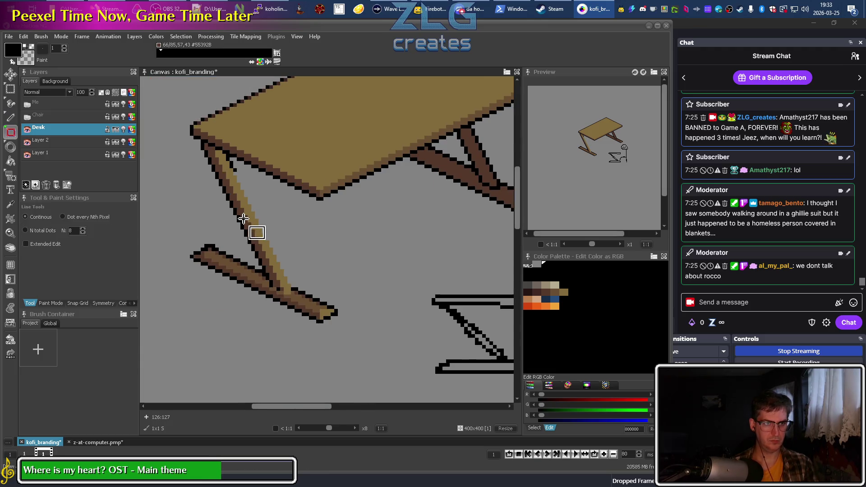
key("l")
left_click_drag(238, 174, 310, 288)
Trace the front leg's outline with a dark brown line, then redraw it in black
scroll(310, 289, "down", 1)
scroll(316, 293, "down", 1)
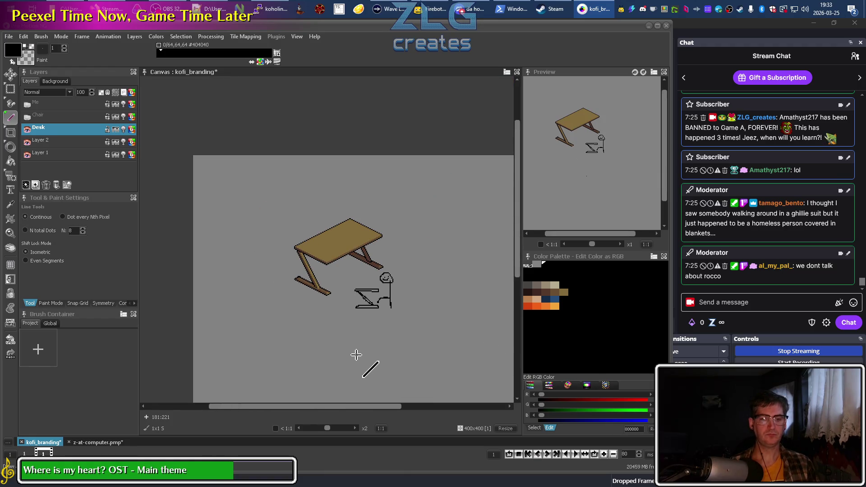
scroll(262, 252, "up", 3)
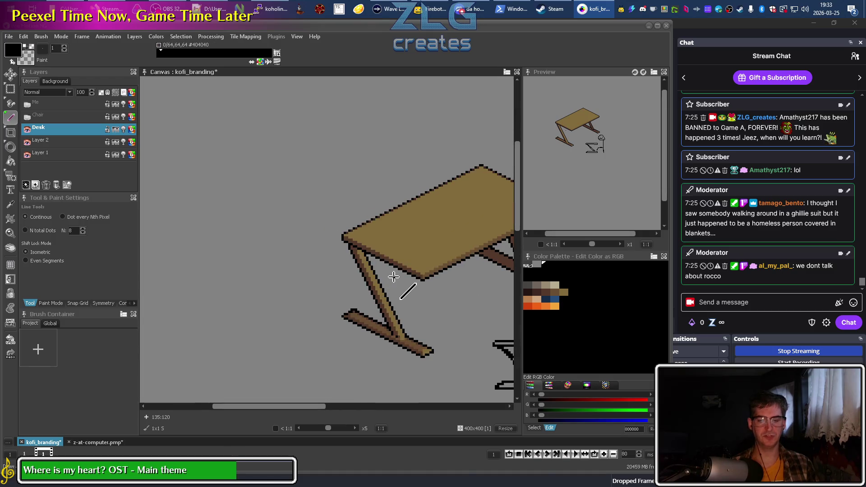
scroll(394, 276, "down", 3)
scroll(315, 288, "up", 3)
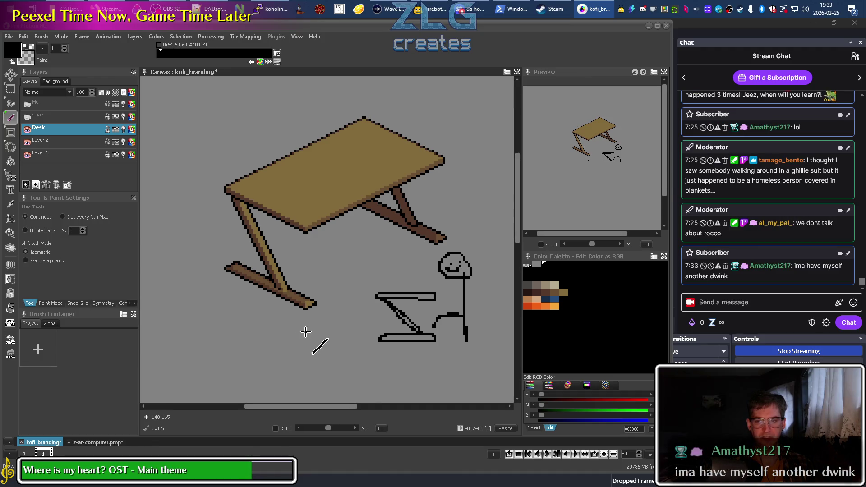
scroll(369, 251, "up", 1)
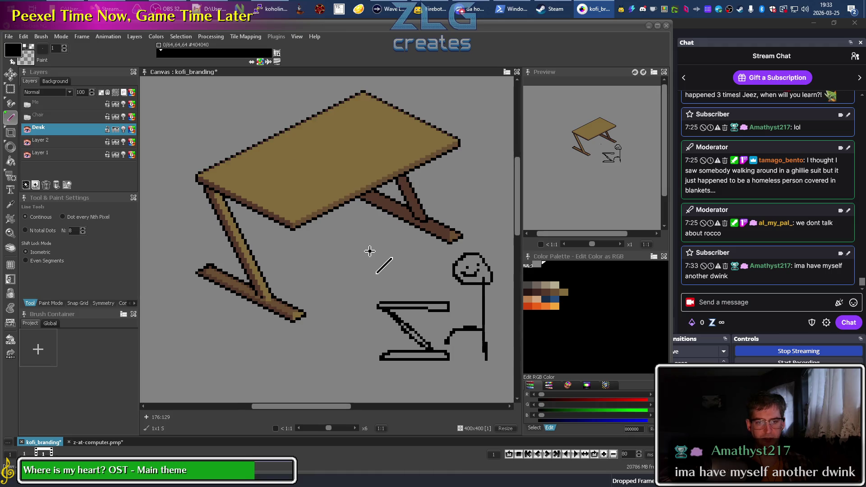
scroll(351, 266, "up", 1)
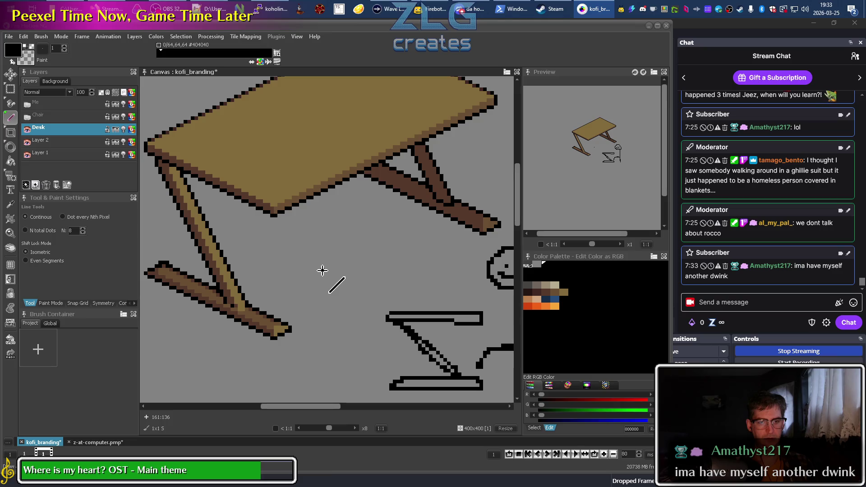
scroll(204, 259, "up", 2)
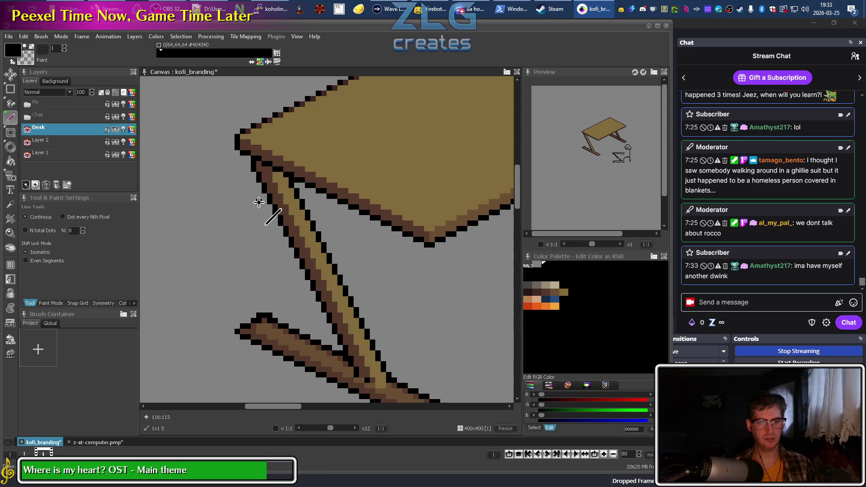
left_click(260, 168, "ctrl")
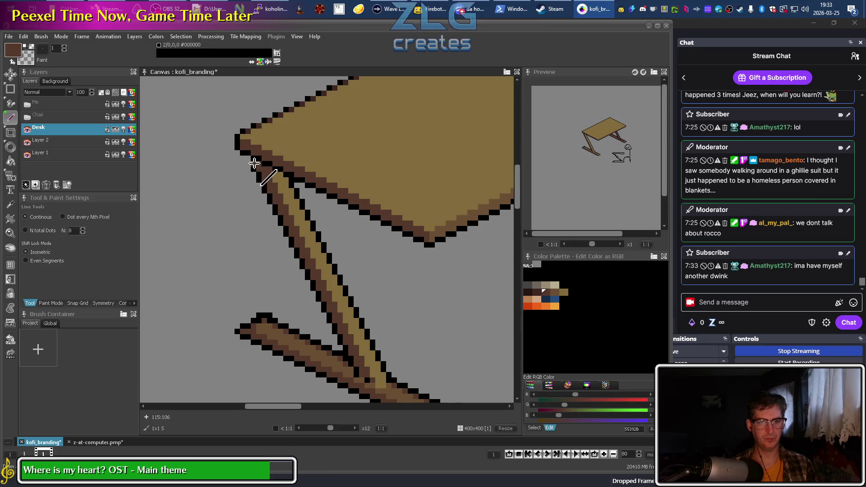
left_click_drag(253, 163, 388, 375)
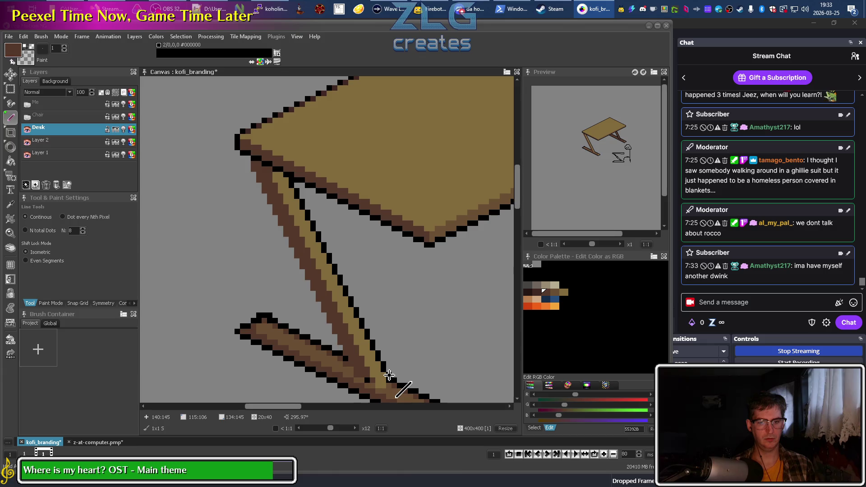
left_click(264, 166, "ctrl")
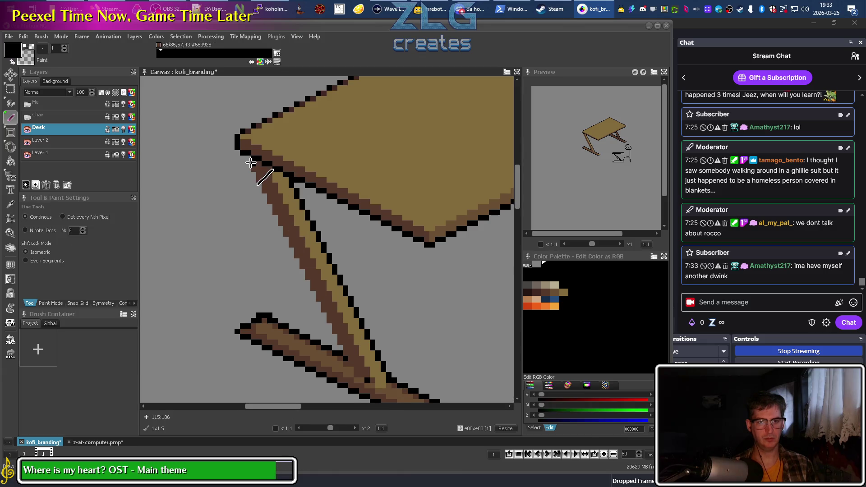
left_click_drag(249, 163, 318, 250)
left_click_drag(313, 285, 371, 363)
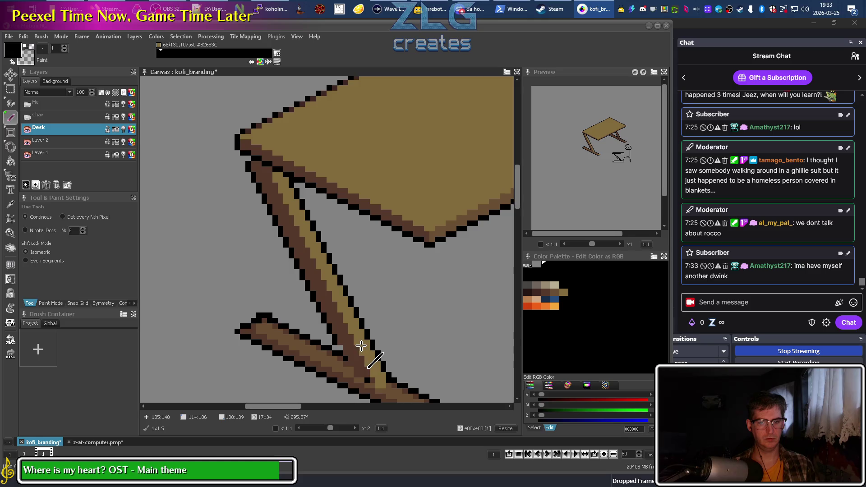
Zoom out, switch to Firefox, and come back to the Pro Motion desk drawing
scroll(371, 363, "down", 2)
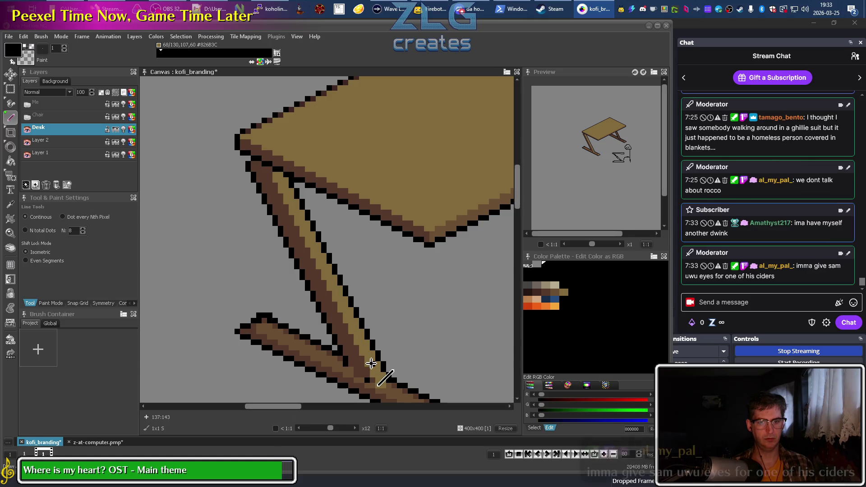
scroll(383, 368, "down", 2)
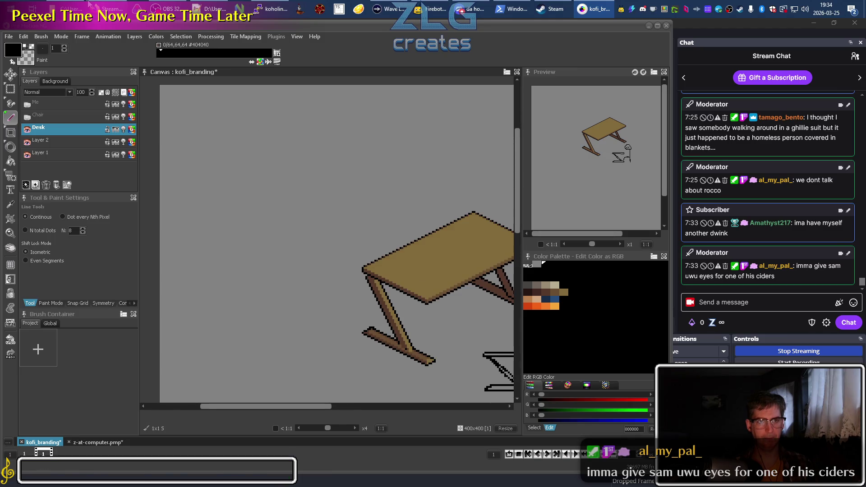
key("alt+Tab")
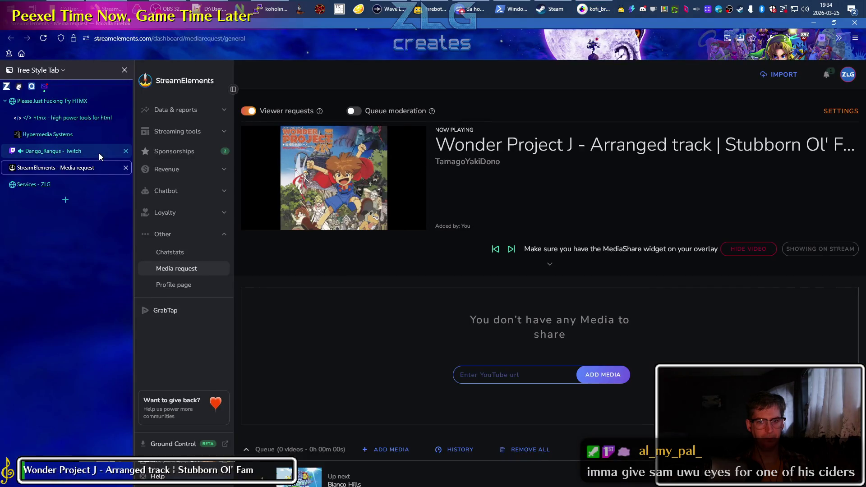
left_click(593, 8)
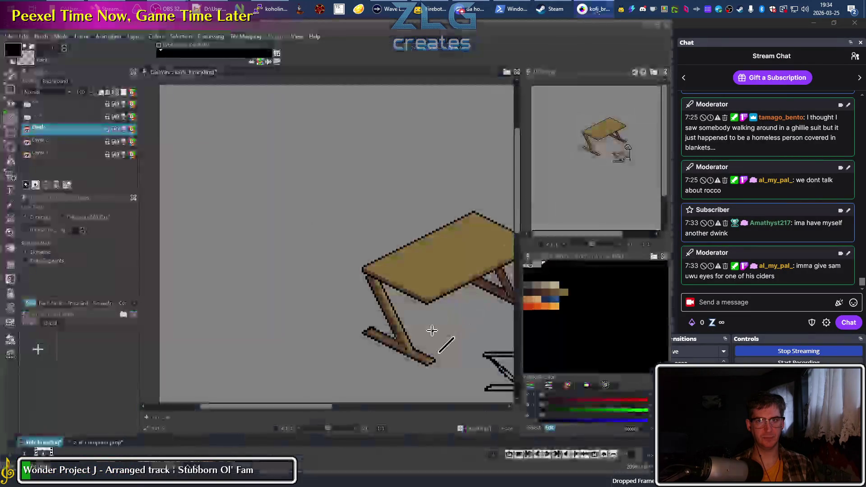
Sample dark brown #55392B and draw a dark brown shading line down the front leg
left_click_drag(425, 338, 277, 254)
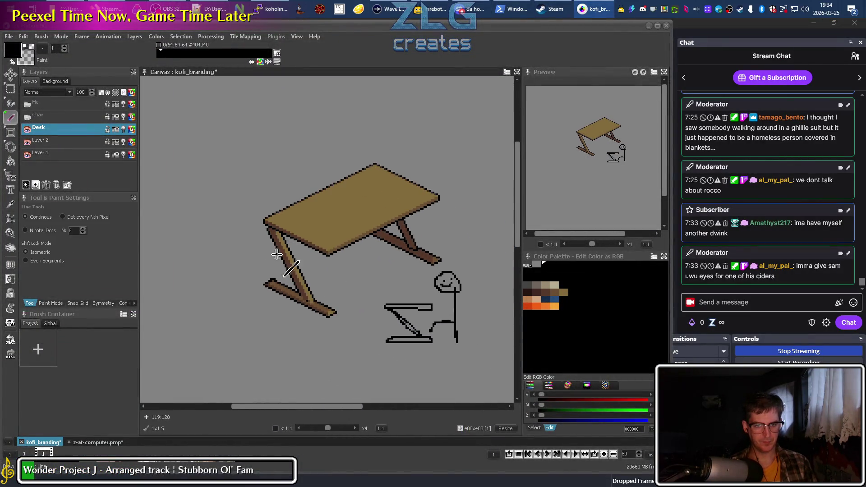
scroll(277, 255, "up", 2)
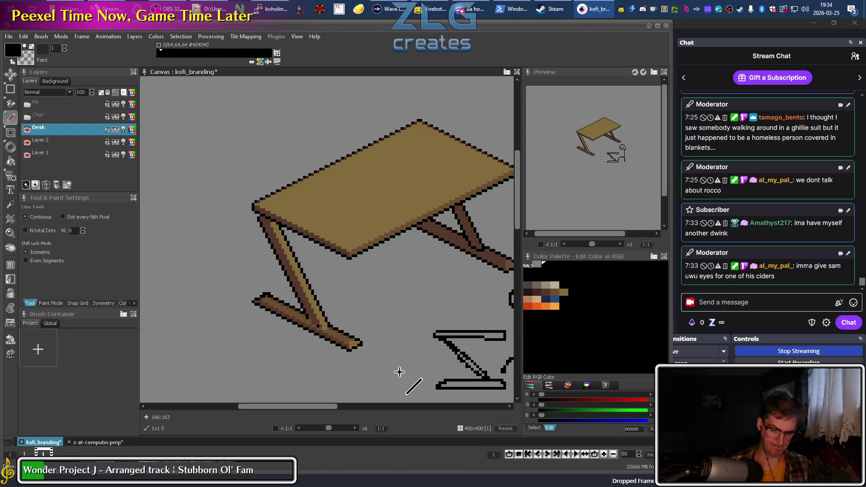
key("comma")
key("l")
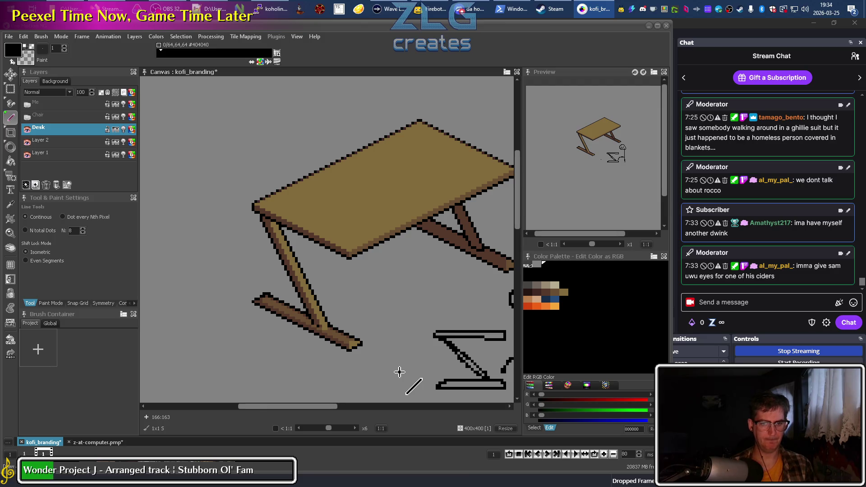
scroll(326, 322, "up", 3)
key("comma")
scroll(326, 319, "down", 1)
left_click(280, 267)
key("l")
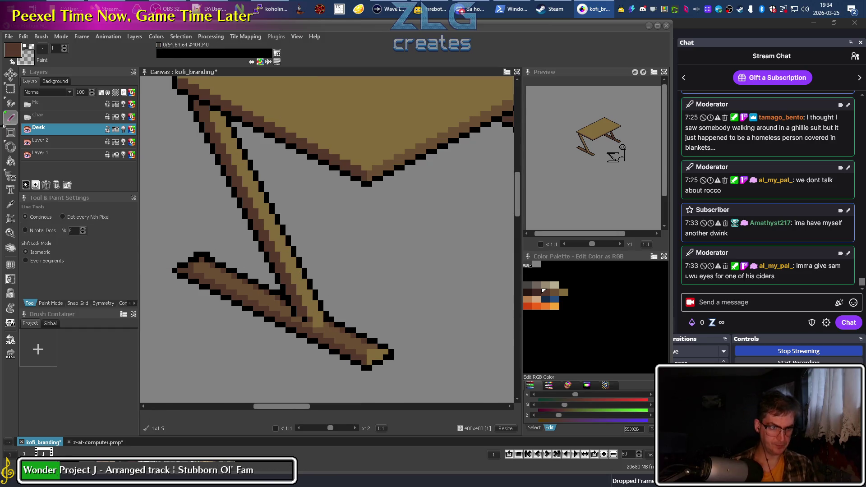
left_click_drag(215, 116, 328, 312)
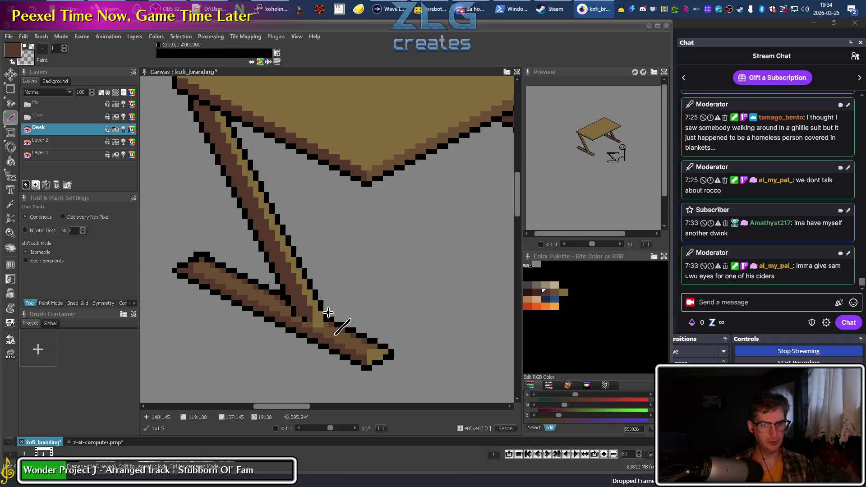
left_click_drag(328, 312, 320, 300)
Add a light brown #826B3C highlight and a dark grey #404040 line along the leg's right edge
left_click(225, 121, "alt")
left_click_drag(226, 121, 351, 315)
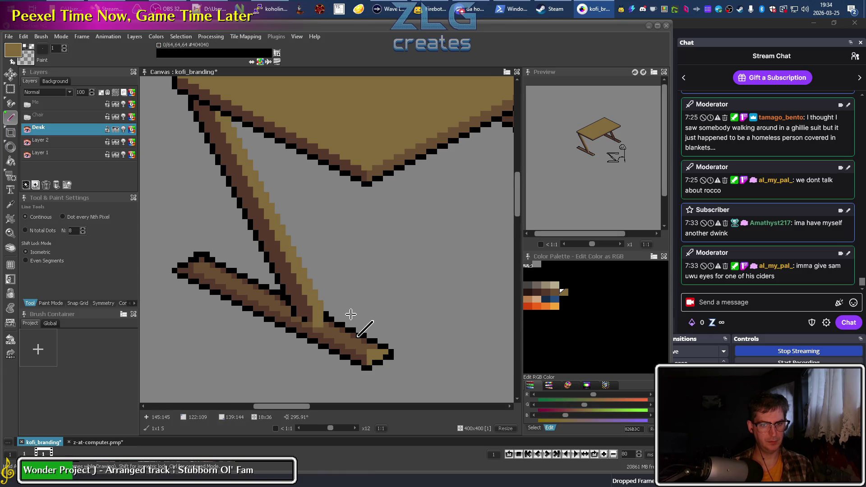
left_click_drag(351, 314, 324, 312)
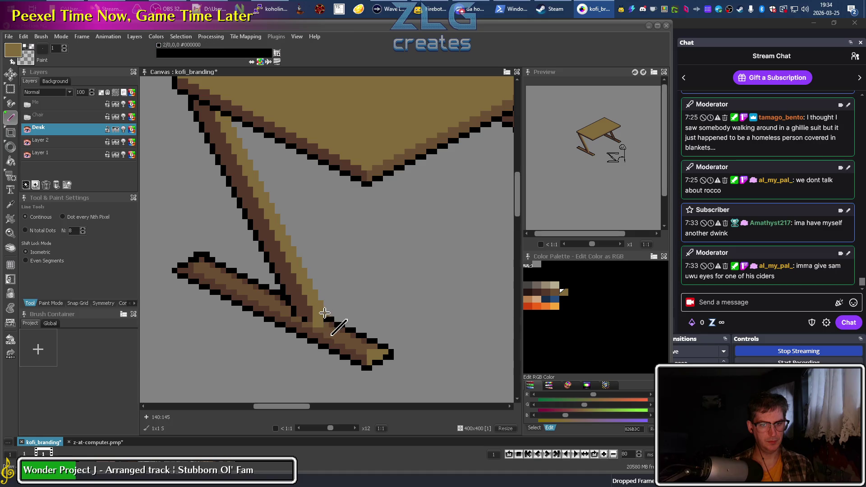
left_click(325, 313, "alt")
mouse_move(230, 118)
left_mouse_down()
mouse_move(344, 283)
mouse_move(356, 321)
left_mouse_up()
Compare the joint's tan and brown shades, then paint a dark brown #55392B pixel at the joint
scroll(356, 321, "down", 3)
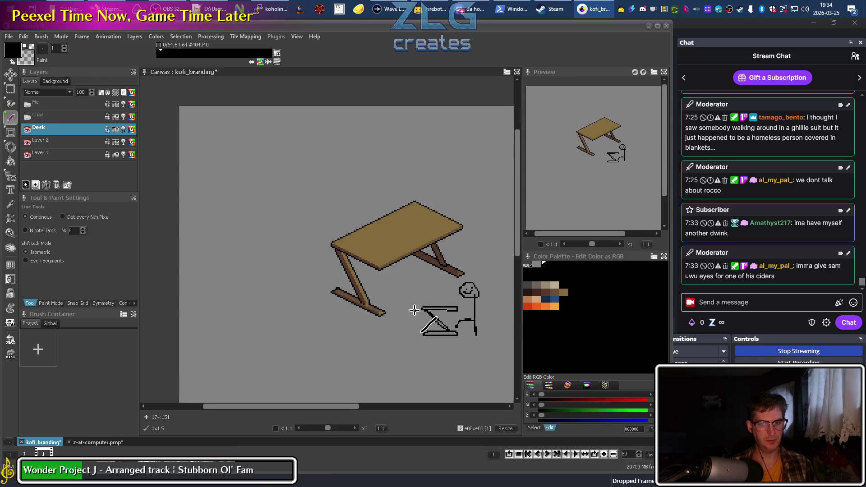
scroll(374, 311, "up", 3)
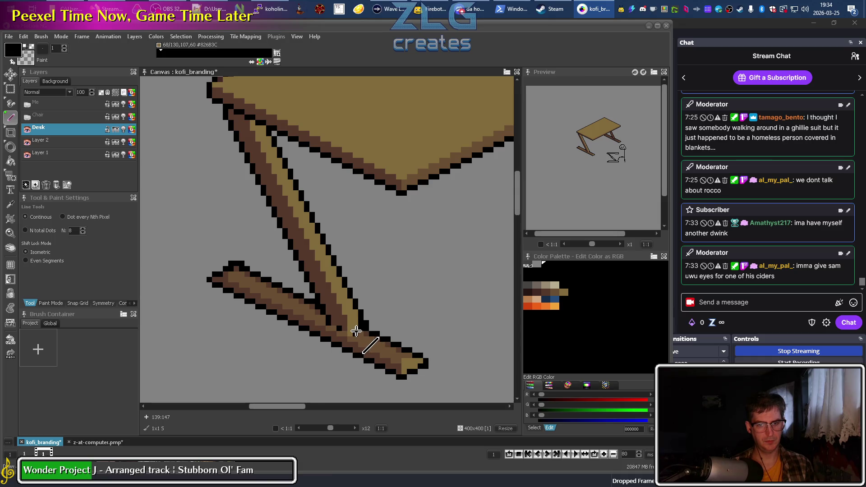
left_click(356, 331, "alt")
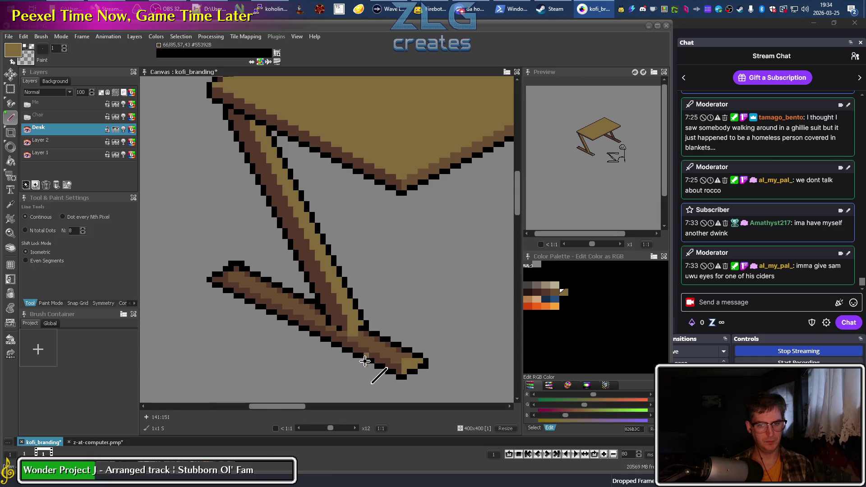
left_click(353, 332, "alt")
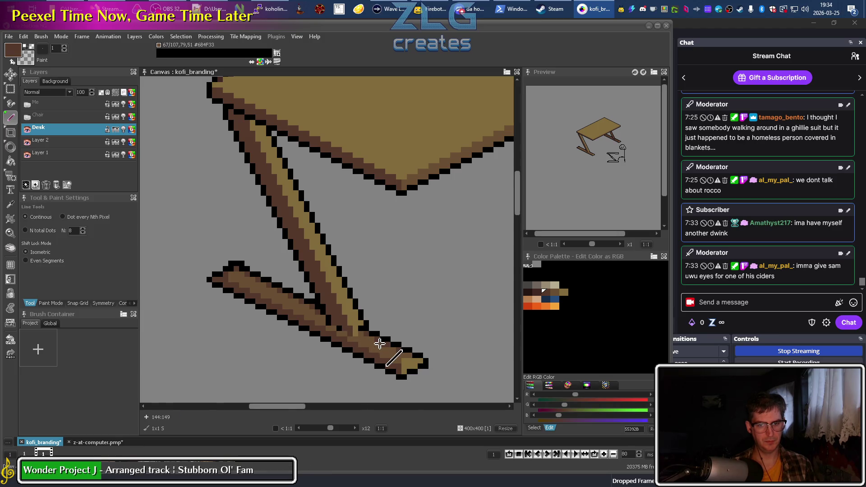
left_click(362, 334, "alt")
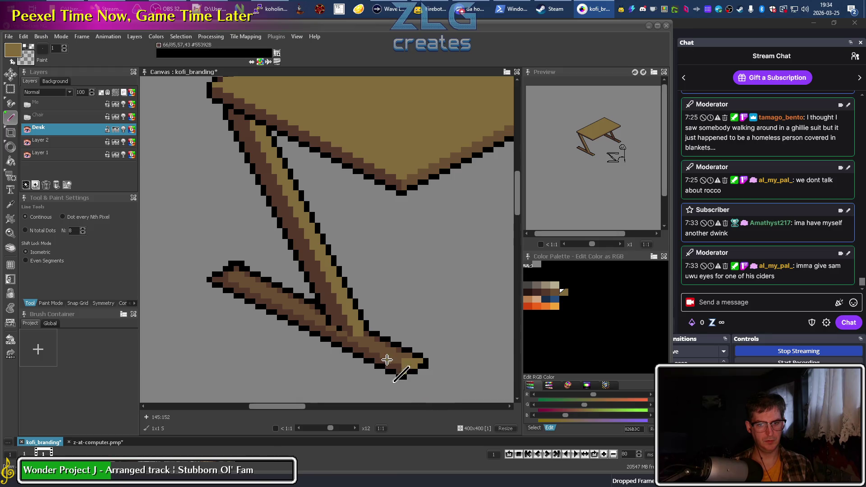
left_click(340, 327, "alt")
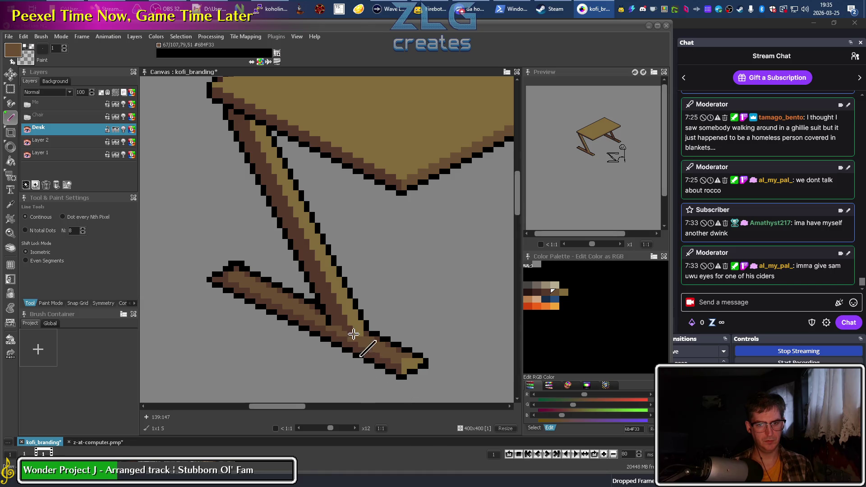
left_click(348, 332, "alt")
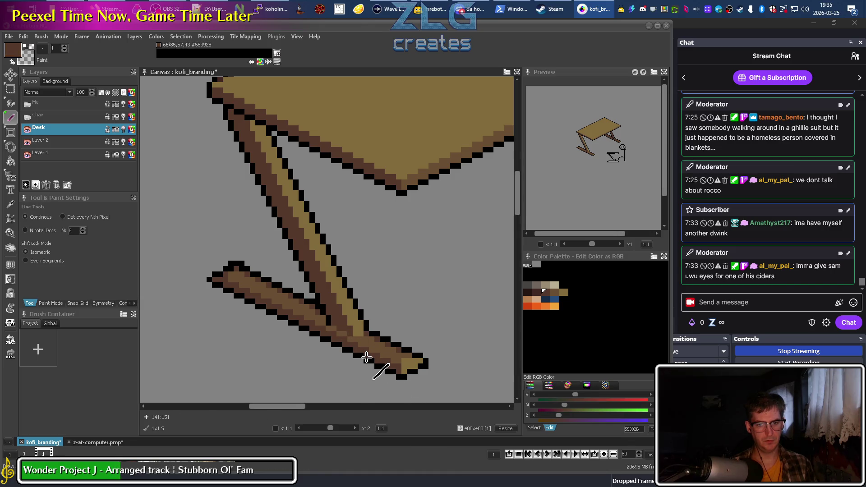
left_click(339, 333)
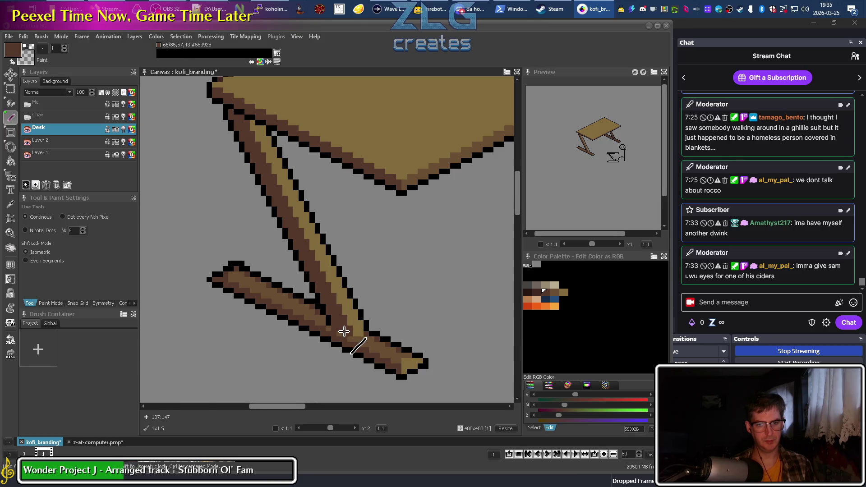
scroll(361, 384, "down", 3)
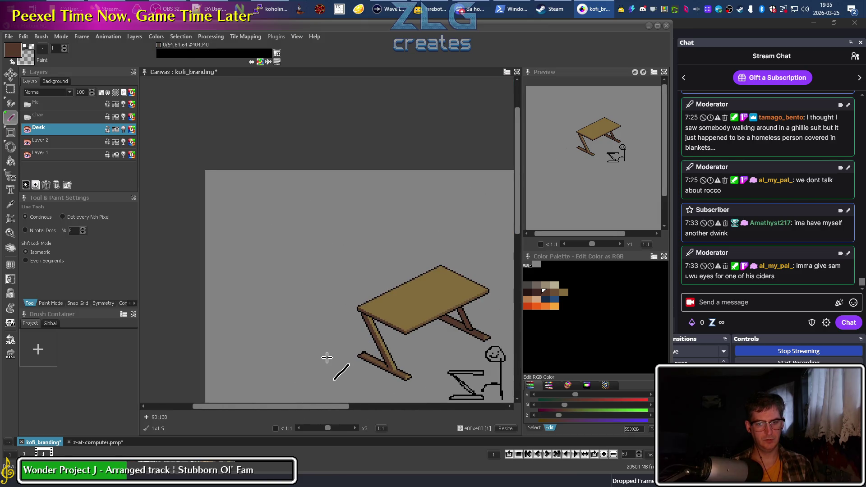
Zoom in on the front foot and select the dark brown #402722 palette colour
scroll(248, 284, "down", 3)
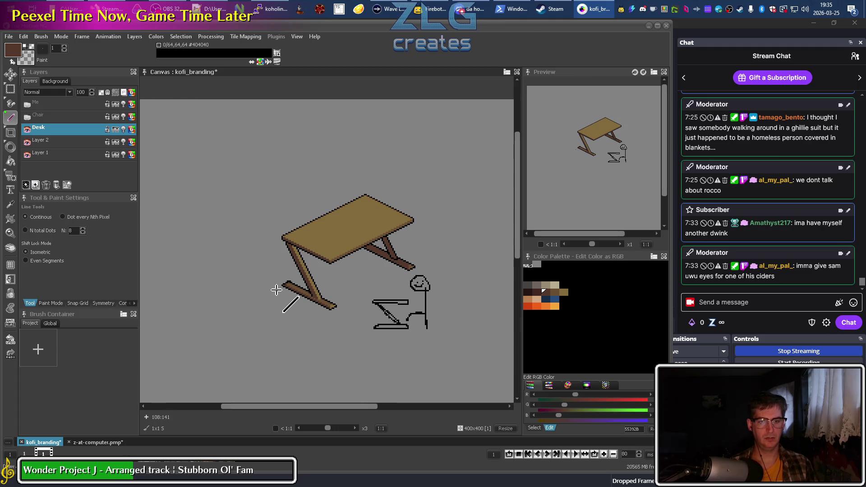
scroll(273, 295, "up", 5)
scroll(285, 287, "down", 2)
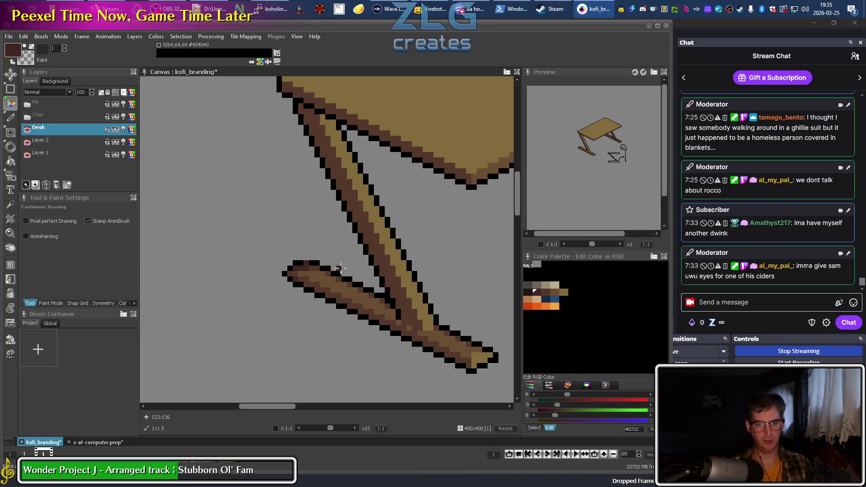
scroll(311, 339, "down", 3)
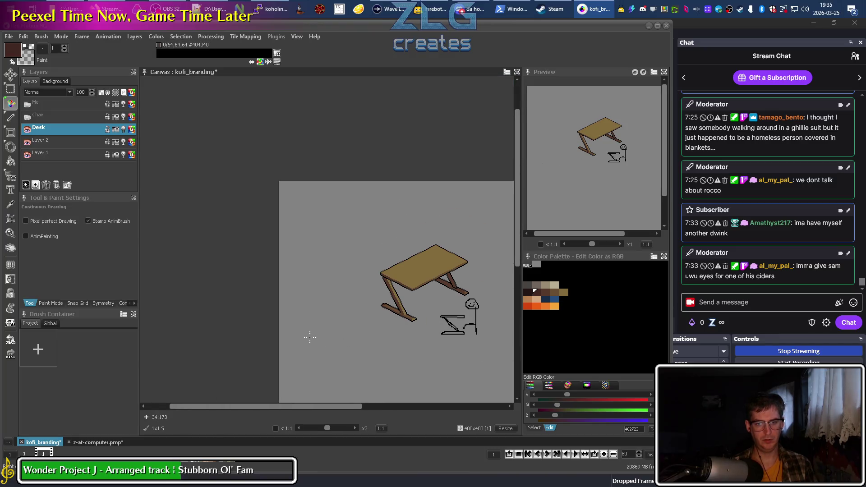
scroll(309, 337, "up", 3)
scroll(373, 296, "up", 2)
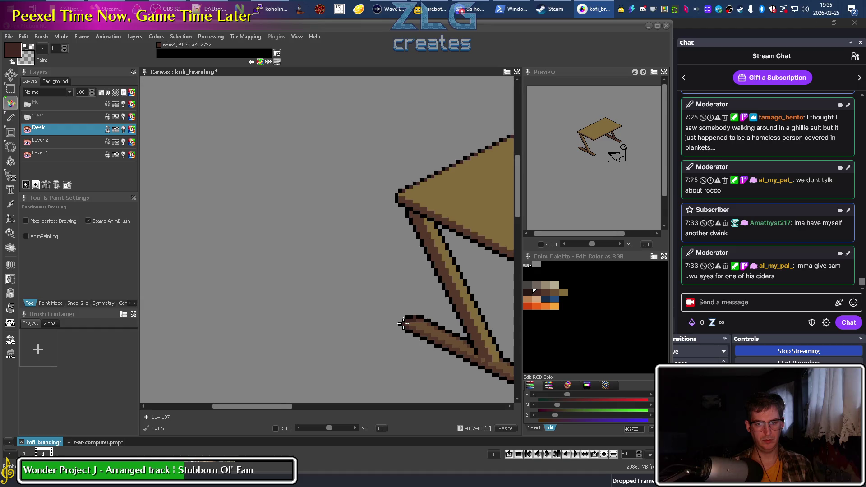
key("bracketright")
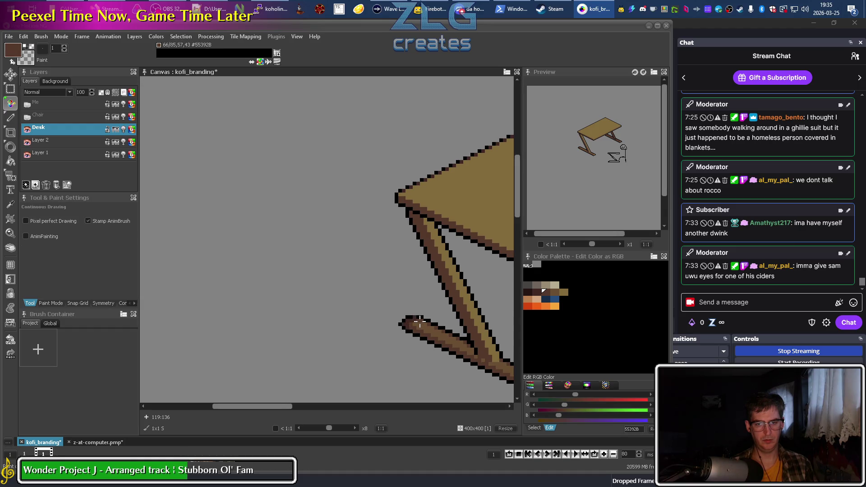
scroll(426, 311, "up", 3)
key("bracketleft")
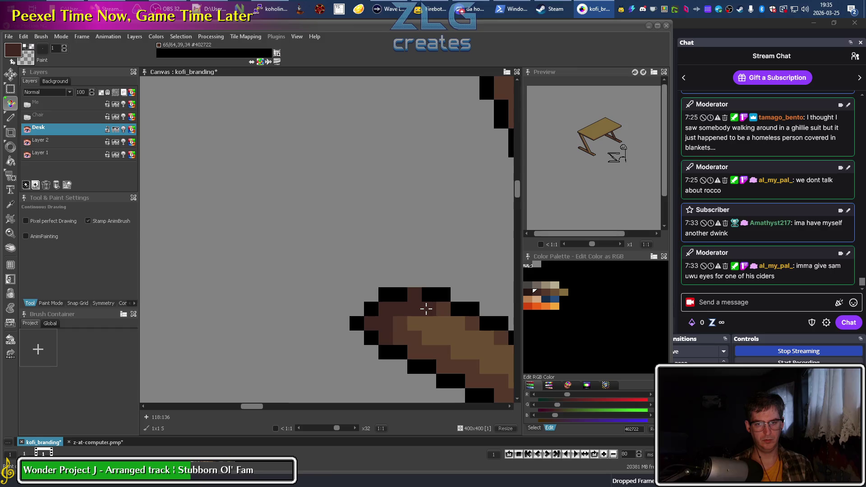
scroll(435, 329, "down", 1)
scroll(434, 330, "down", 1)
scroll(240, 354, "down", 1)
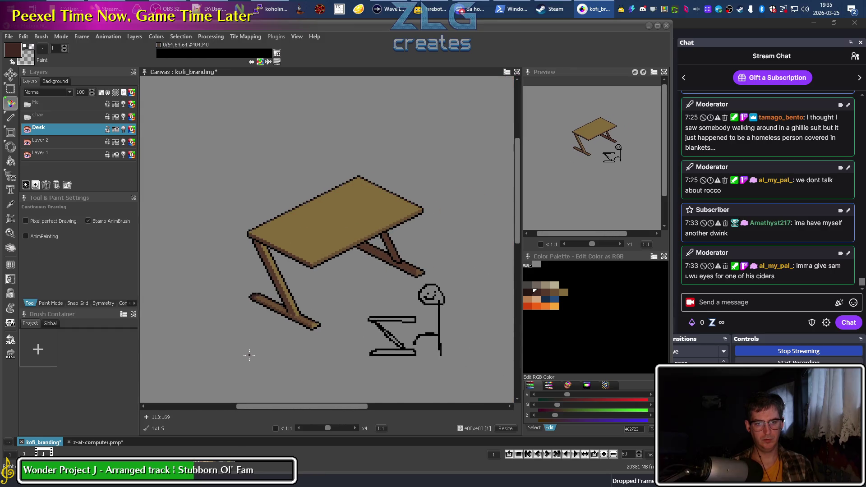
scroll(251, 299, "up", 2)
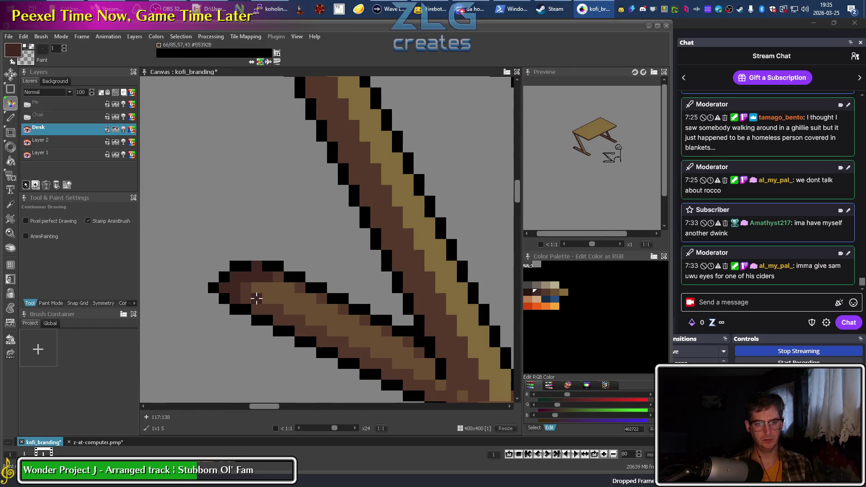
scroll(299, 287, "down", 2)
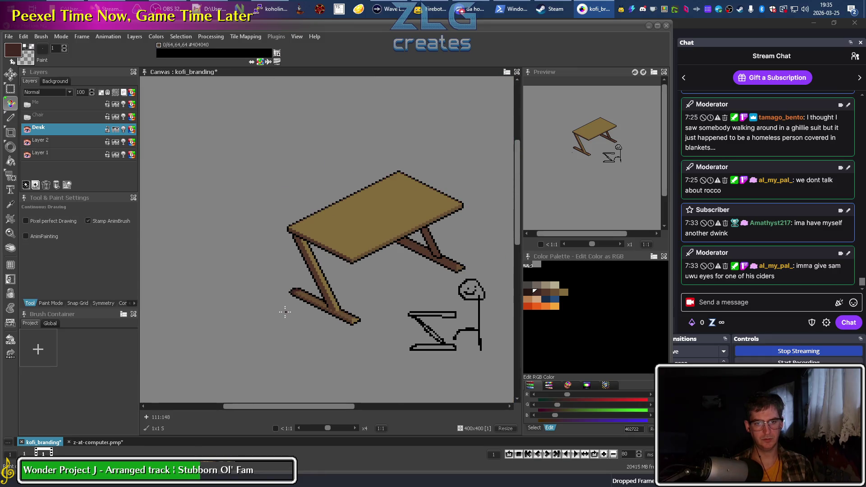
scroll(321, 294, "up", 2)
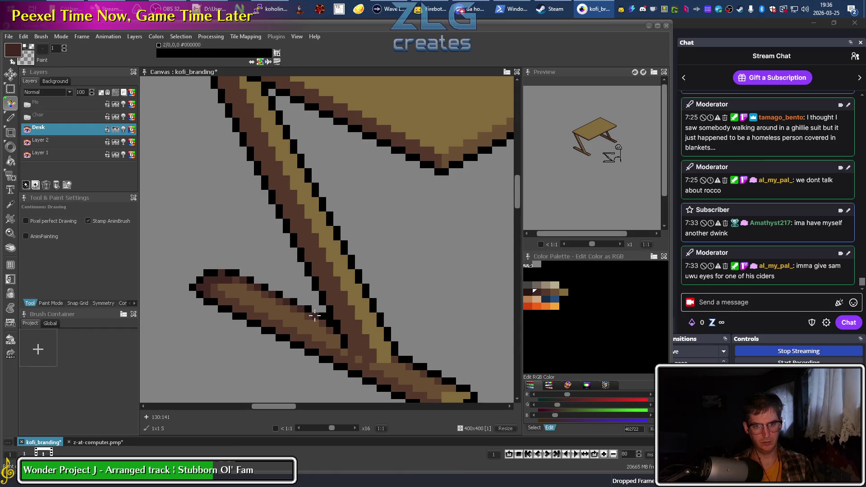
scroll(260, 361, "down", 3)
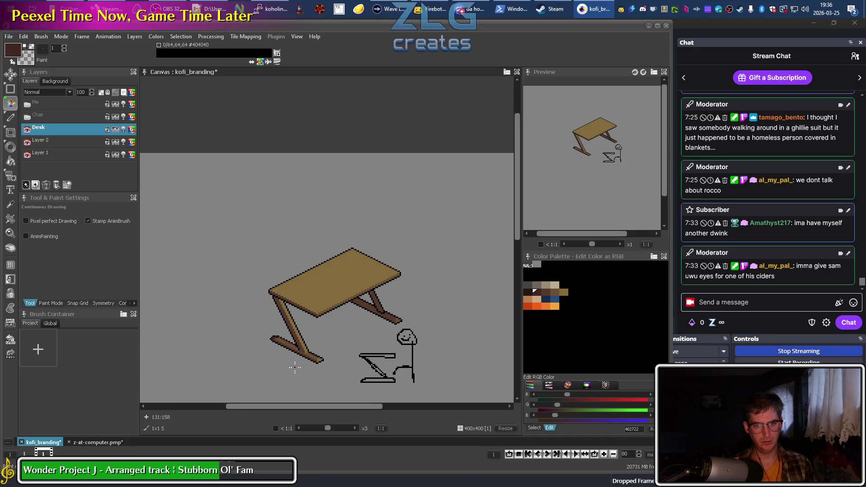
scroll(347, 252, "up", 3)
scroll(332, 271, "down", 2)
left_click_drag(333, 270, 366, 98)
scroll(347, 230, "up", 4)
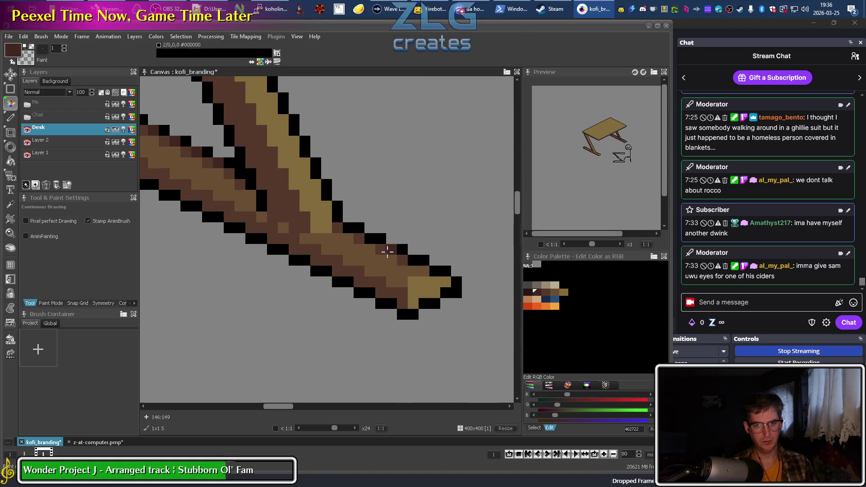
Shade the foot's upper, bottom and lower-left edges with dark brown #402722 pixels
mouse_move(347, 229)
left_mouse_down()
mouse_move(426, 265)
mouse_move(450, 293)
left_mouse_up()
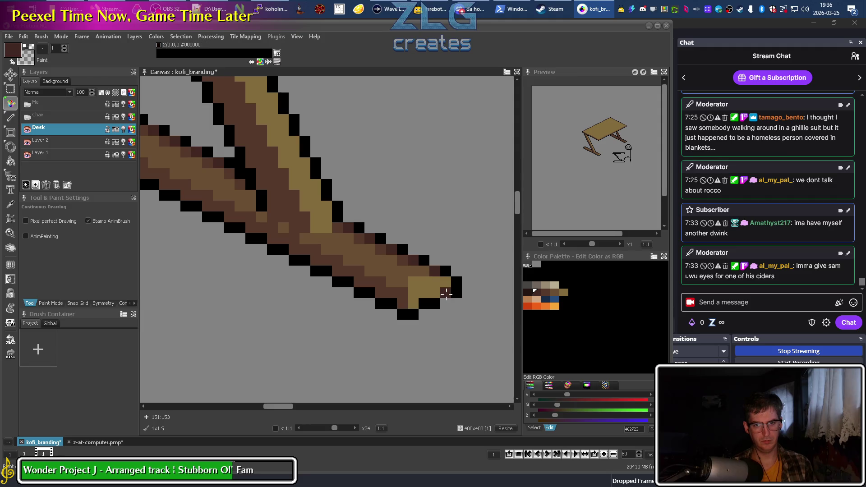
key("alt")
left_click(436, 273, "alt")
left_click(456, 293)
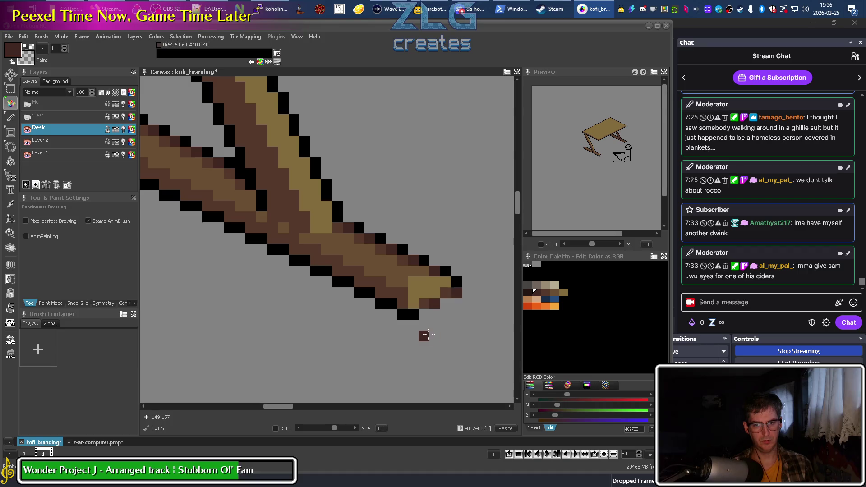
left_click(392, 303)
mouse_move(371, 293)
left_mouse_down()
mouse_move(220, 216)
mouse_move(331, 283)
mouse_move(289, 266)
left_mouse_up()
key("m")
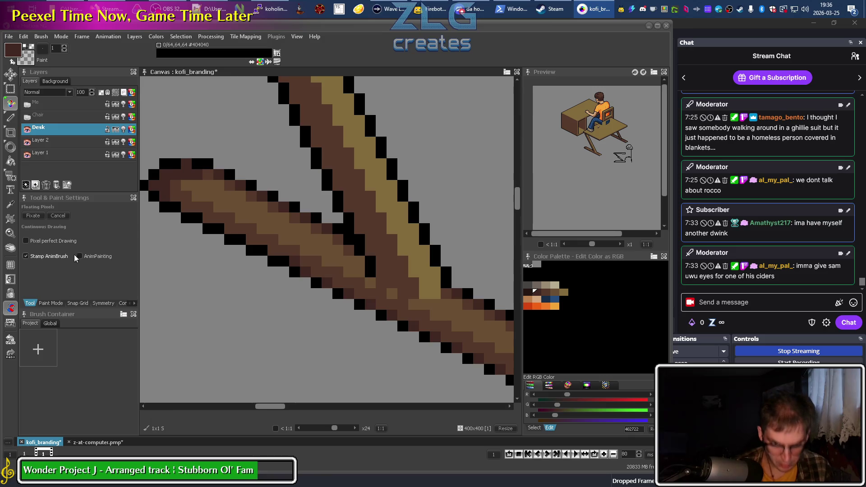
Discard the floating reference overlay and redraw the foot's lower outline as a clean pixel staircase
scroll(341, 288, "down", 5)
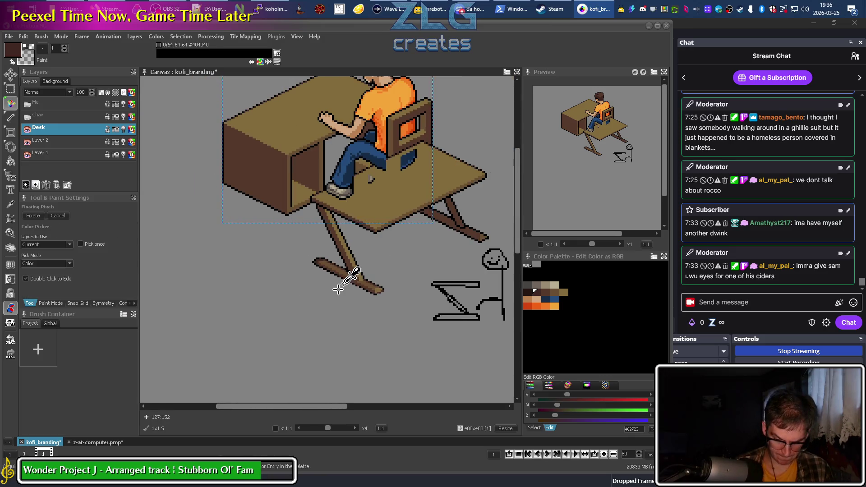
key("Escape")
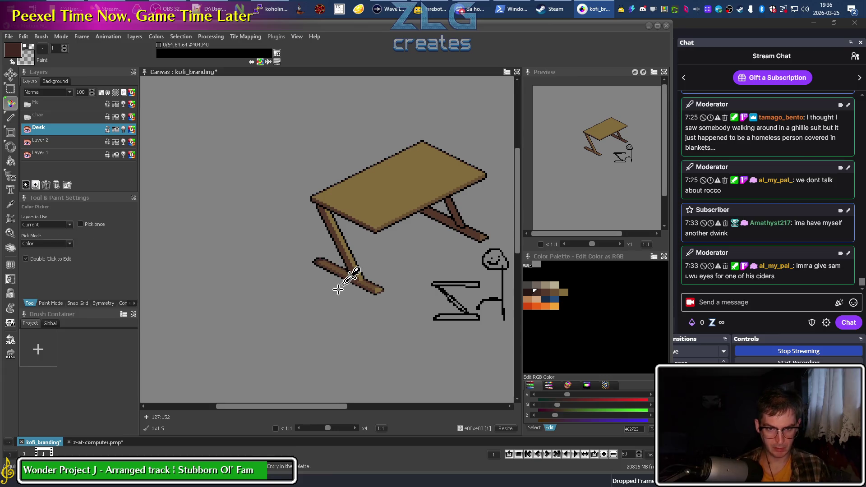
scroll(339, 289, "up", 5)
left_click_drag(334, 201, 260, 171)
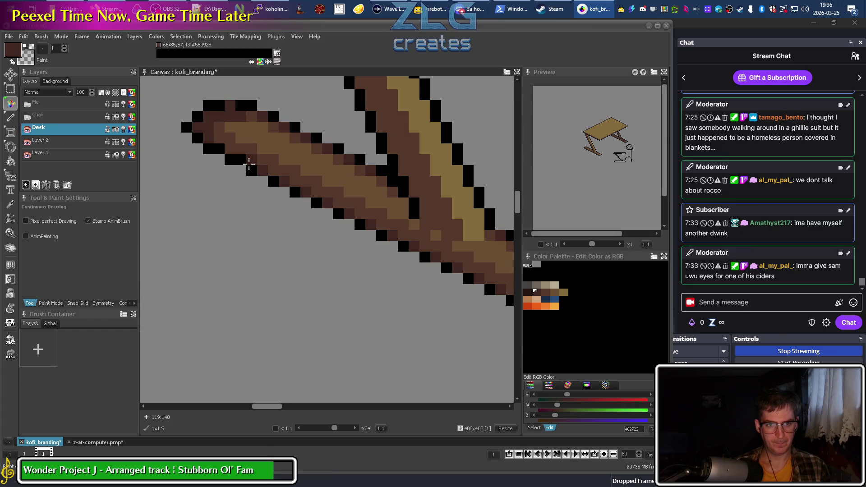
Recentre the view and sample the leg's #6B4F33 and the foot's #55392B browns
scroll(282, 270, "down", 5)
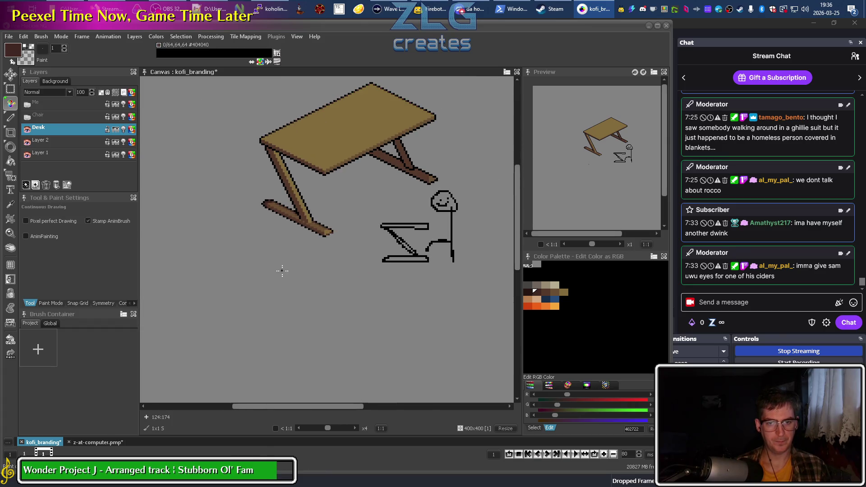
left_click_drag(401, 206, 305, 258)
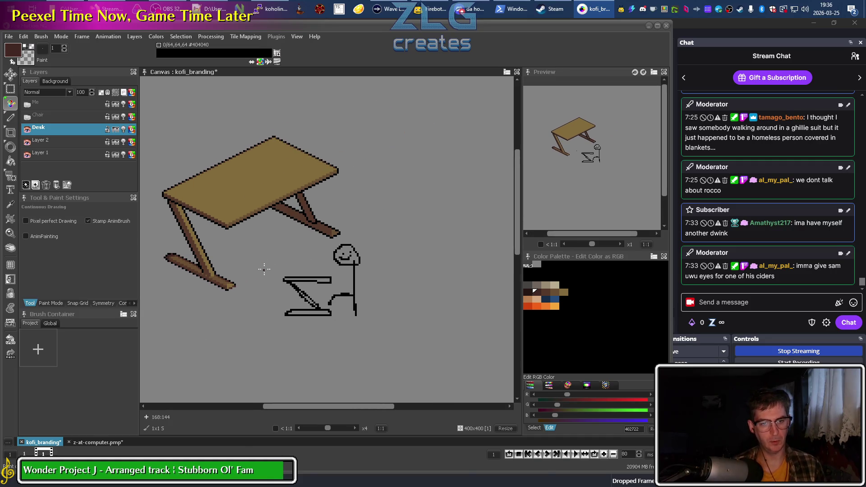
scroll(225, 281, "up", 5)
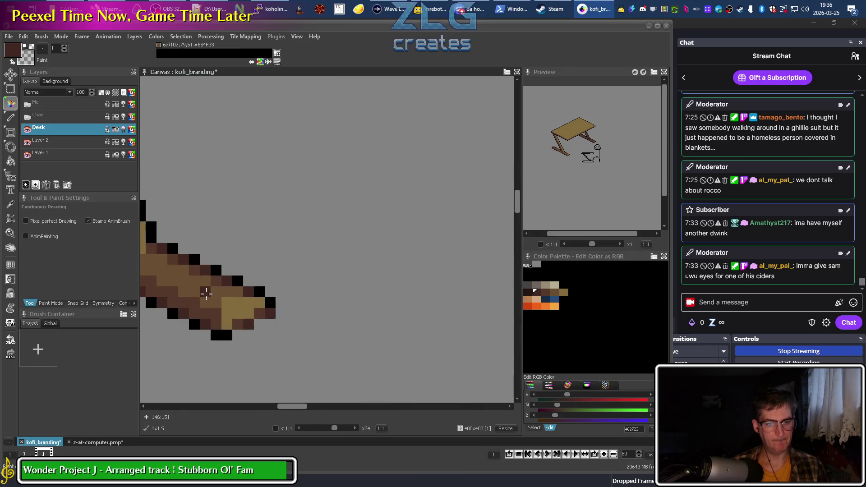
scroll(206, 293, "down", 2)
left_click(367, 282, "ctrl")
scroll(284, 304, "down", 1)
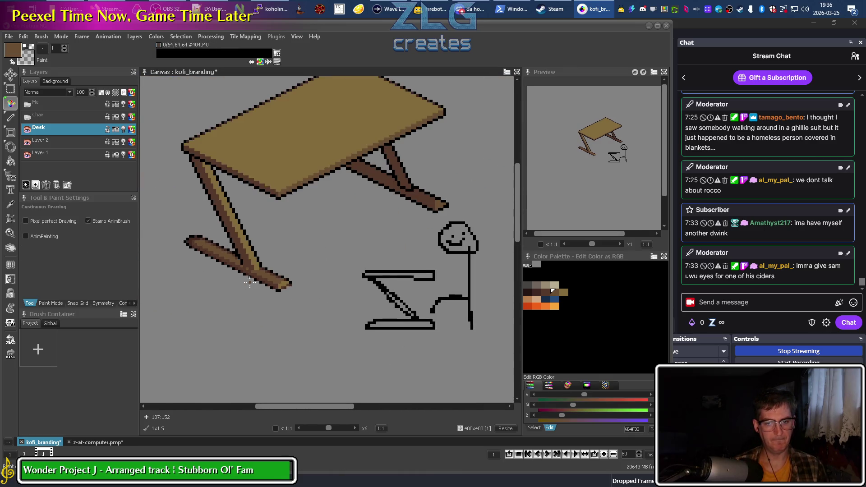
scroll(250, 282, "left", 3)
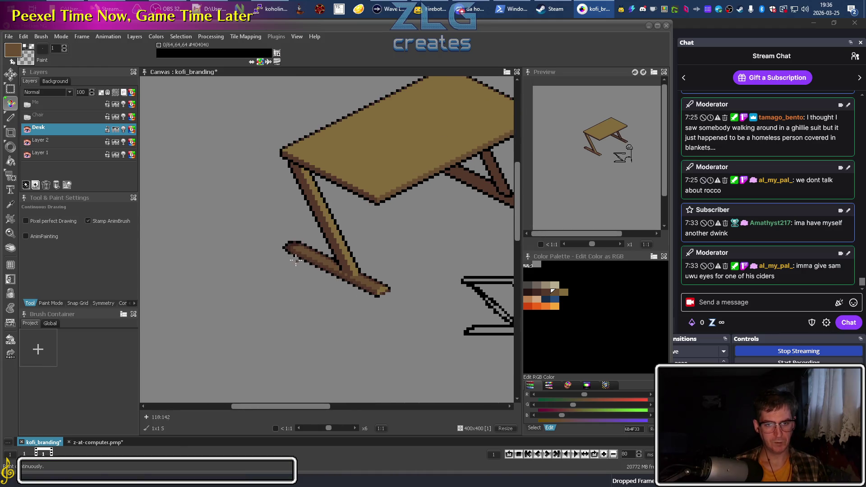
scroll(309, 273, "up", 2)
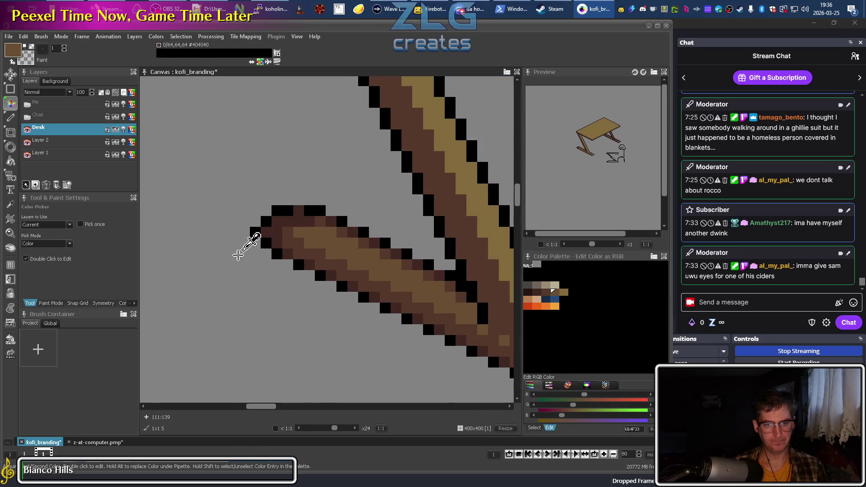
left_click(314, 235, "ctrl")
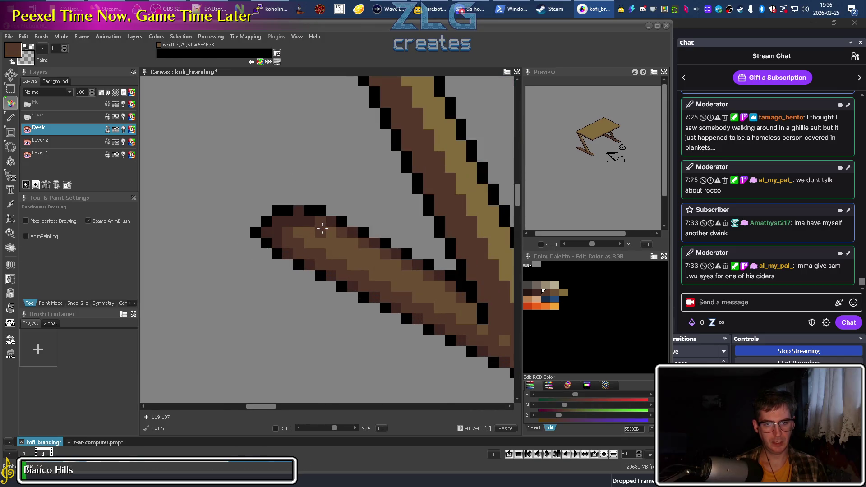
Sample more foot and leg pixels, ending on the leg's lighter medium brown
scroll(361, 261, "down", 1)
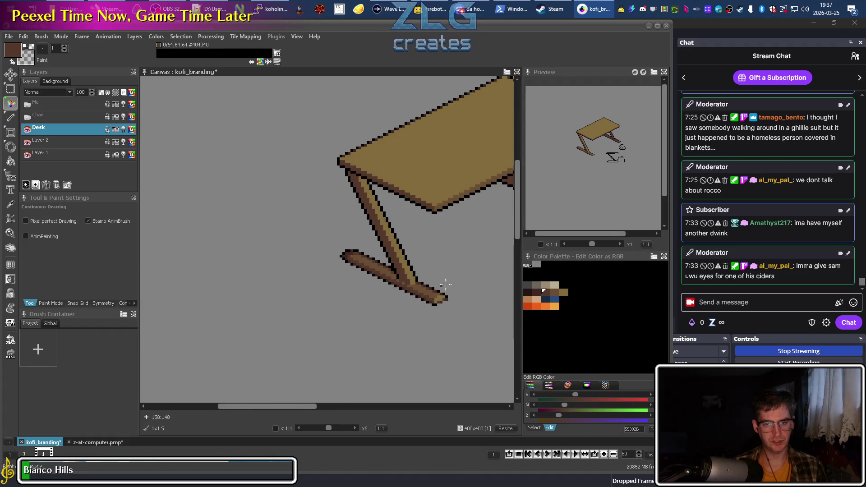
scroll(316, 271, "down", 1)
scroll(260, 266, "down", 1)
scroll(260, 266, "up", 2)
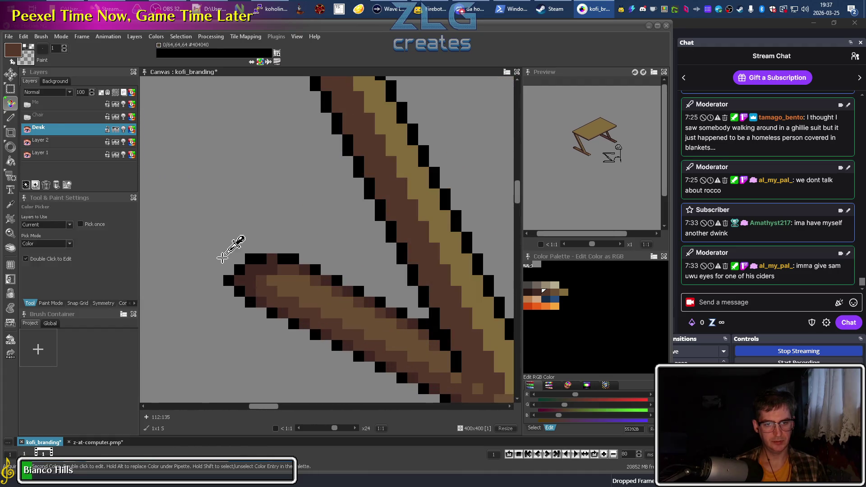
left_click(250, 257, "ctrl")
left_click(283, 298, "ctrl")
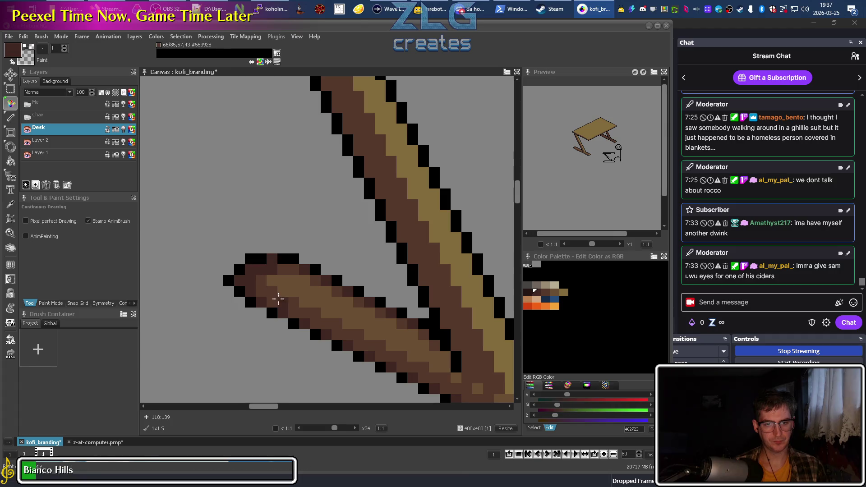
scroll(282, 298, "down", 4)
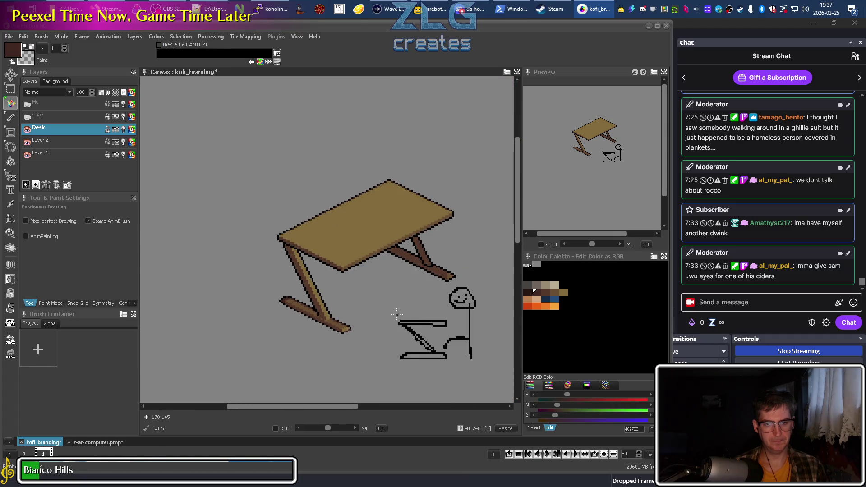
left_click_drag(396, 314, 317, 312)
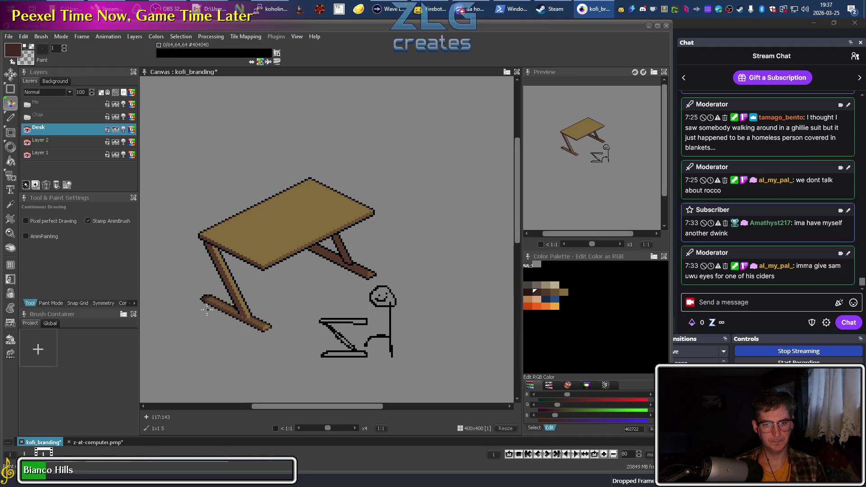
scroll(206, 313, "up", 2)
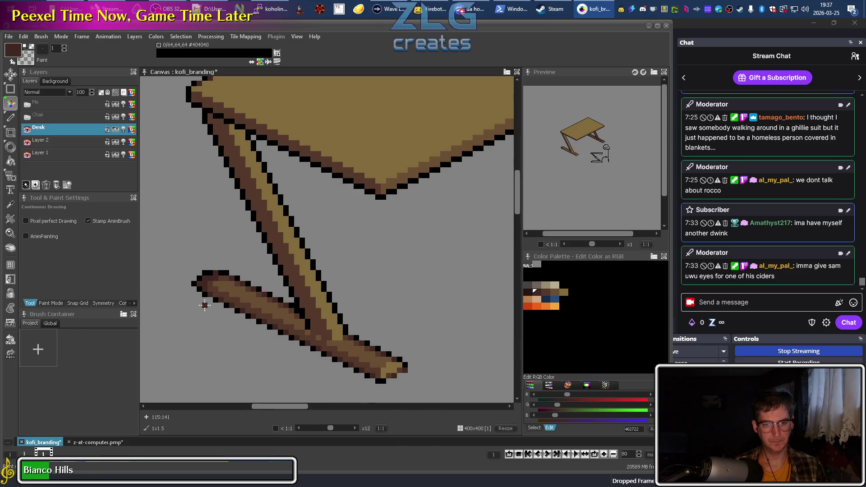
key("alt")
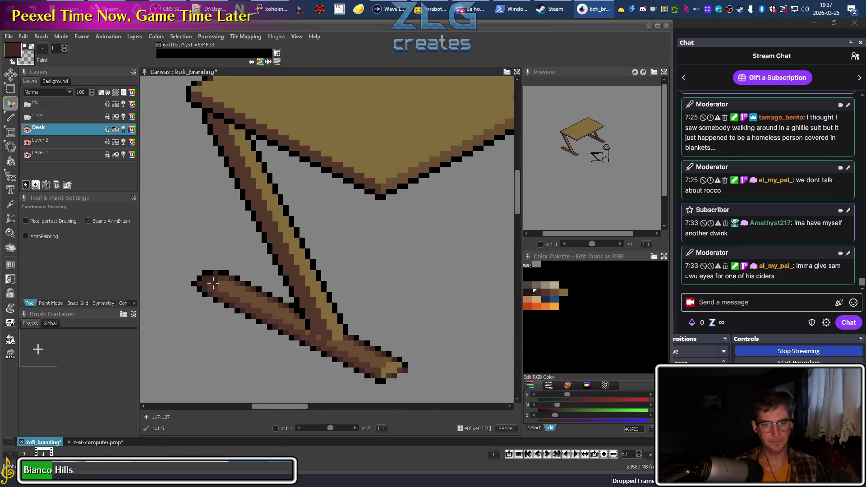
key("alt")
key("alt")
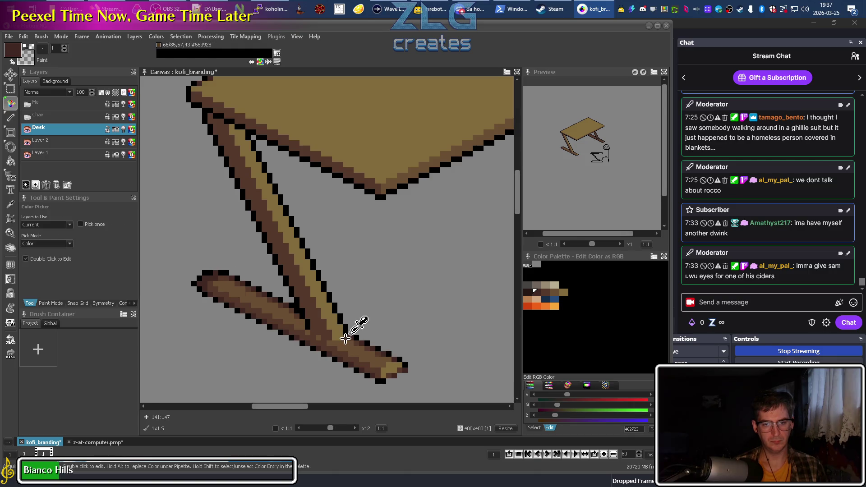
left_click(347, 340, "alt")
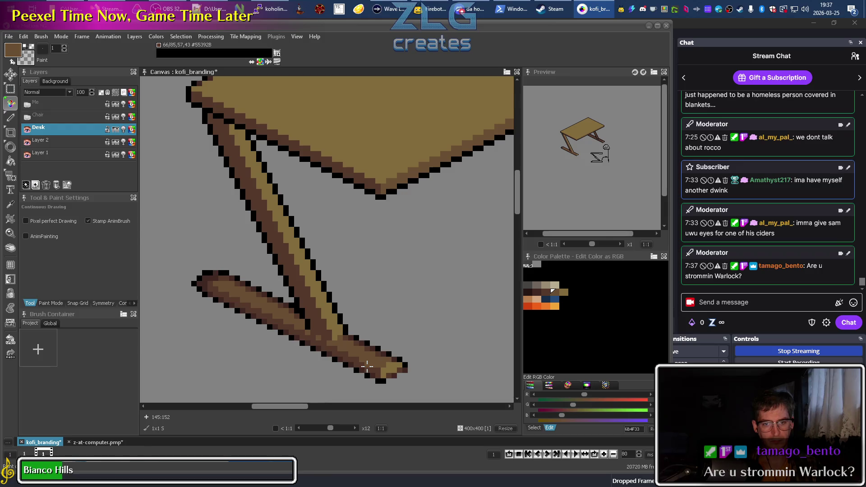
key("alt")
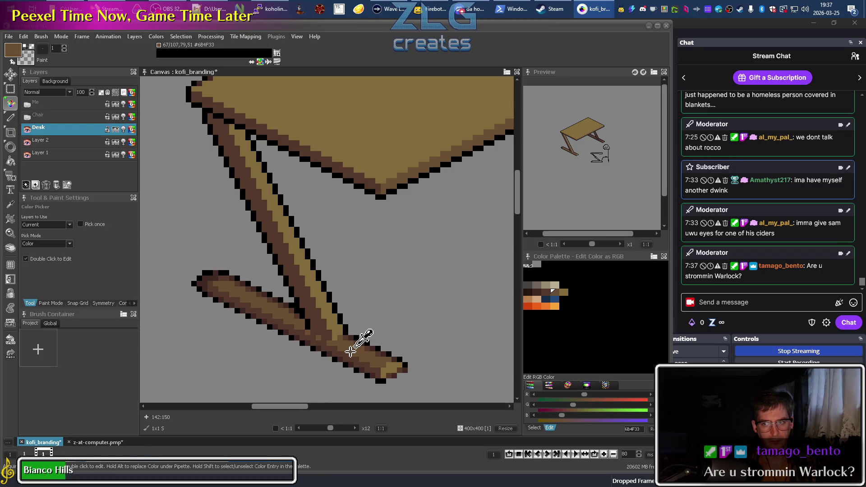
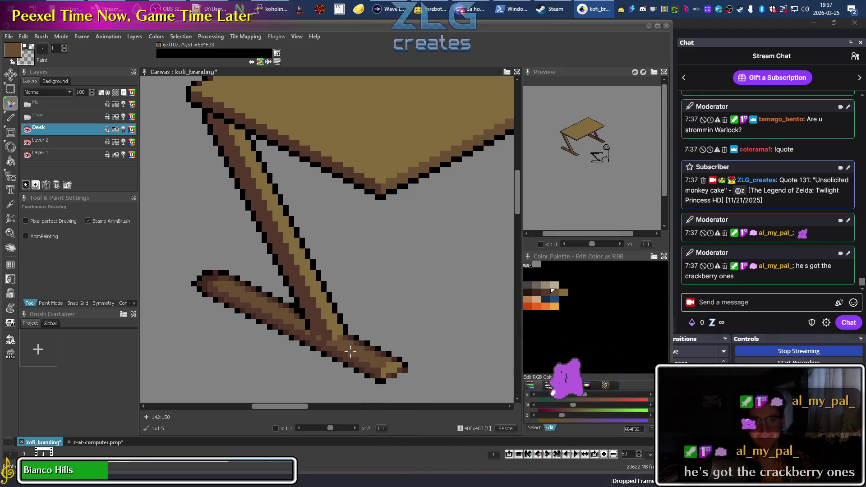
Frame the long desk leg and pick the freeform polygon selection tool
scroll(343, 276, "down", 3)
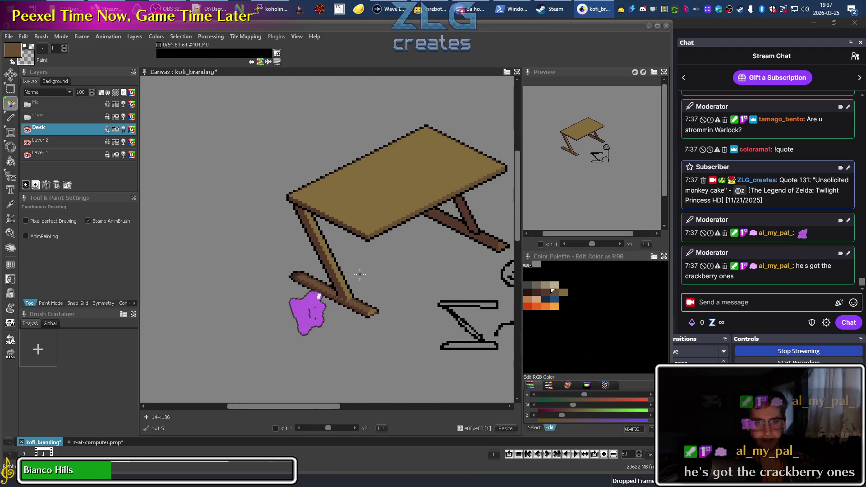
scroll(319, 253, "up", 1)
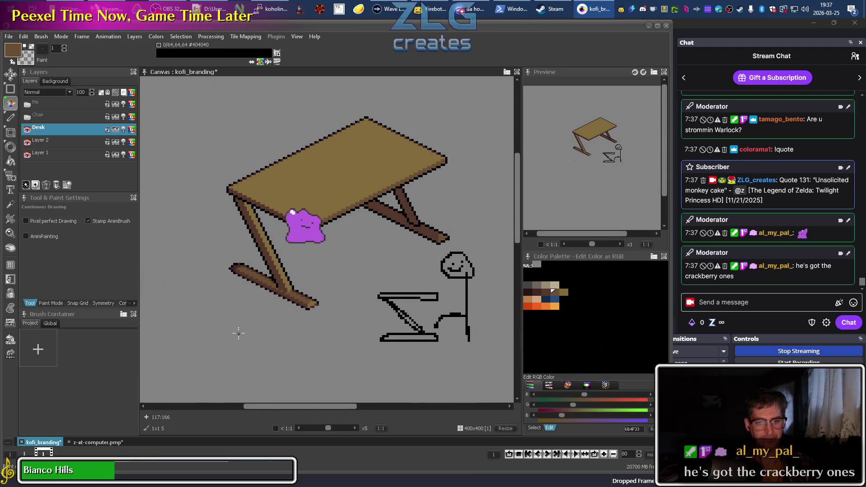
scroll(243, 254, "up", 2)
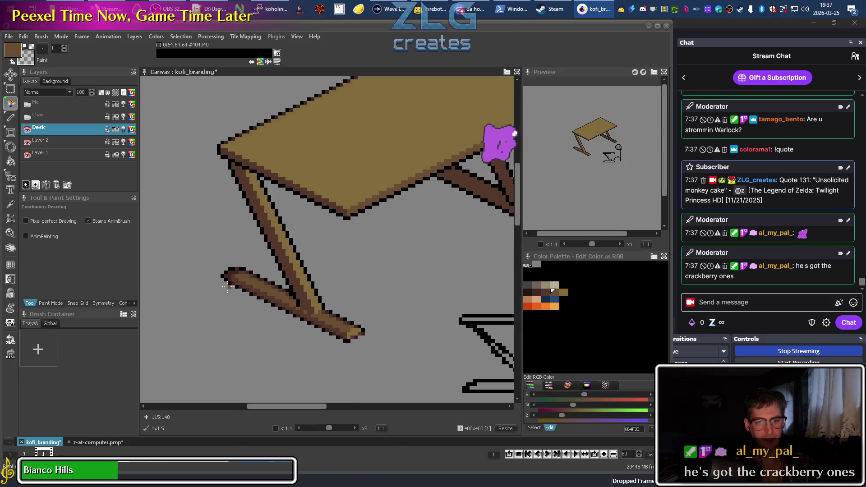
scroll(302, 311, "up", 1)
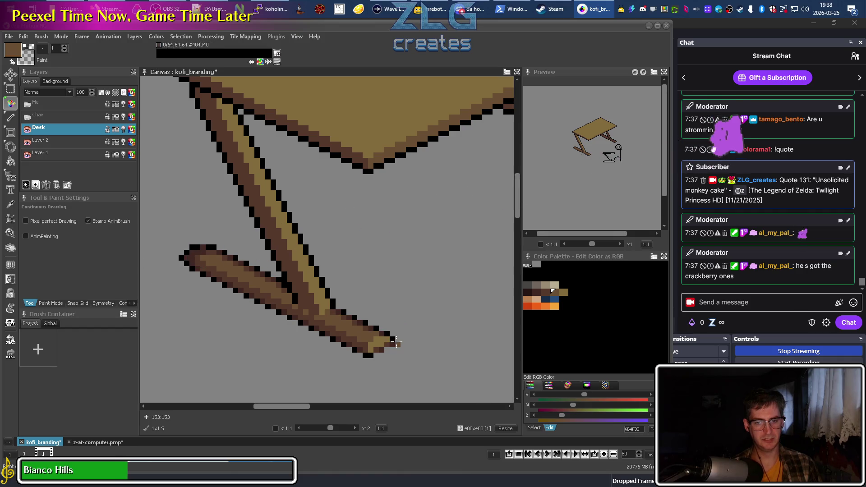
scroll(210, 334, "down", 4)
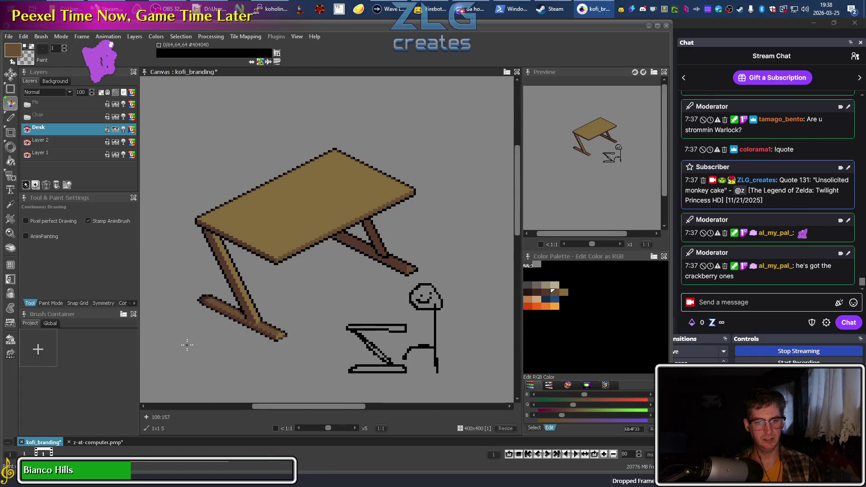
scroll(233, 303, "up", 4)
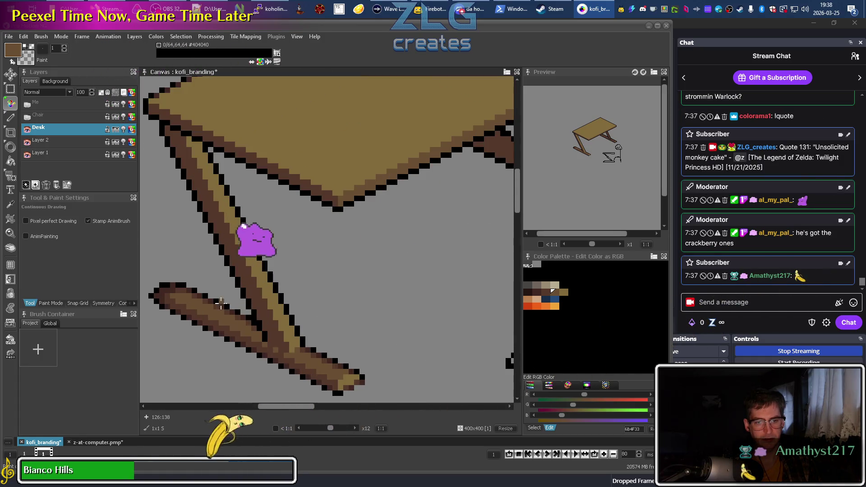
scroll(187, 323, "left", 3)
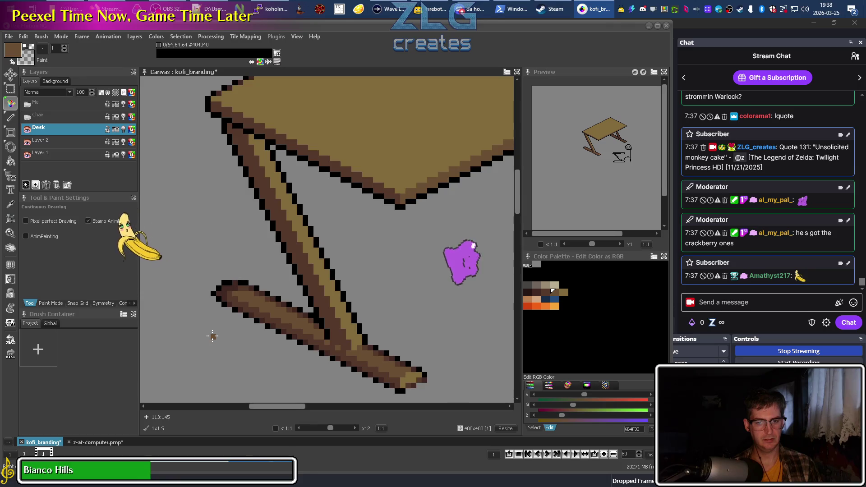
mouse_move(254, 353)
left_mouse_down()
mouse_move(244, 321)
mouse_move(238, 337)
left_mouse_up()
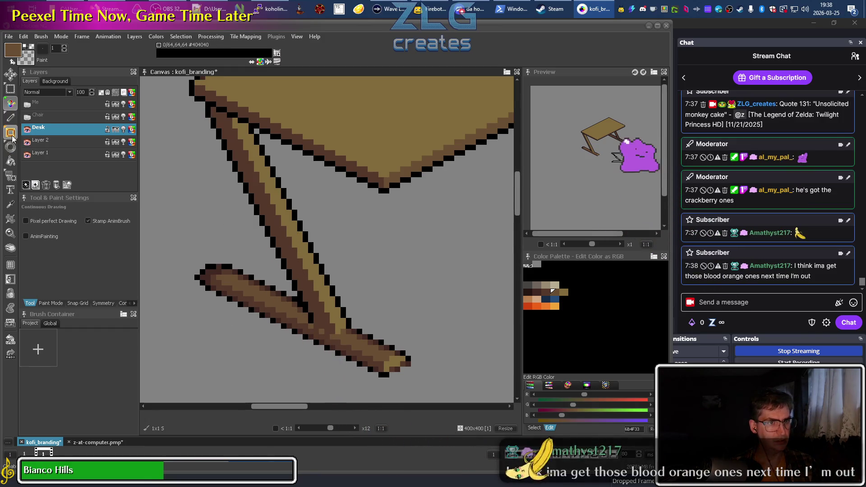
left_click(11, 88)
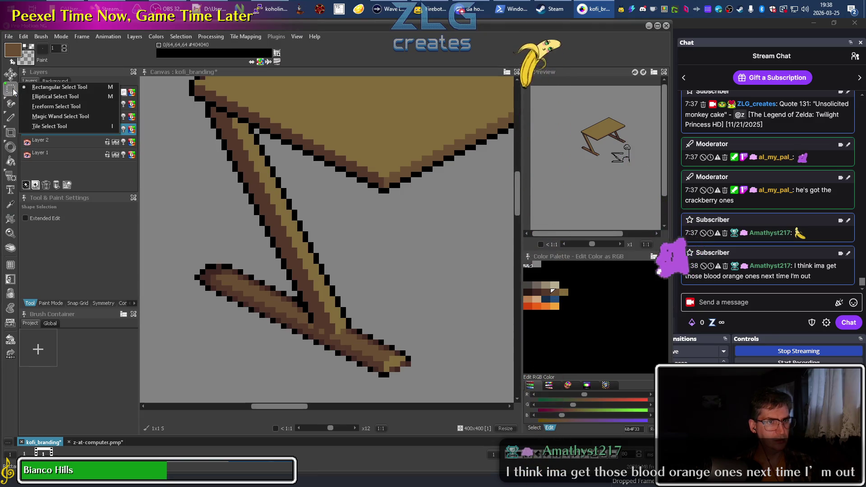
left_click(31, 106)
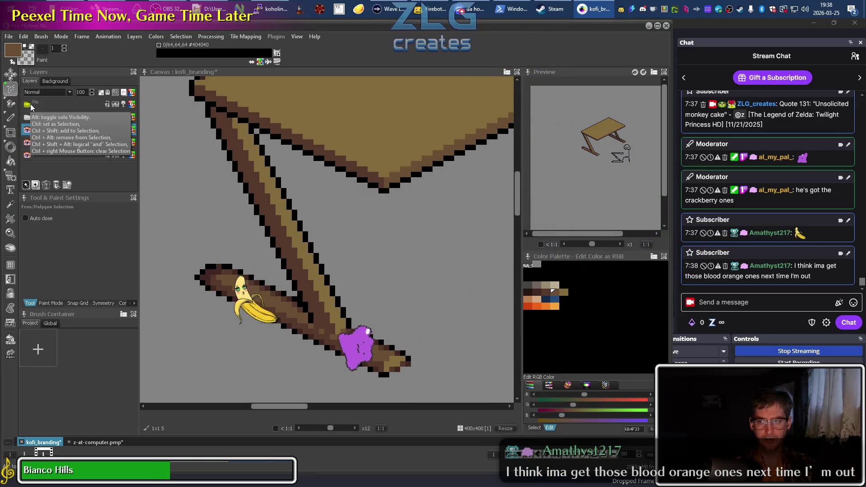
Outline the long diagonal desk leg with a closed polygon selection
left_click(213, 109)
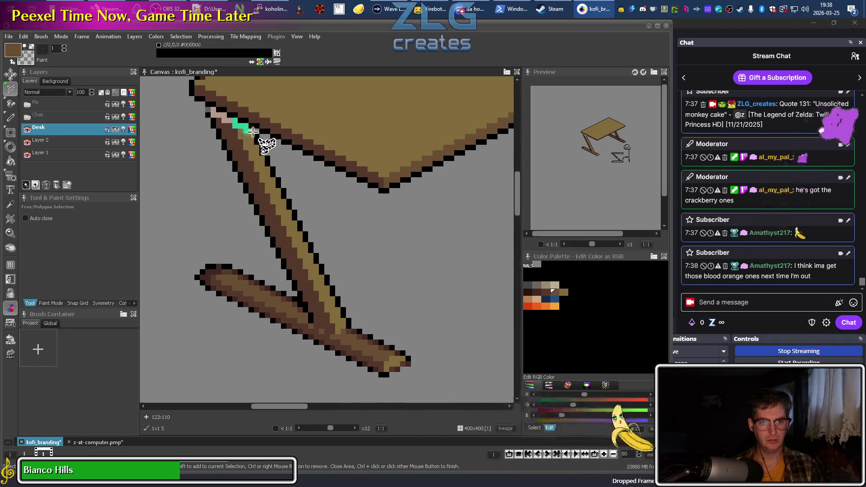
left_click(253, 131)
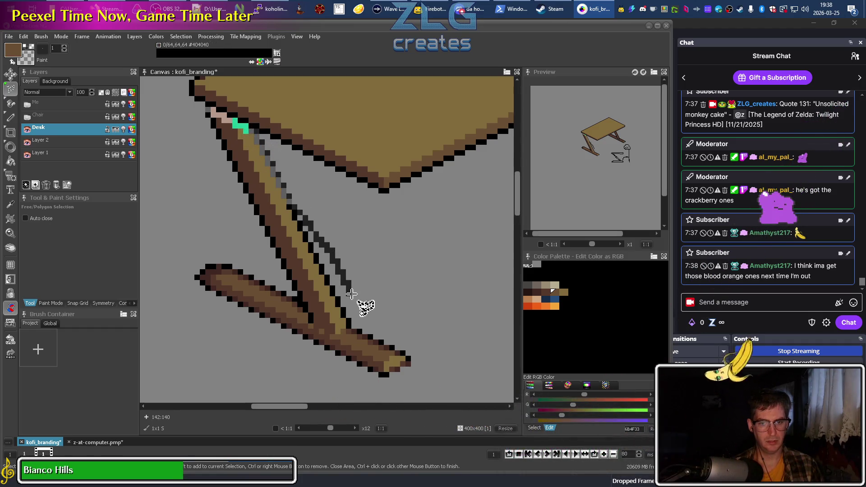
left_click(346, 325)
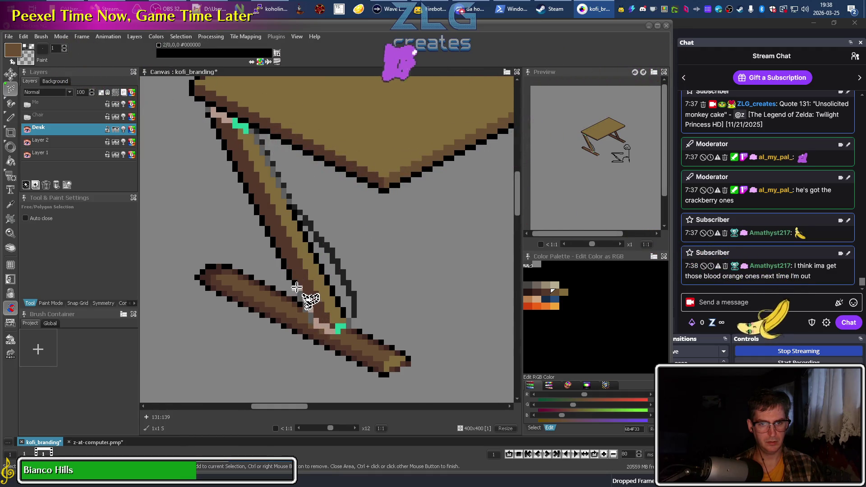
left_click(177, 147)
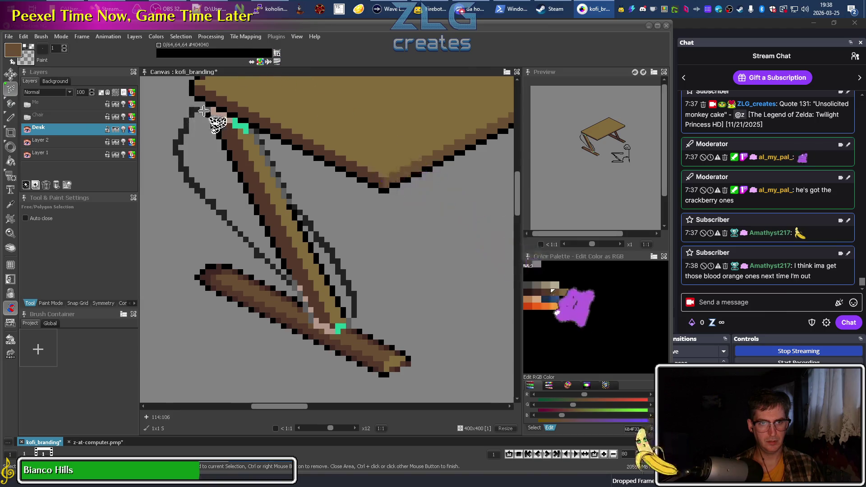
left_click(207, 110)
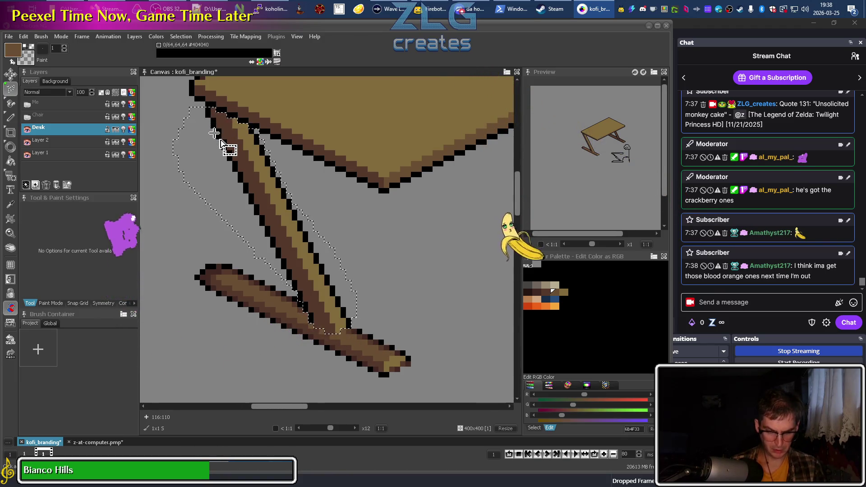
key("m")
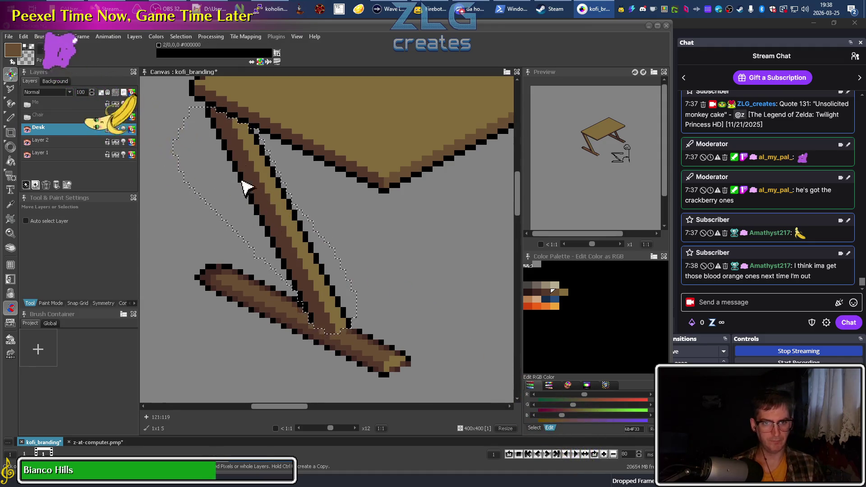
Nudge the floating leg one pixel left and down, cancelling the accidental text dialog
left_click_drag(289, 252, 280, 251)
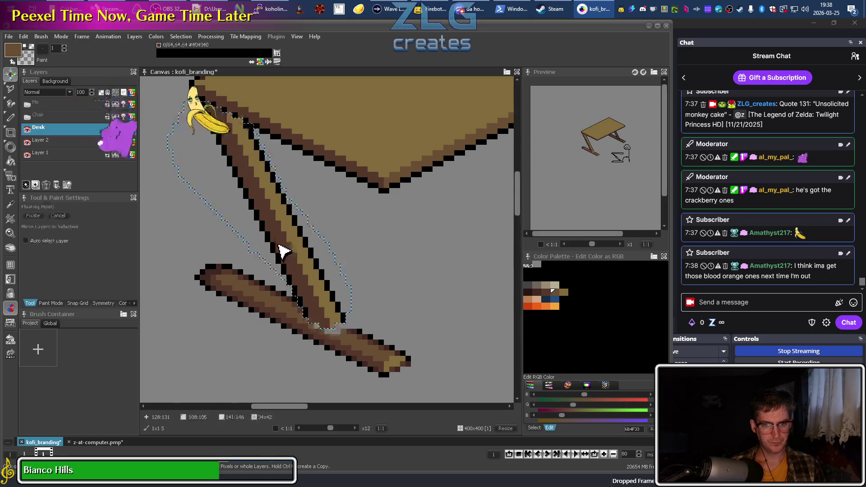
key("Down")
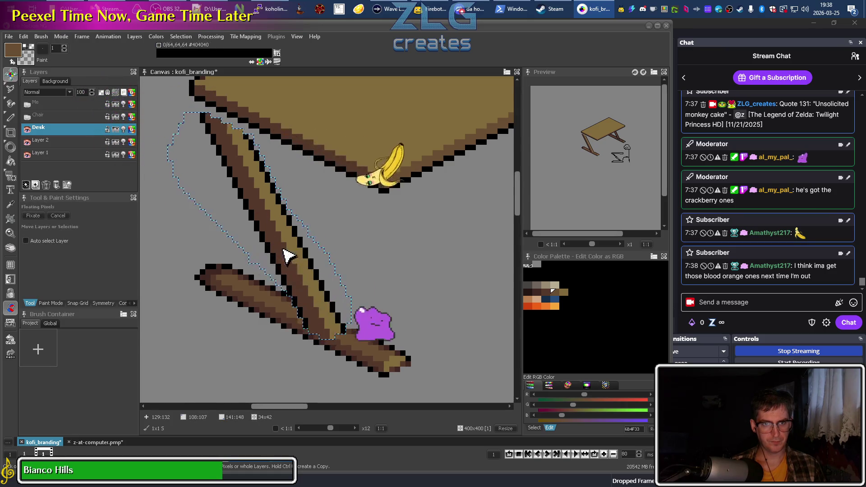
scroll(286, 253, "down", 3)
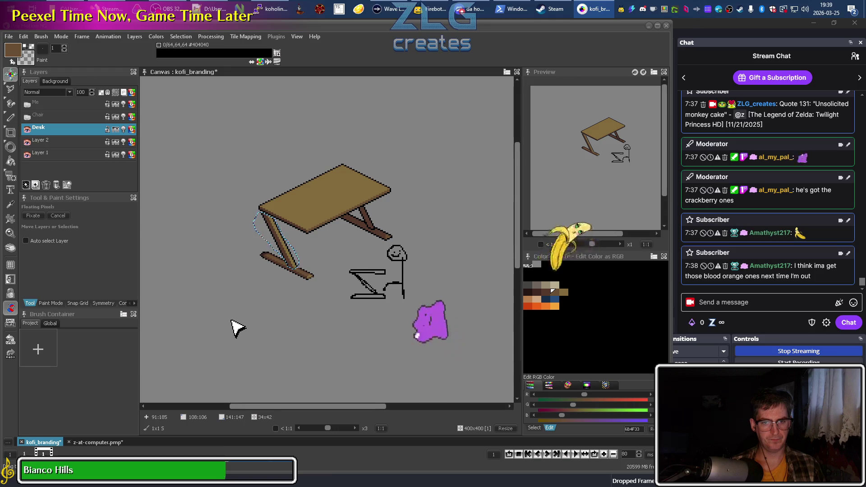
scroll(255, 255, "up", 2)
scroll(255, 254, "down", 1)
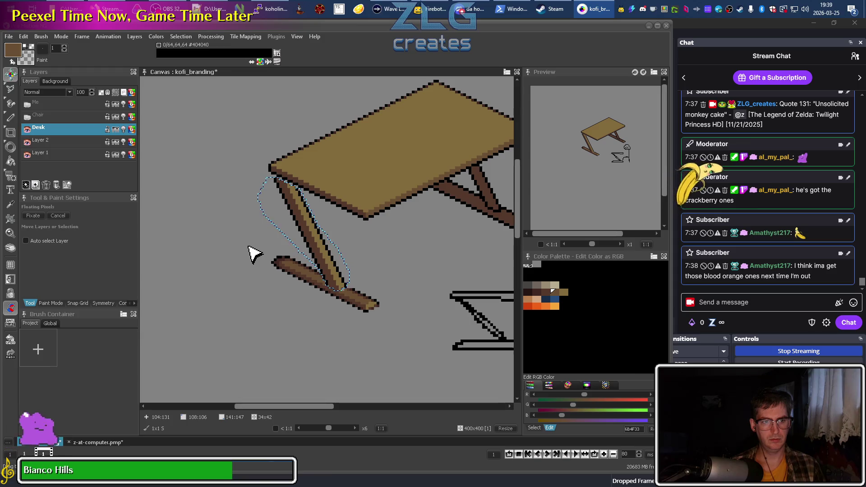
key("t")
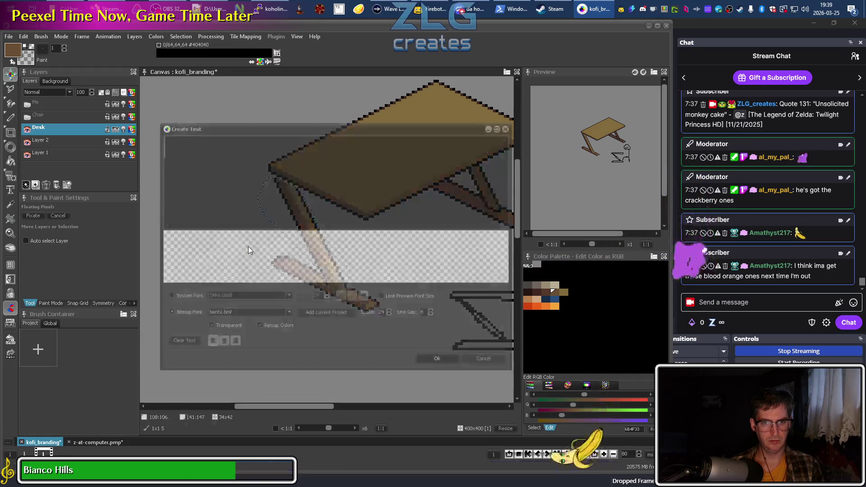
left_click(485, 361)
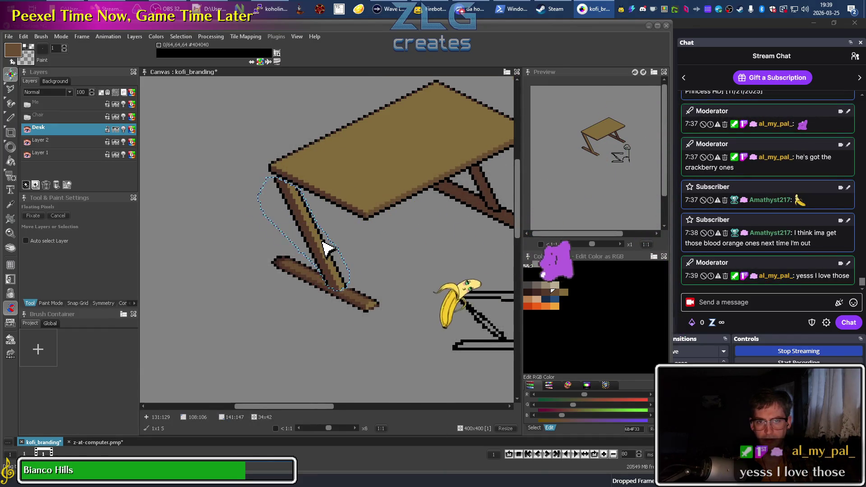
Fine-tune the leg position with single-pixel moves up, left, right and down
scroll(325, 246, "up", 2)
left_click_drag(321, 271, 334, 267)
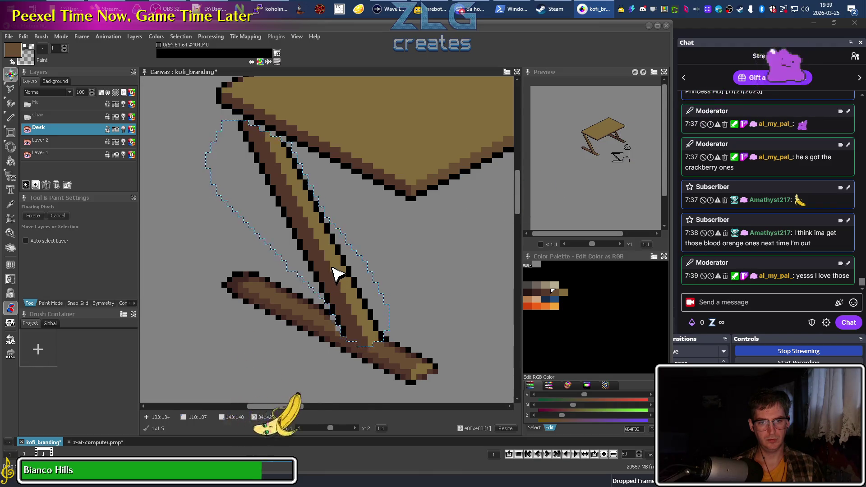
mouse_move(333, 272)
left_mouse_down()
mouse_move(325, 266)
mouse_move(325, 274)
left_mouse_up()
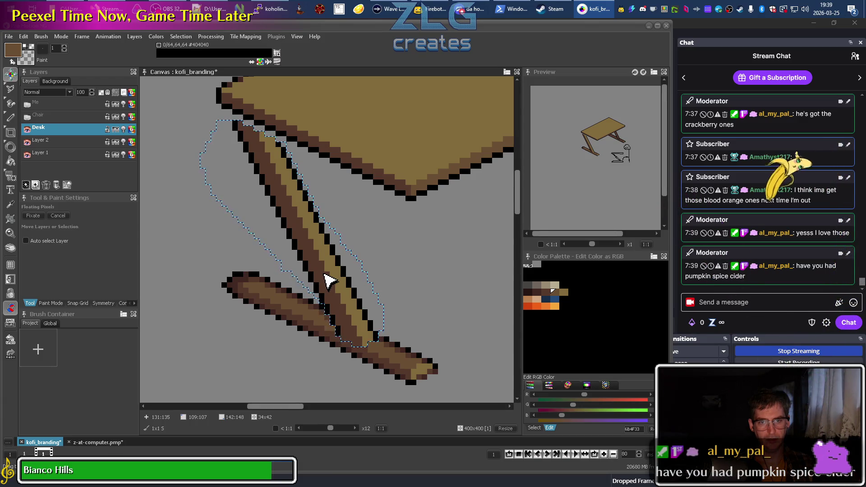
left_click_drag(329, 272, 338, 273)
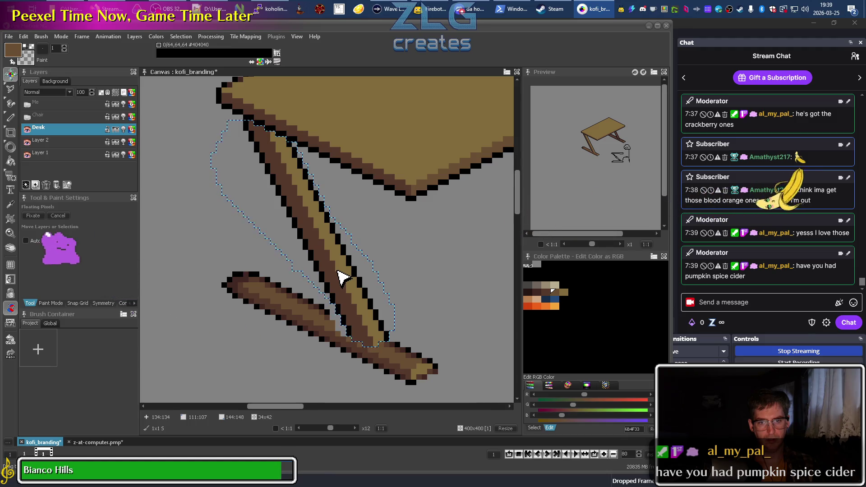
left_click_drag(338, 271, 336, 278)
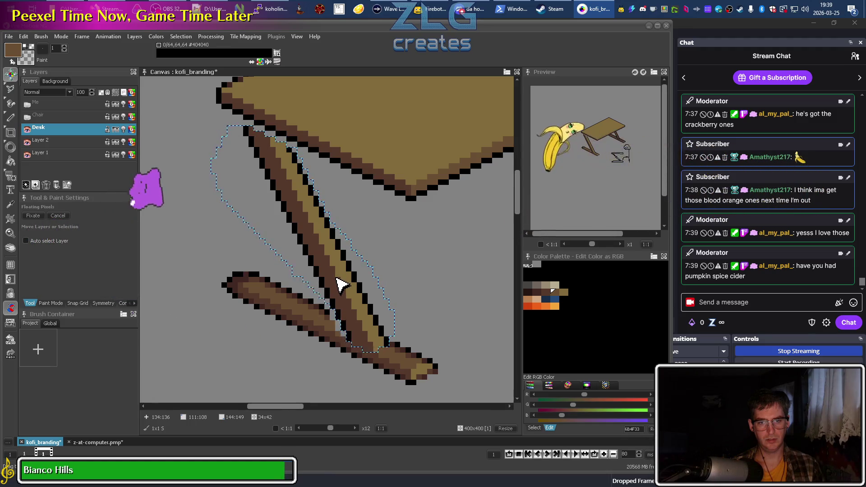
Commit the moved leg and bring the chair and stick figure into view
key("d")
key("b")
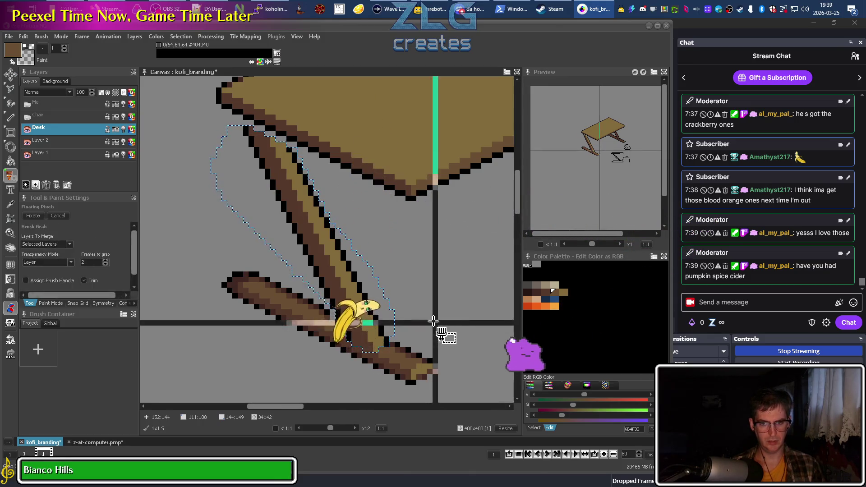
scroll(433, 321, "down", 4)
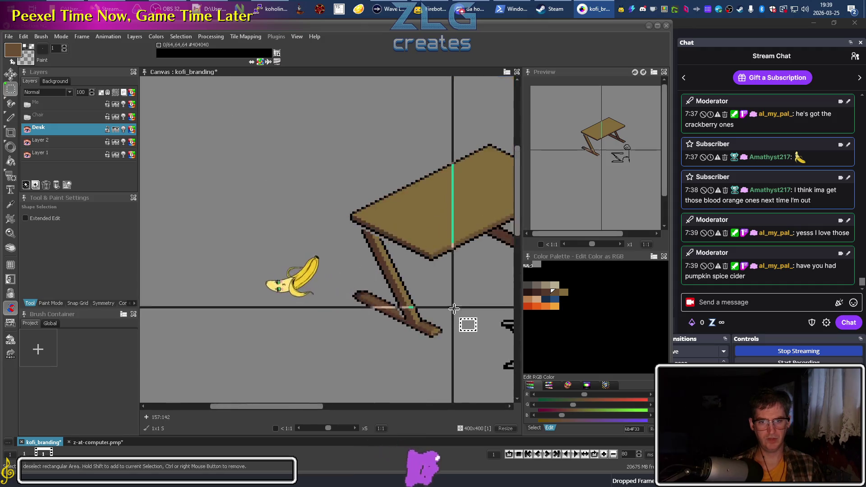
left_click_drag(463, 313, 351, 289)
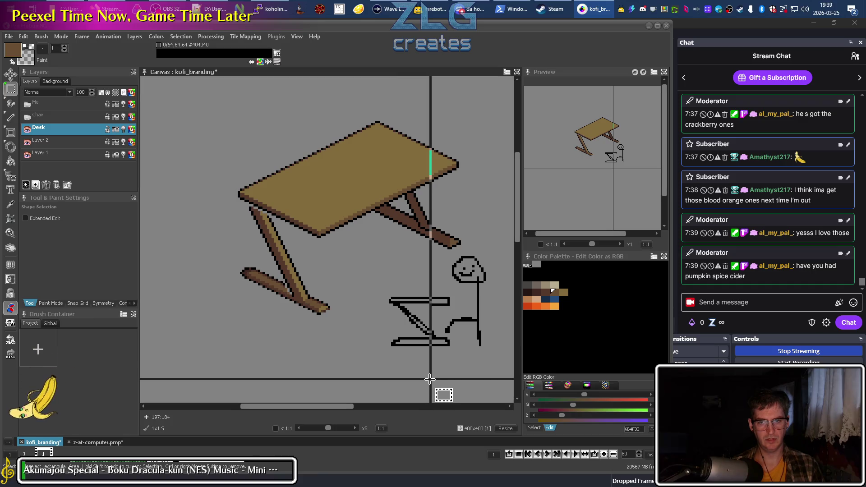
scroll(280, 282, "up", 4)
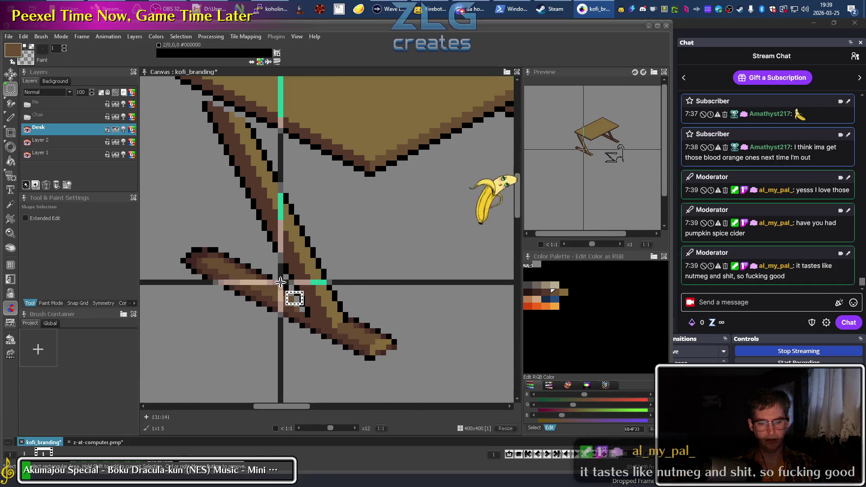
Sample dark grey #404040 and mid-brown #6B4F33 from the canvas, trying black in between
key("k")
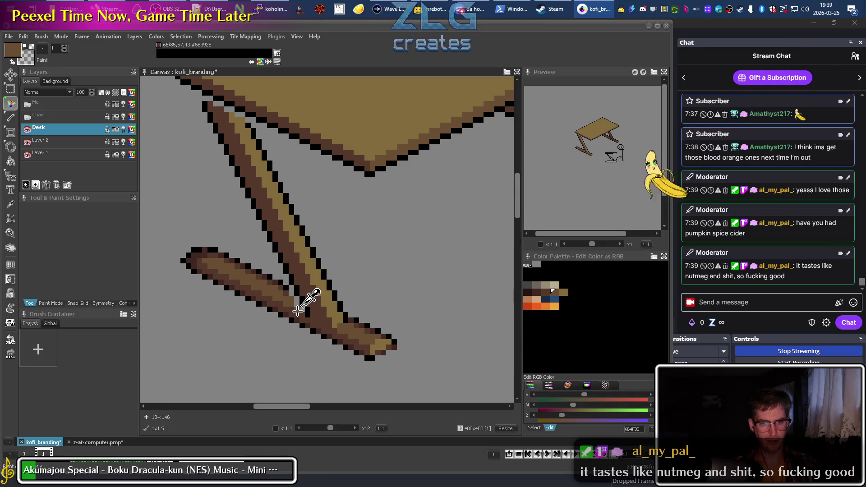
key("b")
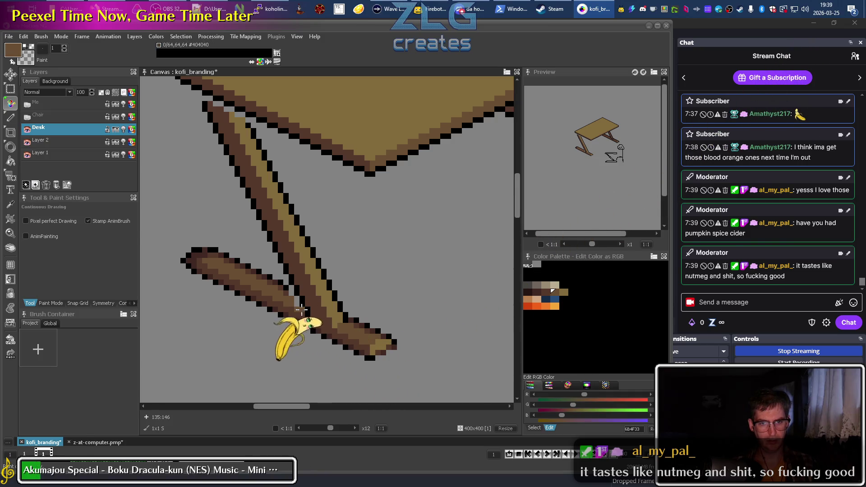
key("k")
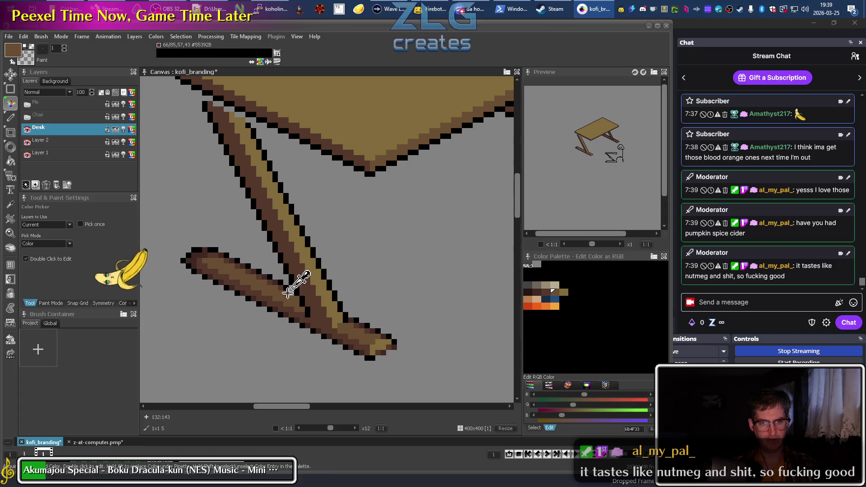
key("b")
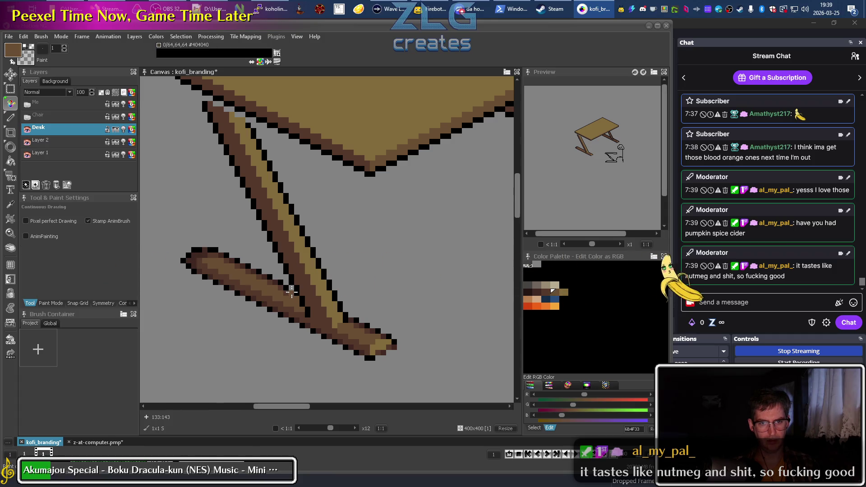
key("k")
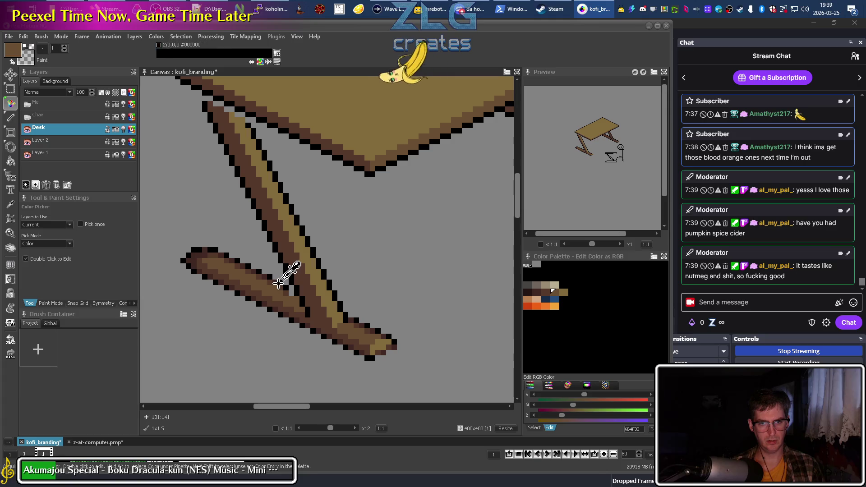
left_click(290, 271)
key("b")
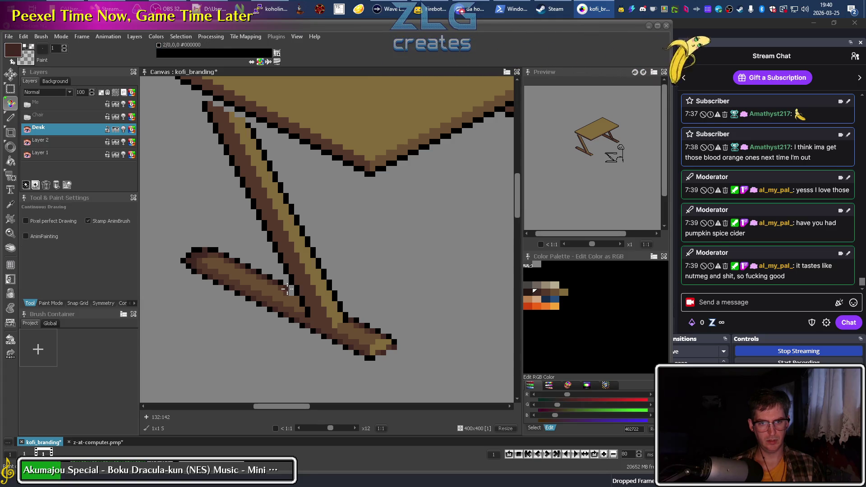
key("x")
key("k")
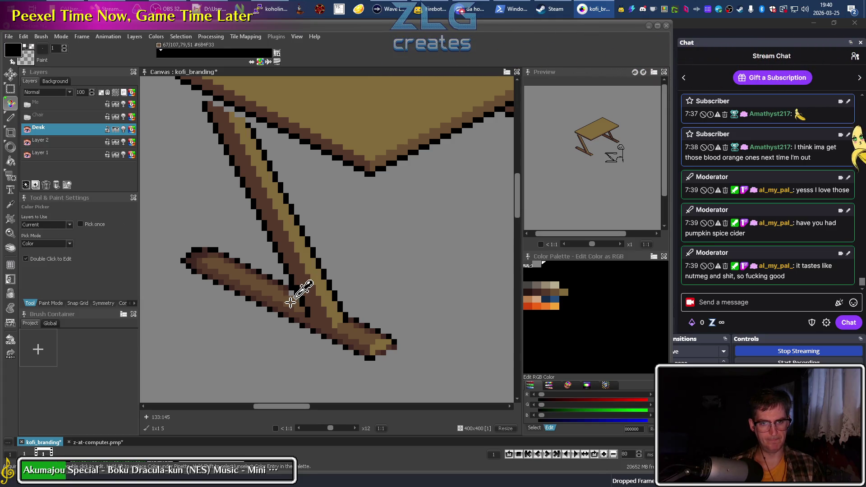
left_click(289, 293)
key("b")
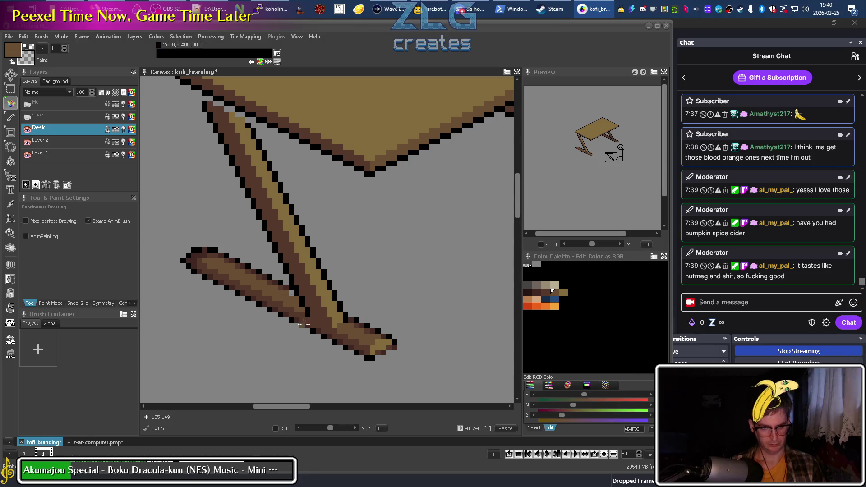
Sample the leg's tan #826B3C, dark brown #55392B and mid-brown, then set black
scroll(387, 339, "down", 3)
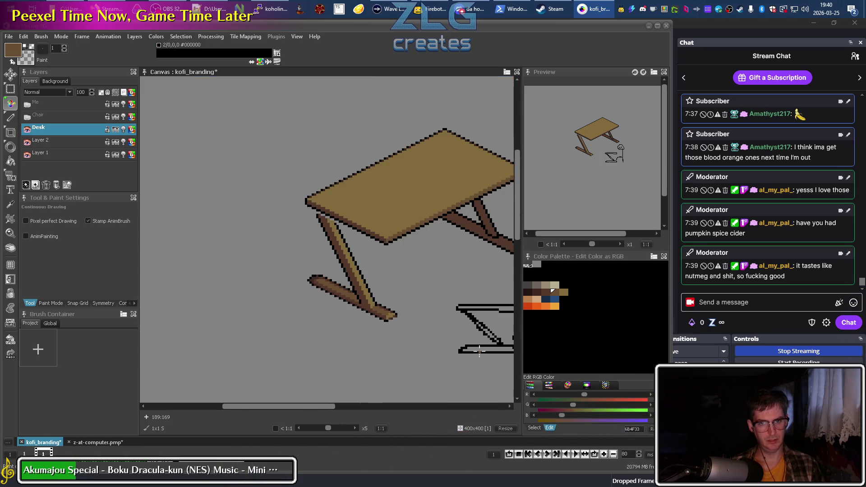
scroll(322, 212, "up", 1)
scroll(331, 213, "up", 4)
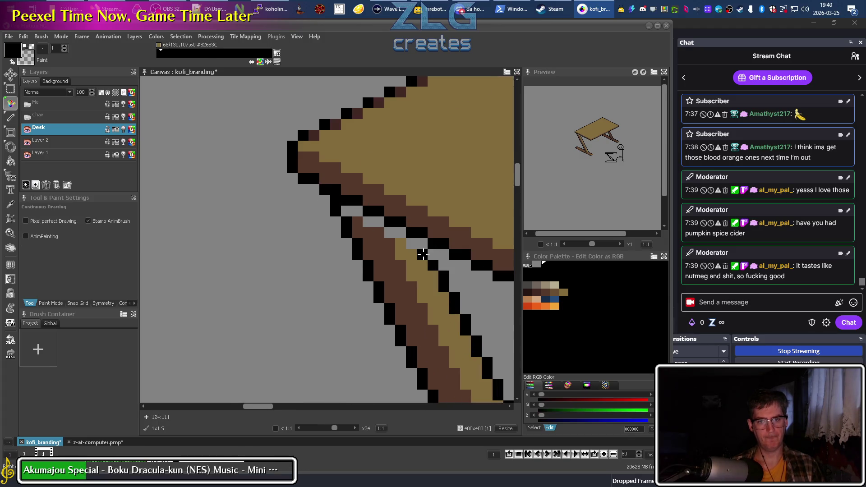
left_click(411, 248)
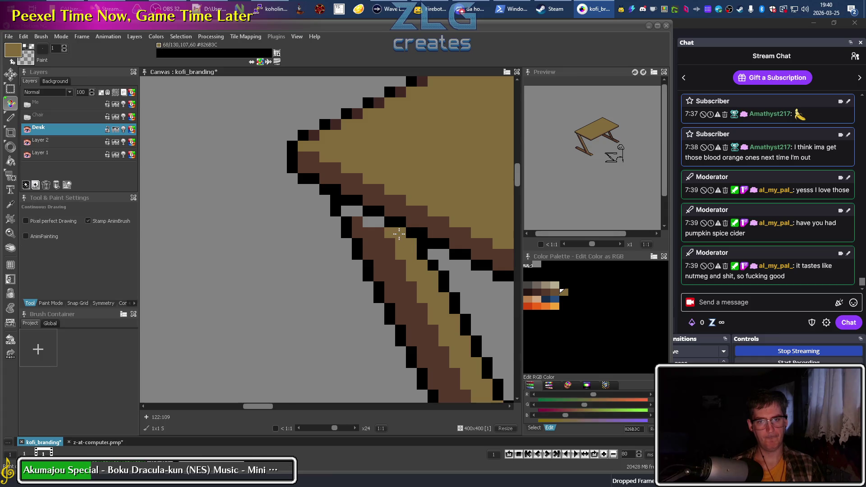
left_click(380, 234)
scroll(345, 212, "down", 4)
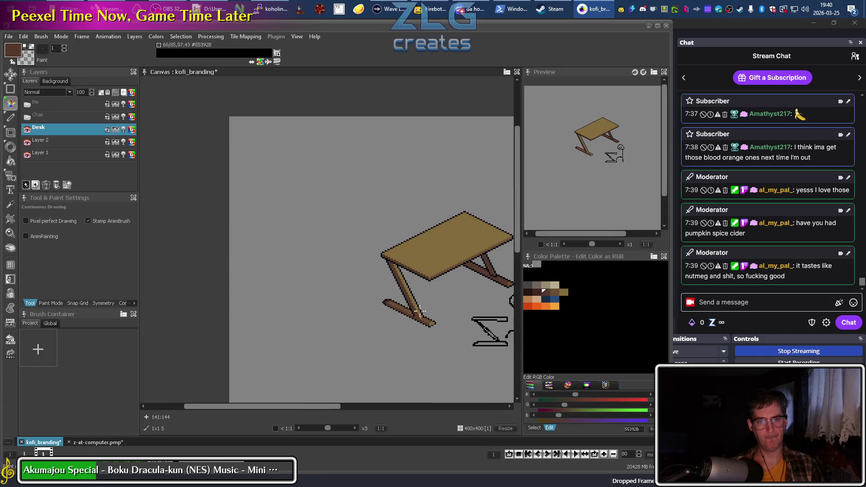
scroll(305, 242, "down", 2)
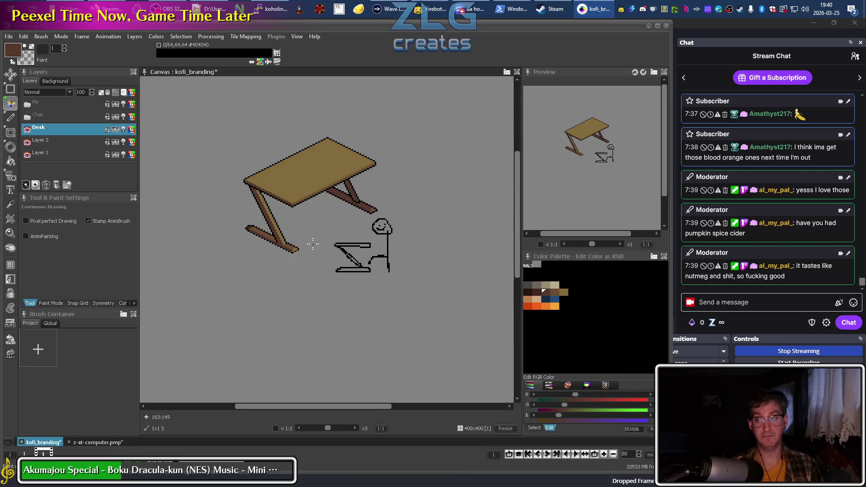
scroll(312, 226, "up", 2)
scroll(312, 226, "up", 2)
scroll(313, 252, "up", 3)
scroll(313, 270, "up", 2)
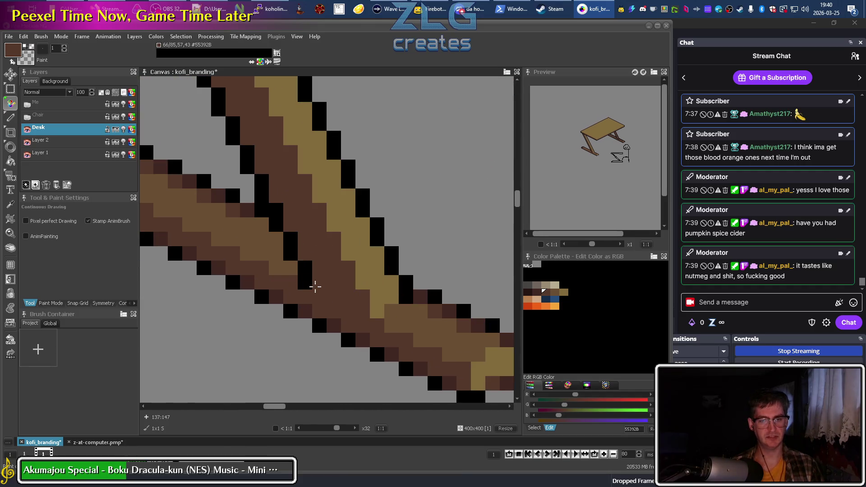
left_click(286, 269, "alt")
scroll(436, 361, "down", 5)
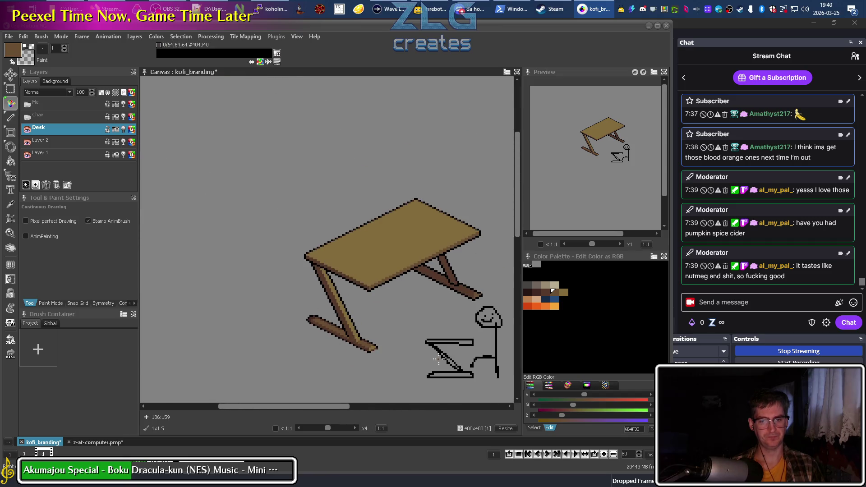
scroll(358, 336, "up", 3)
left_click(405, 336, "alt")
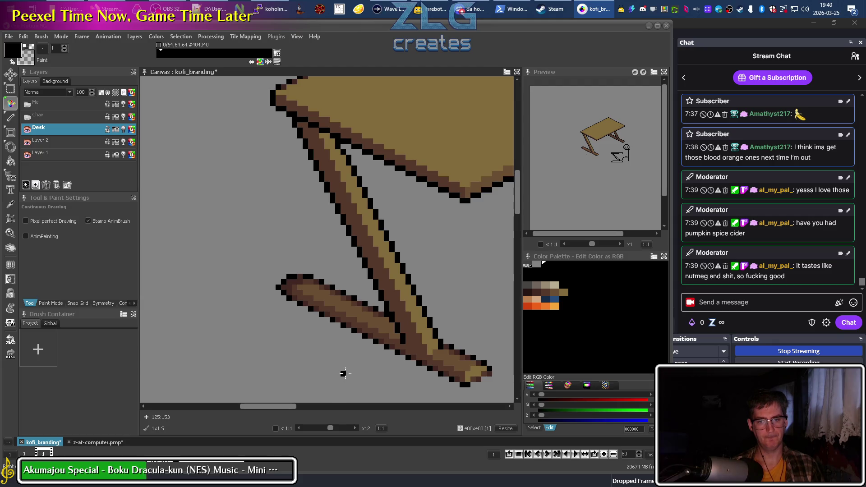
Paint a dark edge pixel beside the crossed leg and sample darker brown #402722
scroll(403, 342, "down", 3)
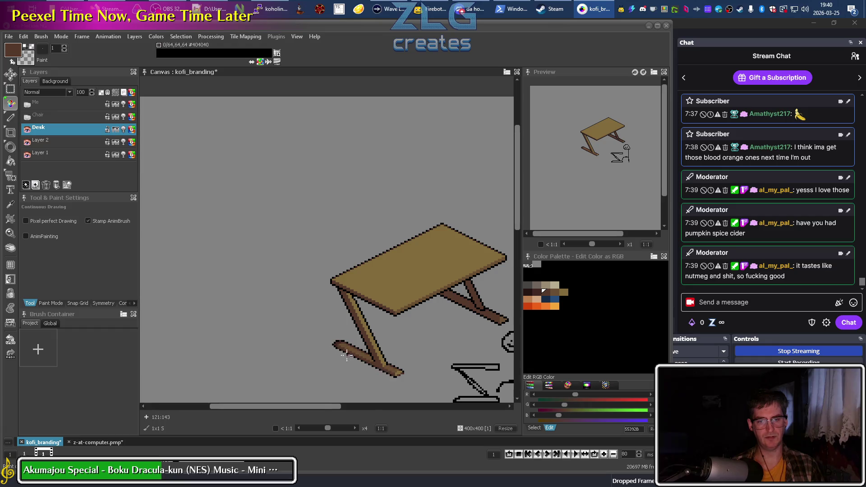
scroll(346, 350, "up", 2)
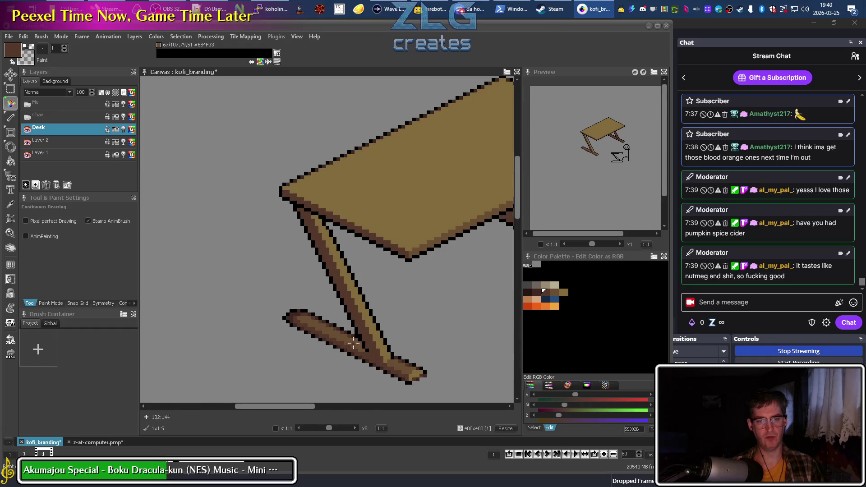
scroll(322, 373, "up", 2)
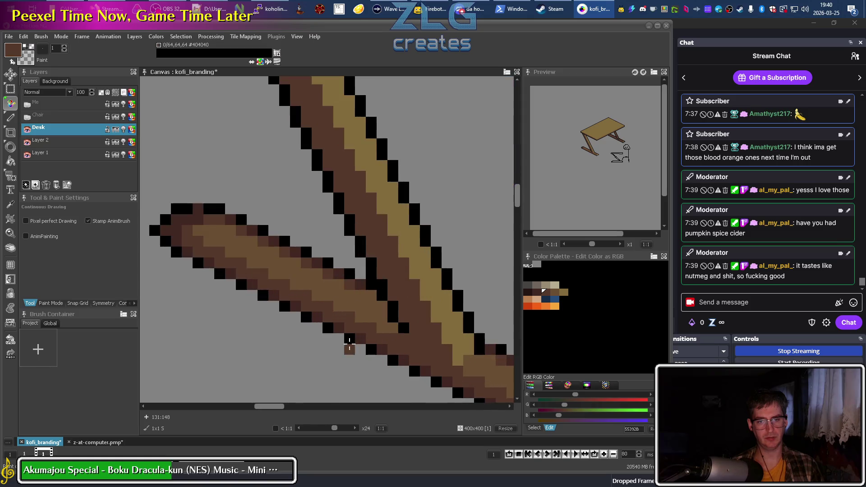
left_click(361, 280, "alt")
left_click(374, 352)
scroll(334, 360, "down", 3)
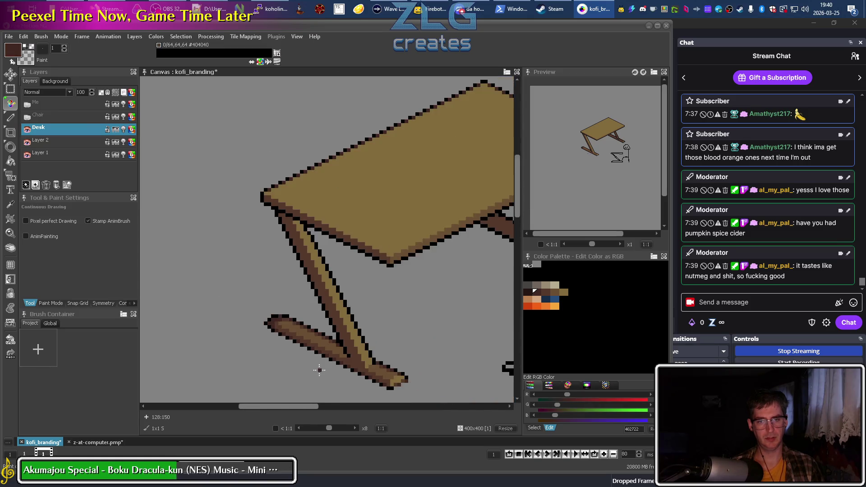
scroll(335, 359, "up", 4)
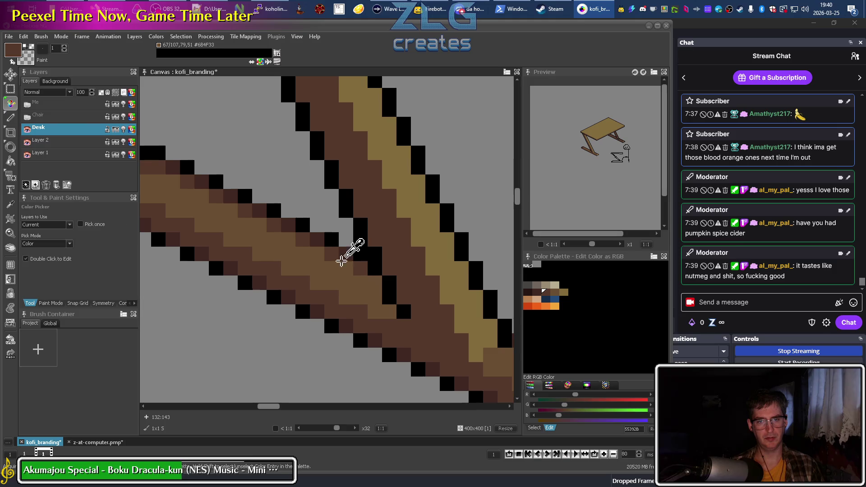
left_click(329, 253, "alt")
Continue touching up the crossing with dark brown #55392B and tan #826B3C
scroll(375, 279, "down", 3)
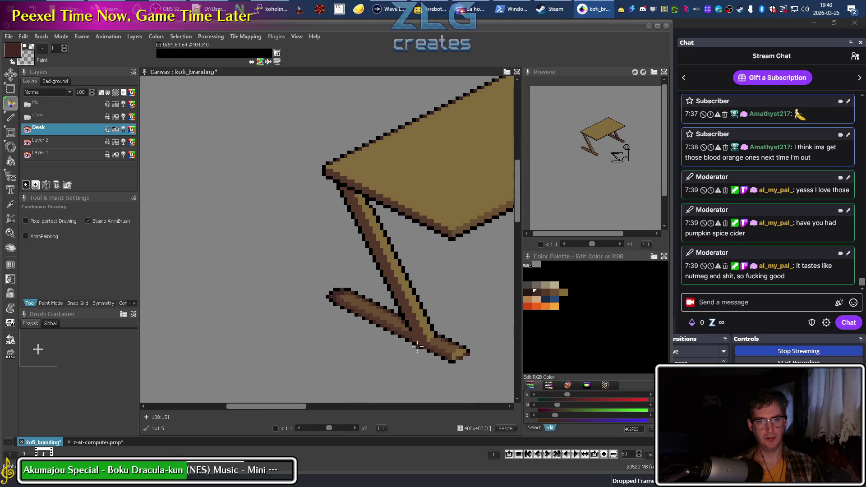
left_click_drag(344, 367, 251, 310)
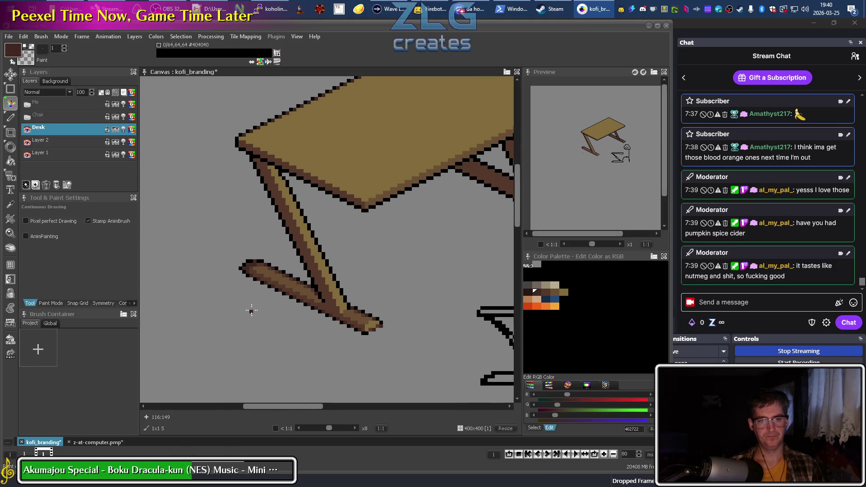
scroll(305, 329, "up", 3)
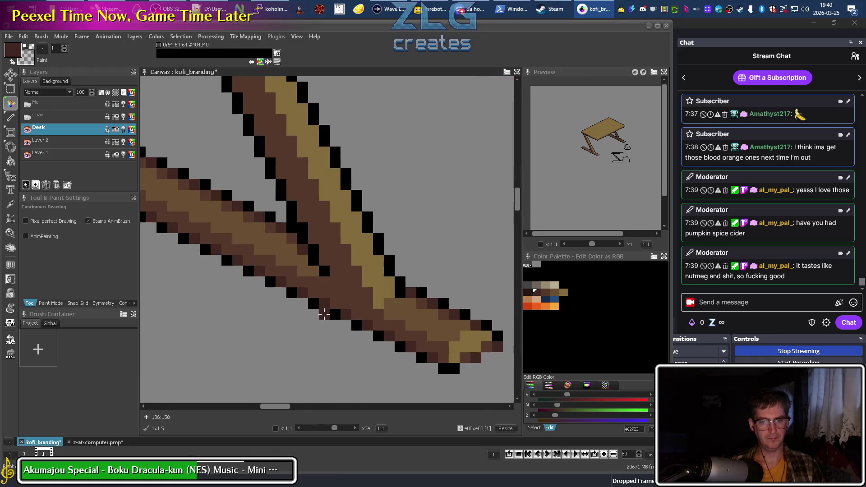
left_click(332, 264, "alt")
scroll(315, 271, "down", 5)
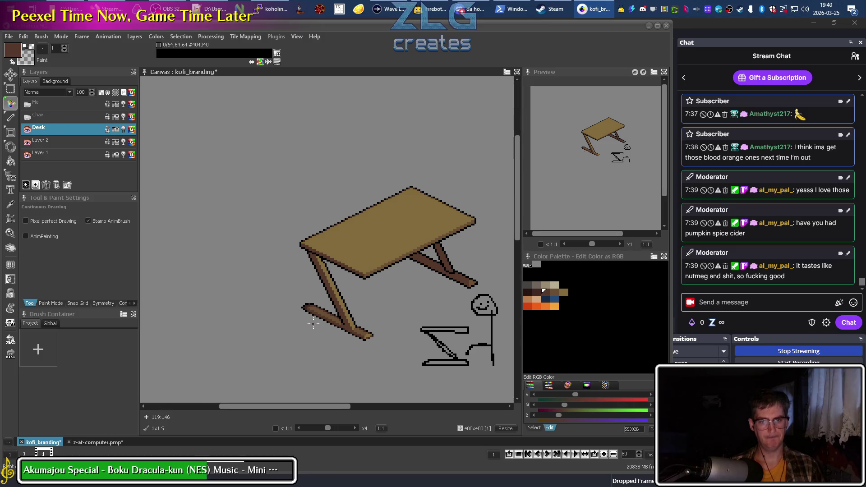
scroll(356, 322, "up", 2)
right_click(341, 346)
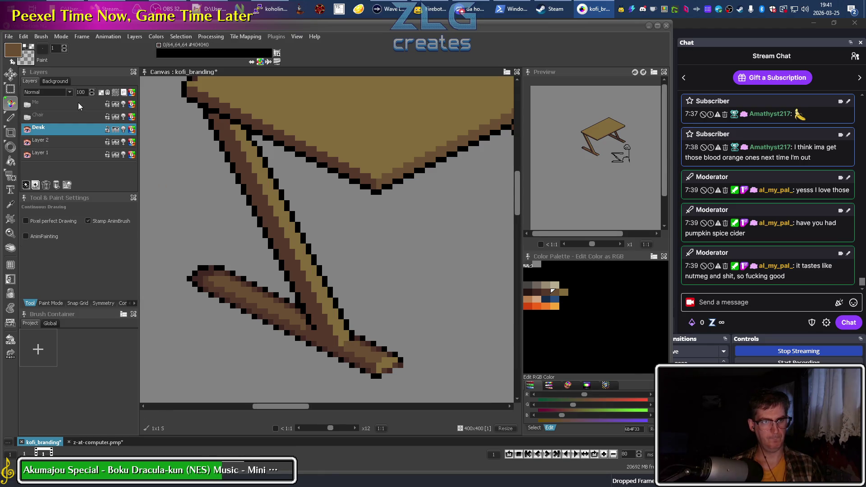
left_click(11, 116)
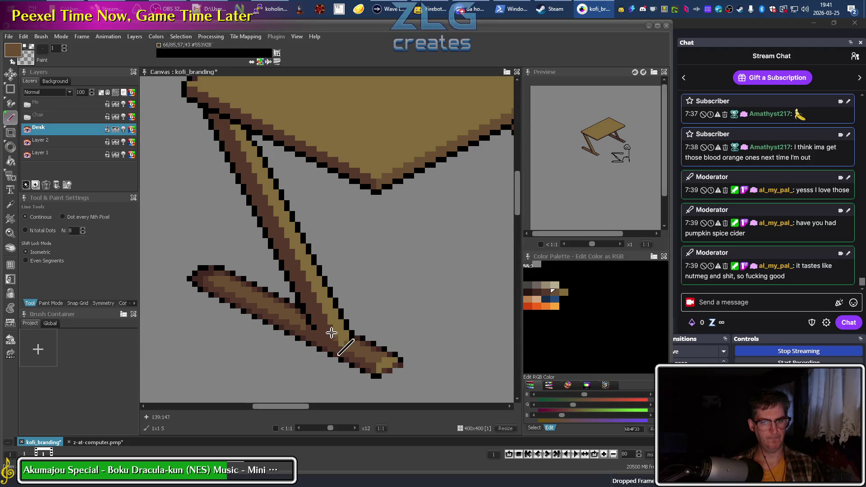
left_click_drag(331, 334, 244, 135)
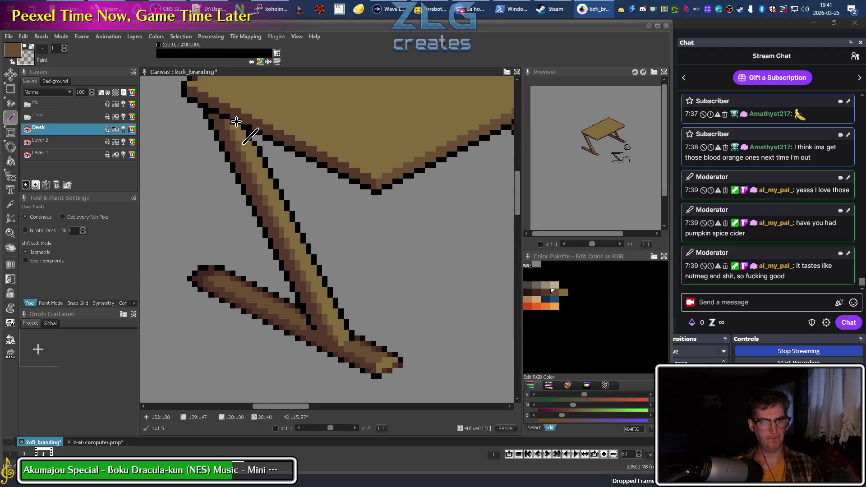
scroll(384, 306, "down", 5)
scroll(444, 347, "up", 2)
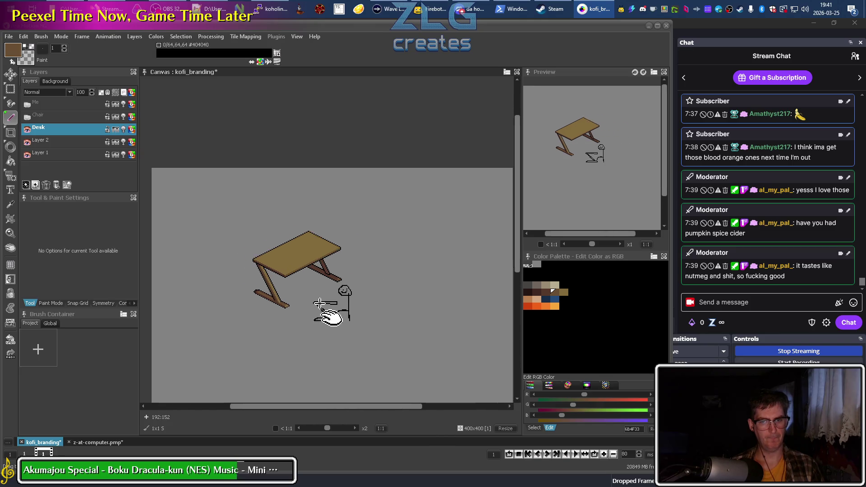
scroll(332, 316, "up", 2)
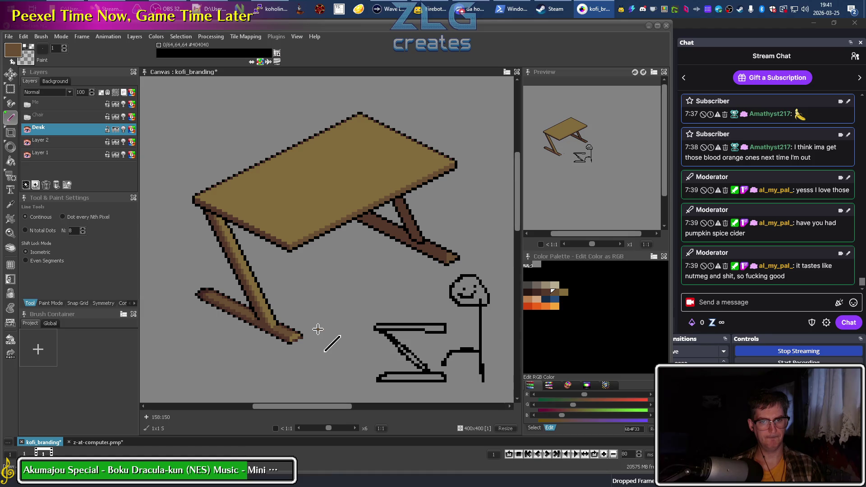
left_click_drag(205, 361, 197, 324)
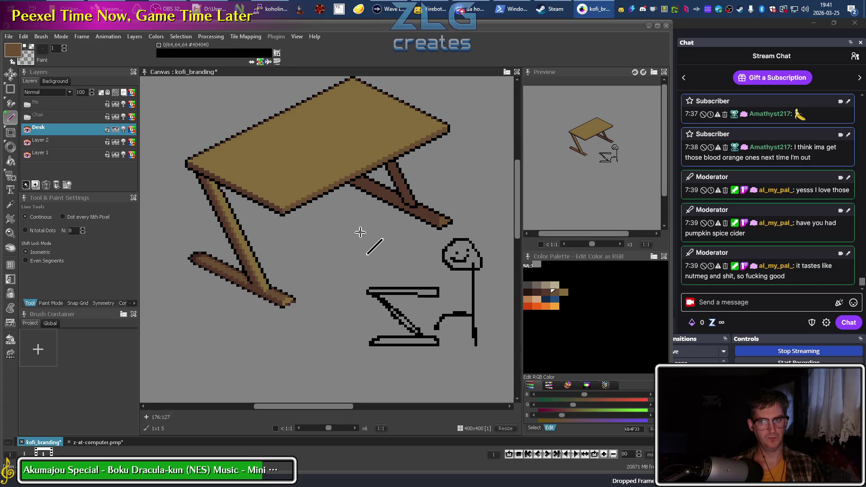
left_click_drag(438, 208, 400, 239)
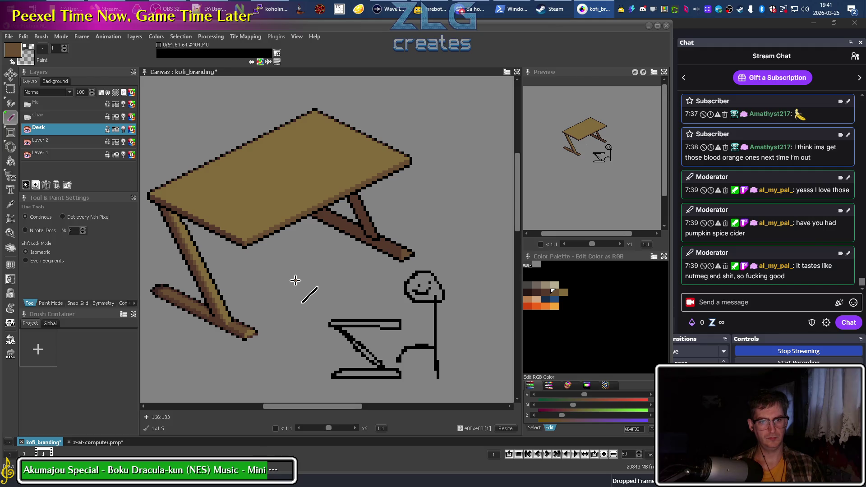
left_click_drag(283, 285, 355, 266)
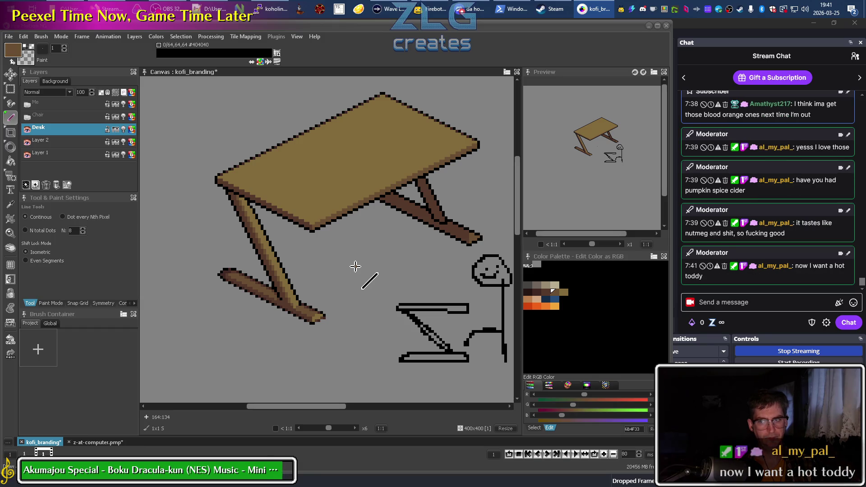
Lasso the front-left desk leg with the freehand selection tool
left_click(10, 88)
left_click(32, 109)
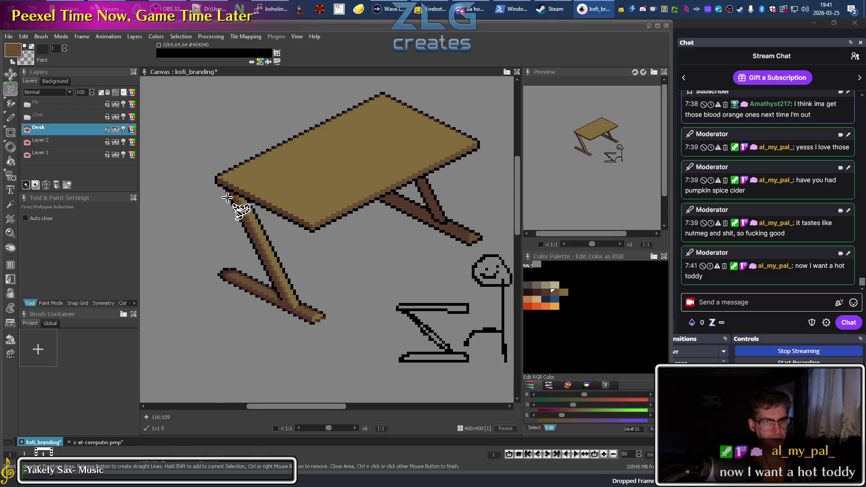
scroll(233, 201, "up", 2)
scroll(226, 186, "down", 2)
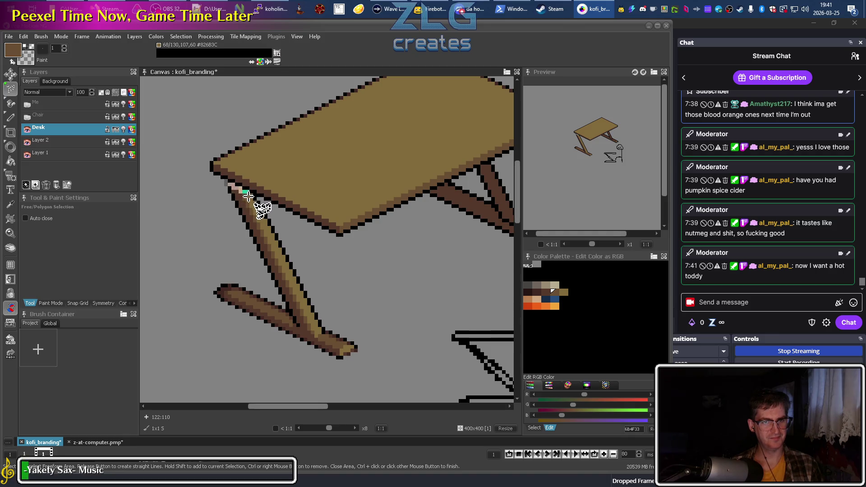
mouse_move(256, 200)
left_mouse_down()
mouse_move(194, 240)
mouse_move(212, 191)
mouse_move(240, 190)
left_mouse_up()
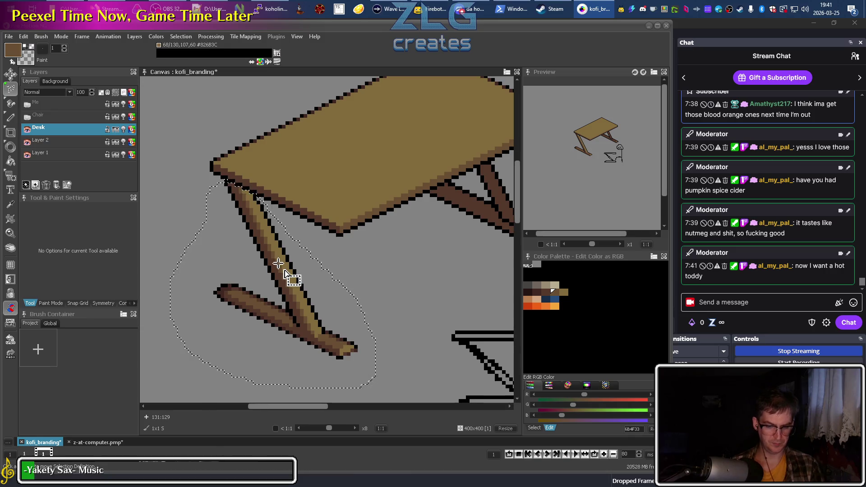
key("m")
Drag the floating leg a few pixels left, right and down until it sits under the tabletop
left_click_drag(280, 278, 287, 279)
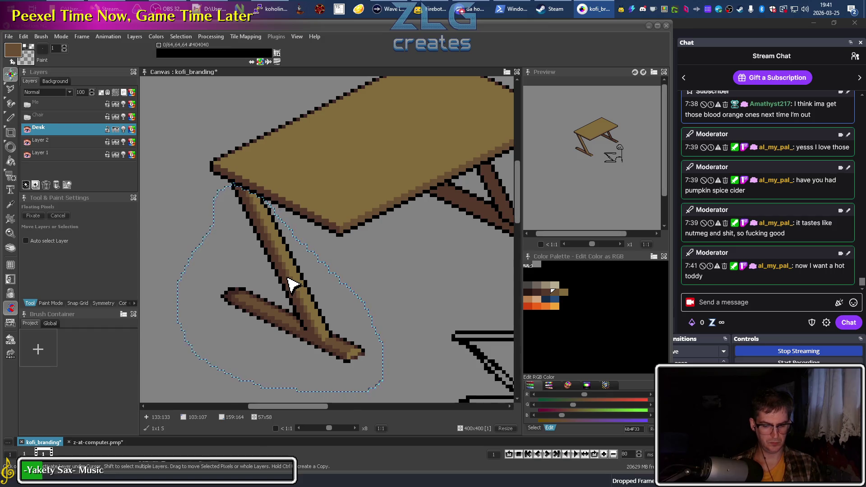
scroll(291, 283, "down", 2)
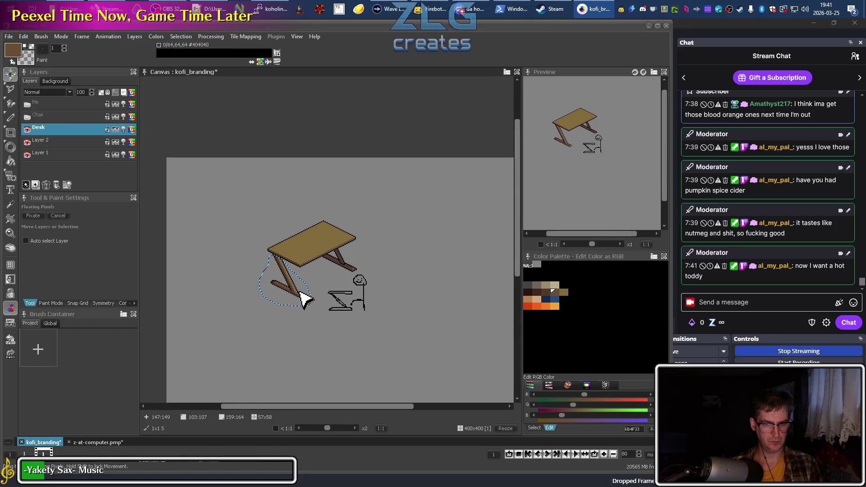
mouse_move(279, 281)
left_mouse_down()
mouse_move(292, 250)
mouse_move(306, 255)
left_mouse_up()
scroll(279, 284, "up", 2)
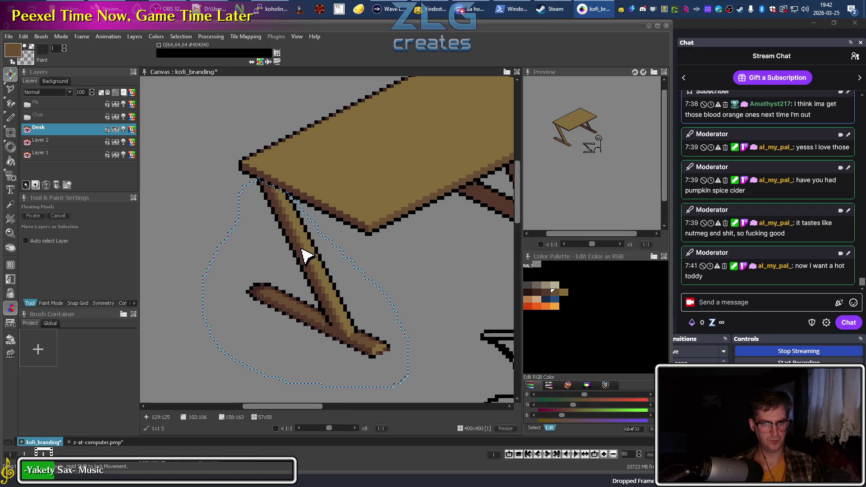
mouse_move(304, 255)
left_mouse_down()
mouse_move(299, 142)
mouse_move(298, 255)
left_mouse_up()
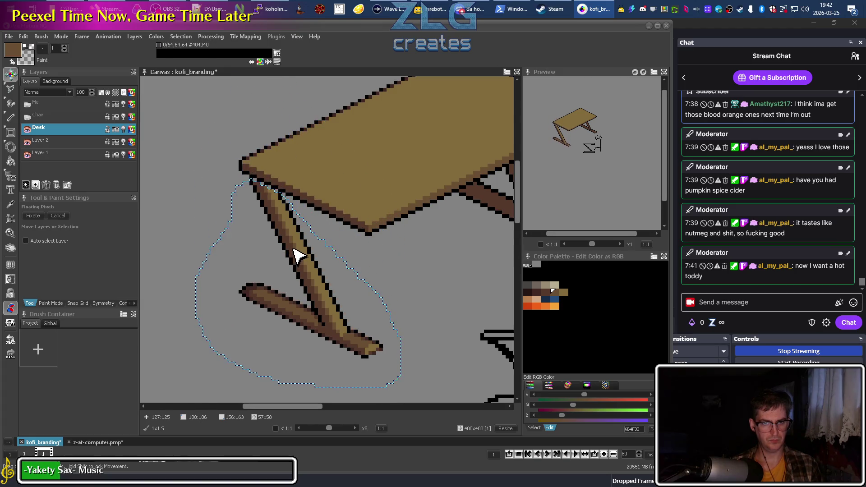
left_click_drag(299, 256, 286, 247)
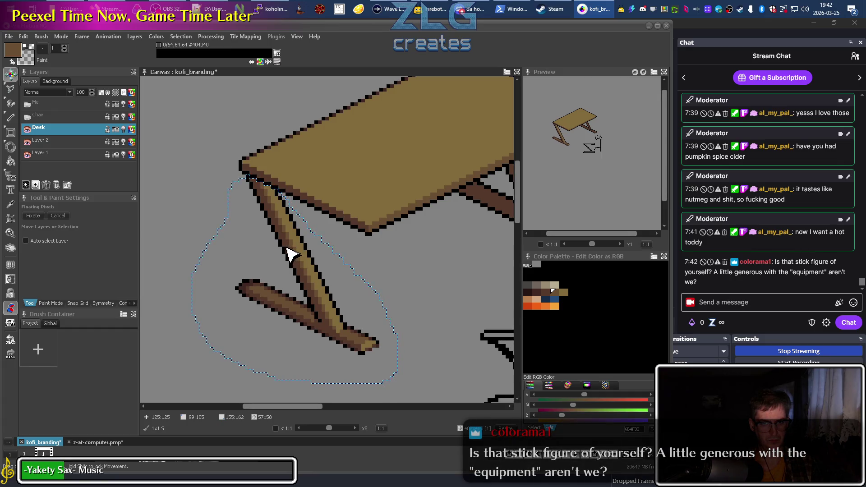
left_click_drag(292, 253, 301, 258)
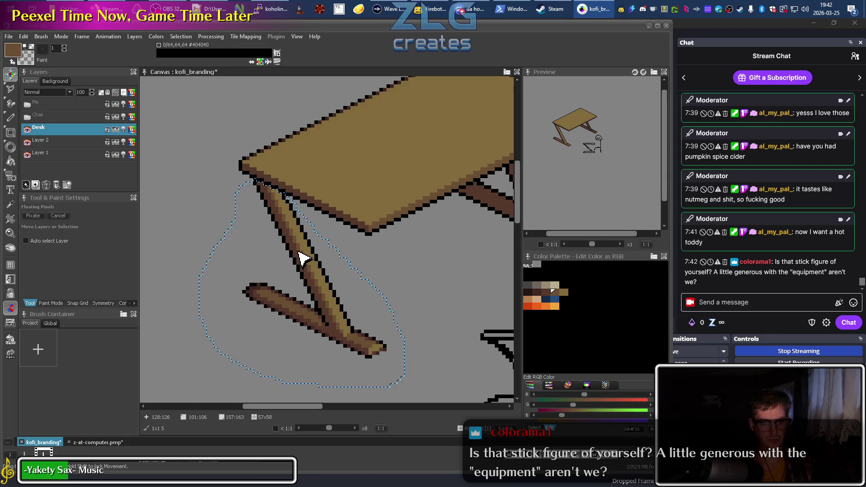
scroll(301, 258, "down", 3)
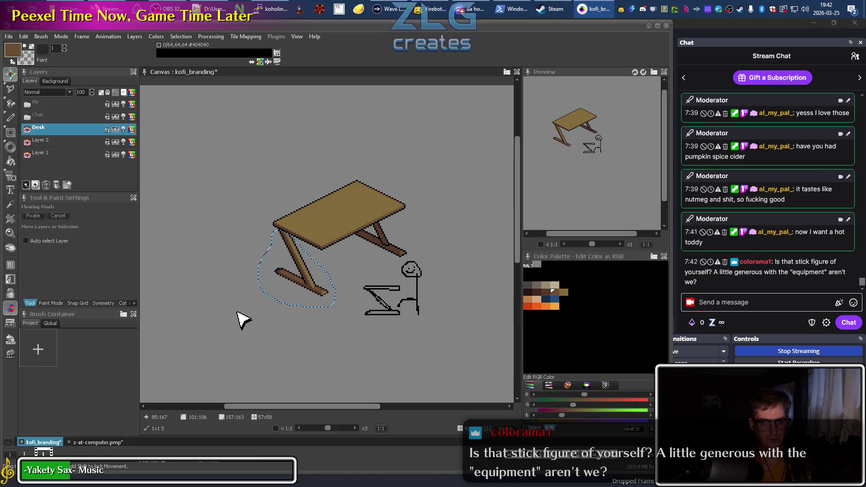
scroll(314, 313, "up", 1)
scroll(313, 313, "up", 1)
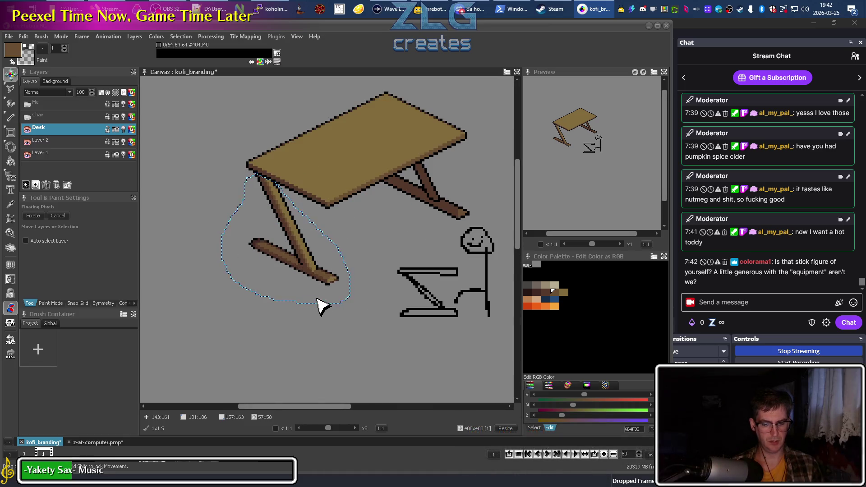
Drop the floating leg to commit its new position
key("b")
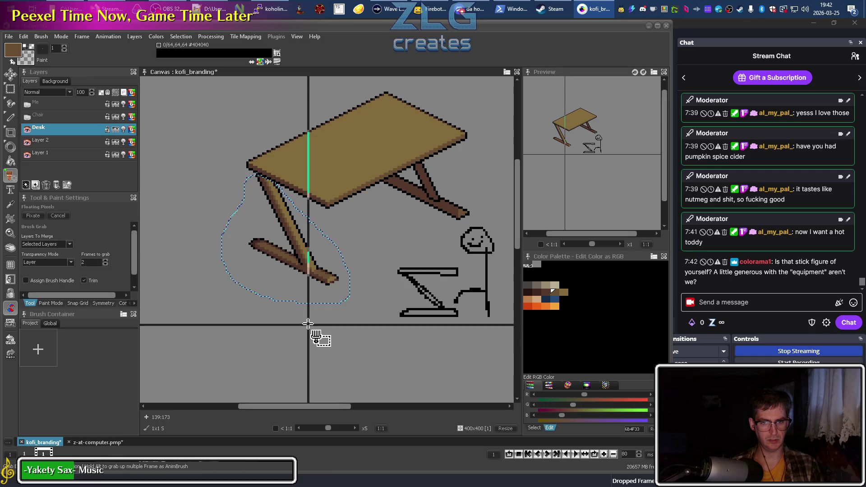
key("s")
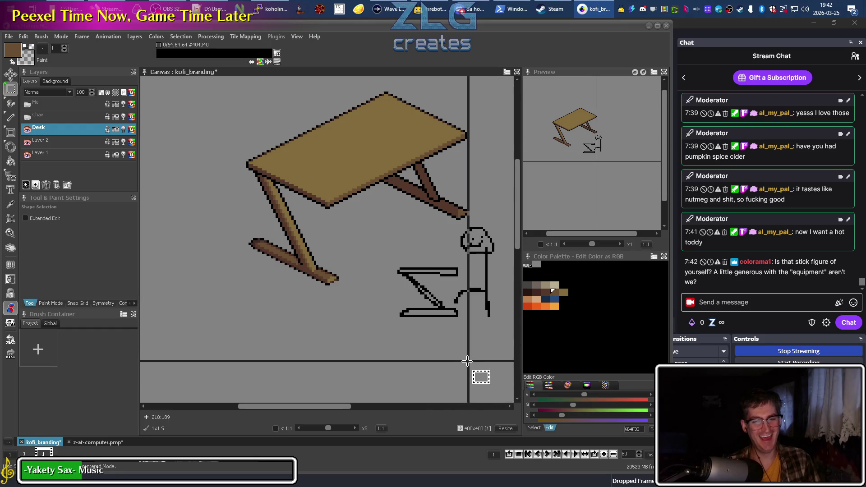
scroll(489, 299, "down", 2)
scroll(367, 315, "up", 3)
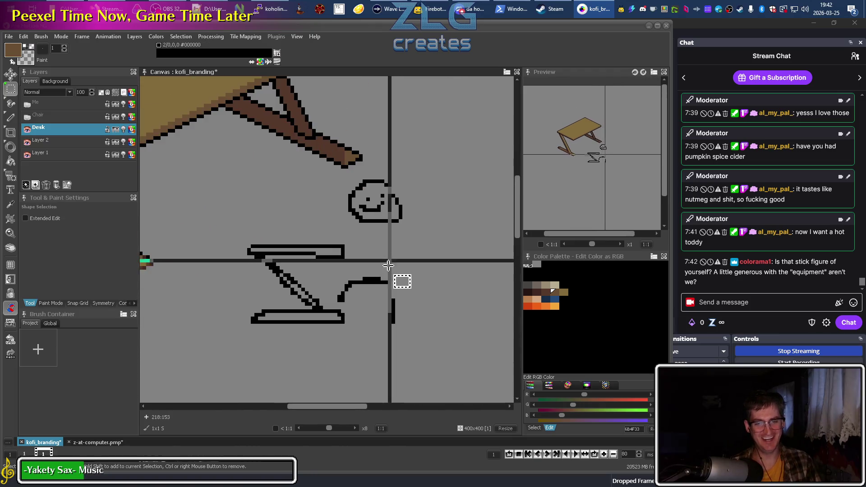
scroll(400, 305, "down", 1)
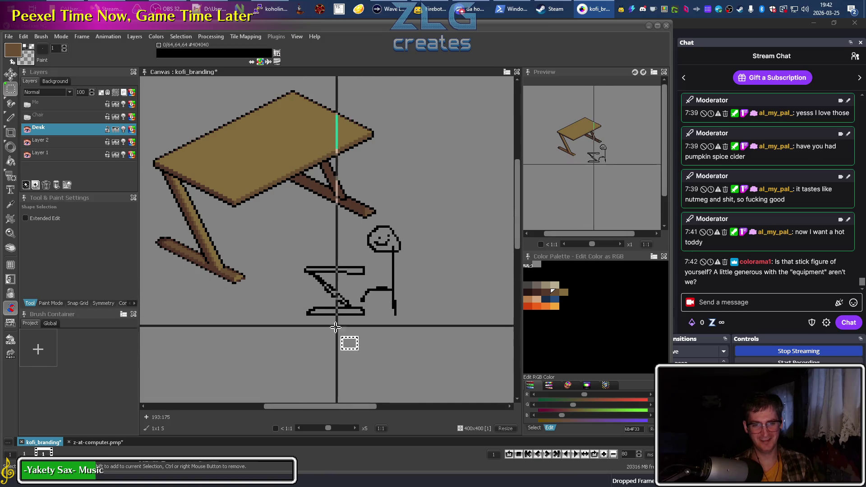
Pan around the desk to check the leg's alignment with the tabletop and crossbar
left_click_drag(265, 272, 353, 332)
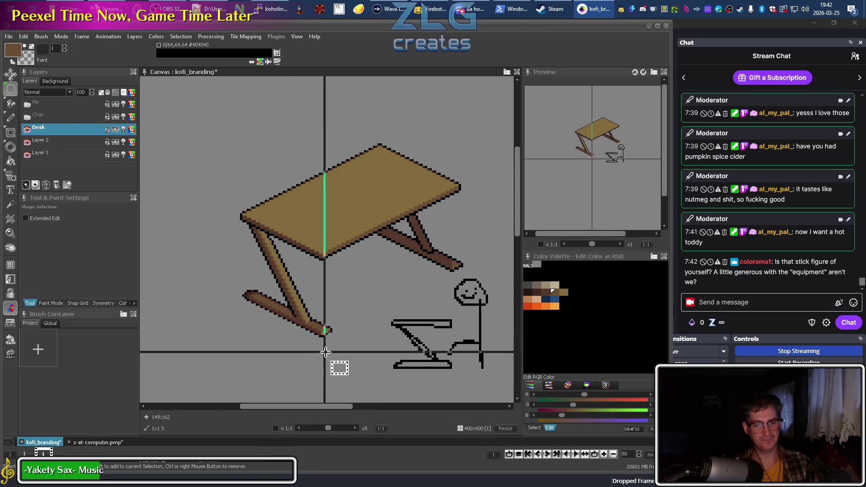
scroll(332, 352, "up", 3)
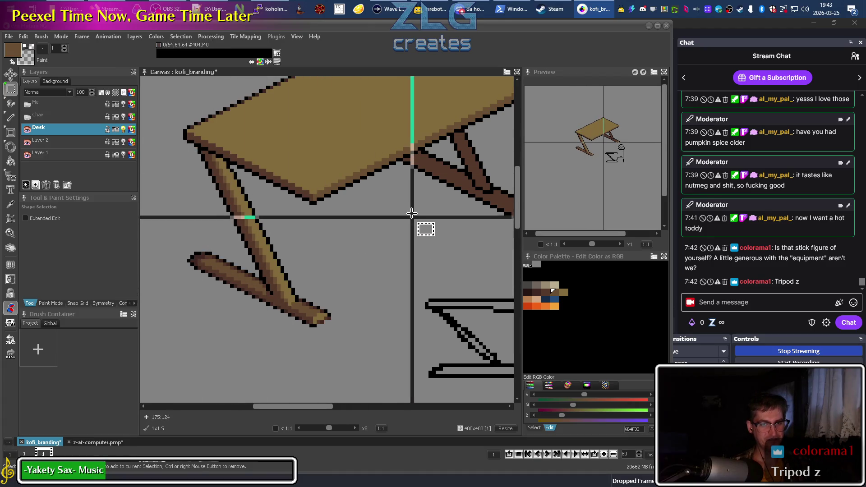
left_click_drag(411, 226, 293, 289)
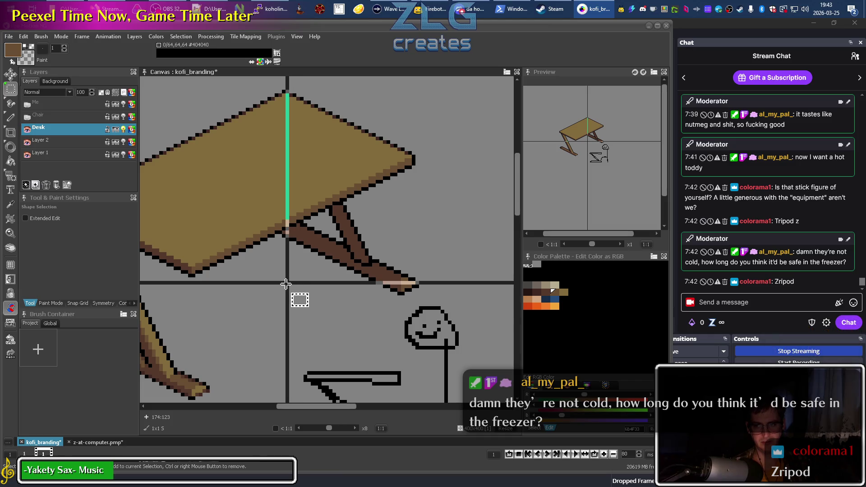
left_click_drag(240, 317, 336, 252)
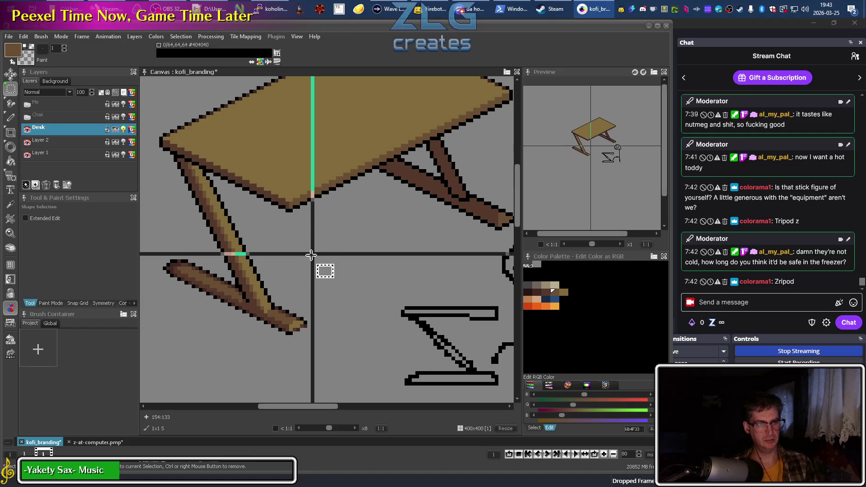
scroll(318, 247, "up", 1)
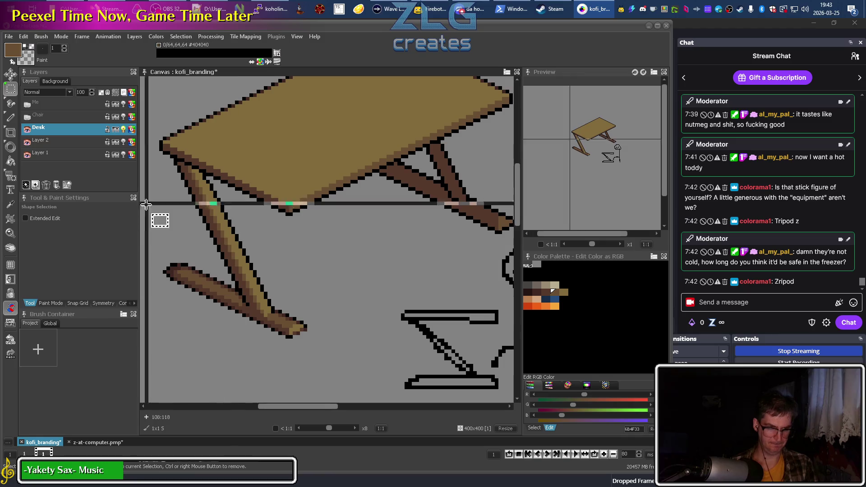
left_click(10, 90)
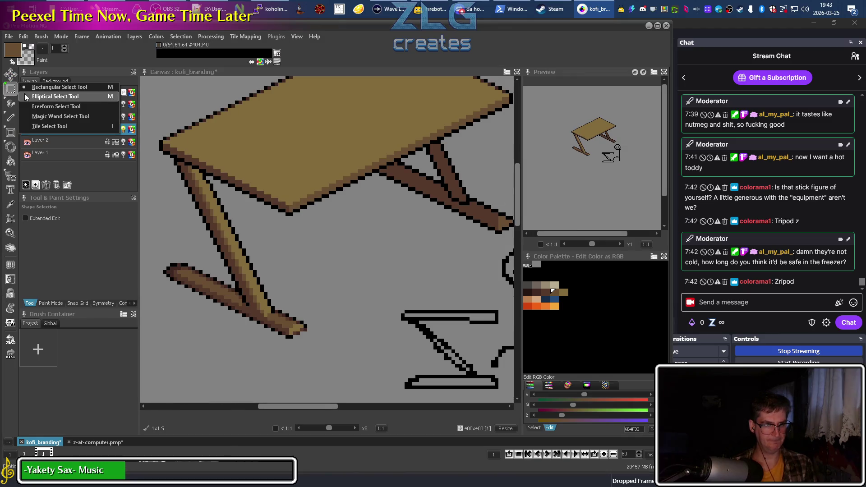
Trace and close a freehand outline around the front-left desk leg
left_click(54, 106)
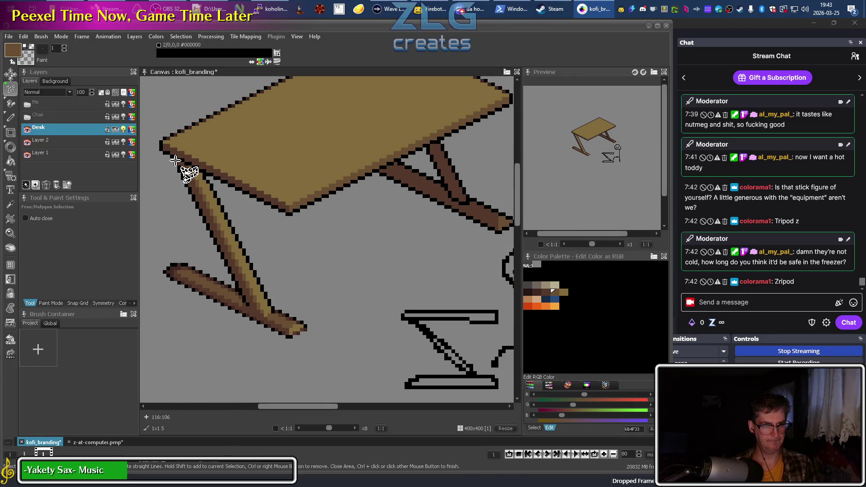
left_click(176, 163)
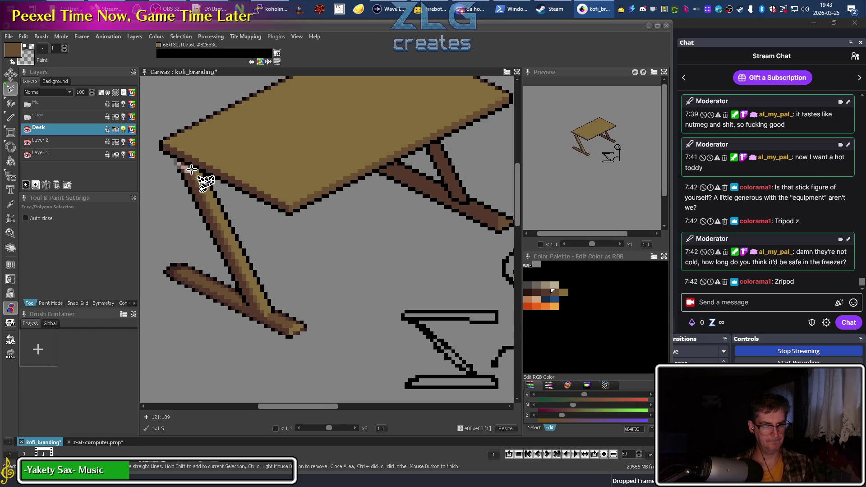
left_click_drag(201, 173, 212, 198)
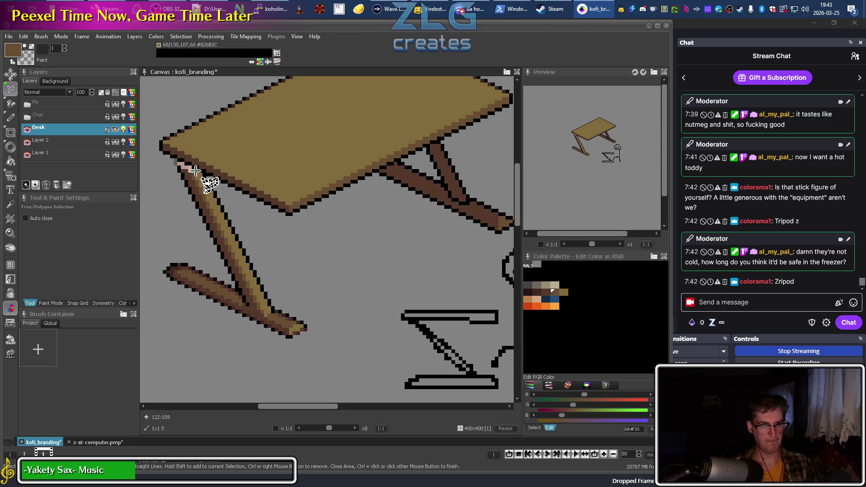
mouse_move(214, 184)
left_mouse_down()
mouse_move(158, 247)
mouse_move(168, 173)
left_mouse_up()
left_click(175, 161)
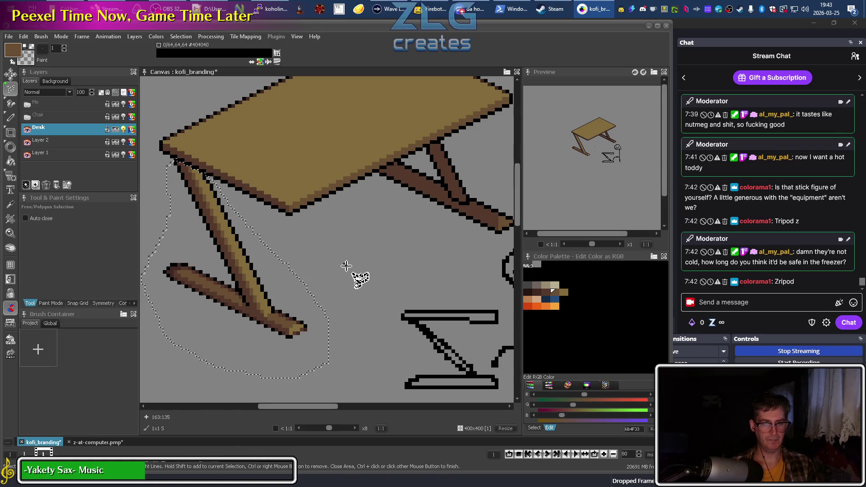
Capture the left desk leg as a brush and stamp a copy by the back-right legs
key("b")
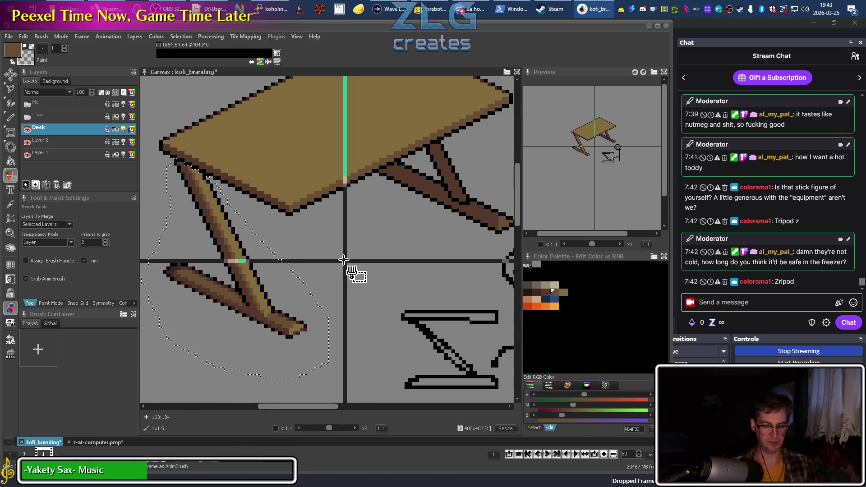
key("s")
key("b")
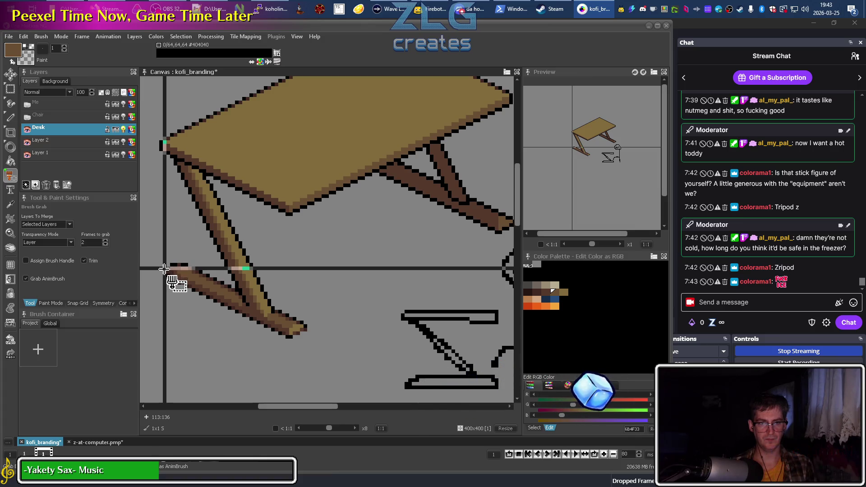
left_click_drag(165, 269, 307, 341)
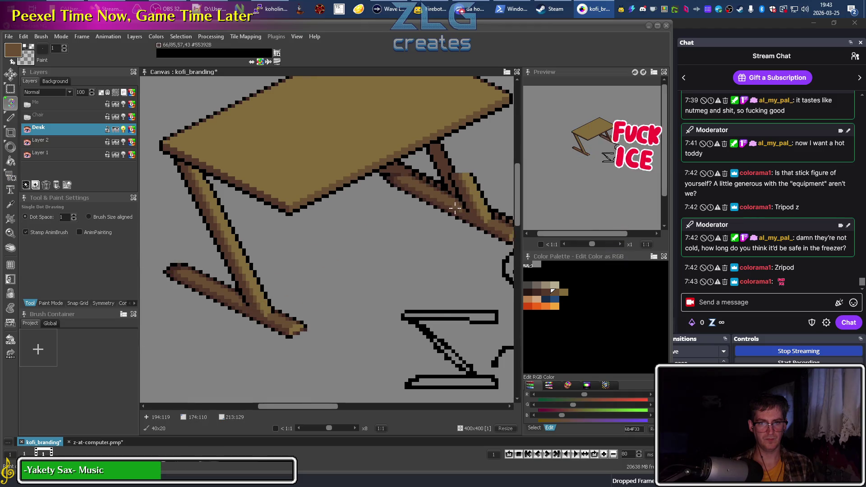
left_click_drag(438, 198, 357, 206)
left_click(357, 206)
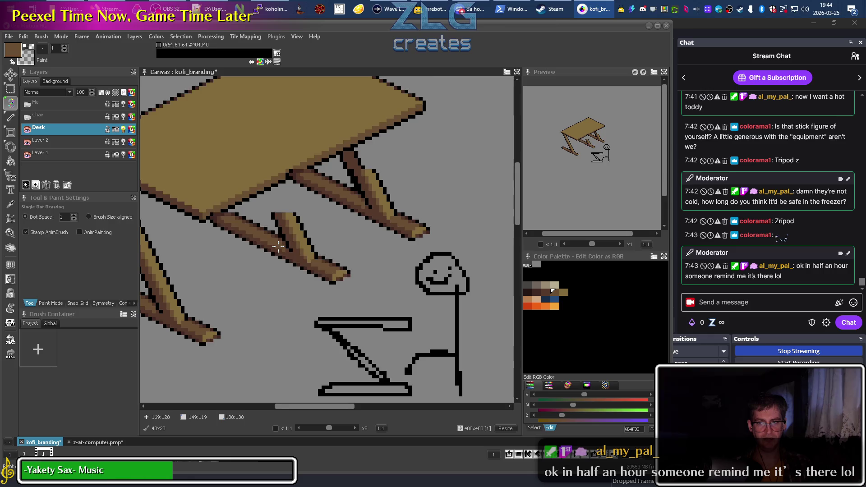
Recapture the leg as a 19x16 brush and return to drawing with it
scroll(278, 246, "left", 3)
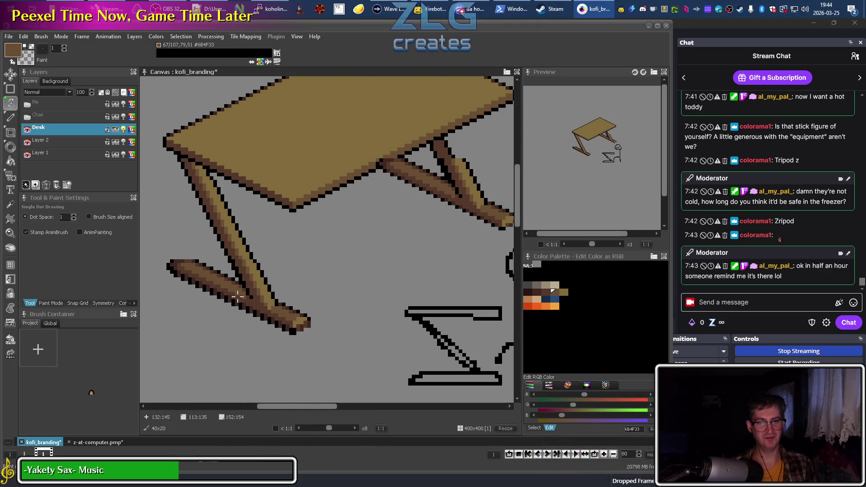
key("b")
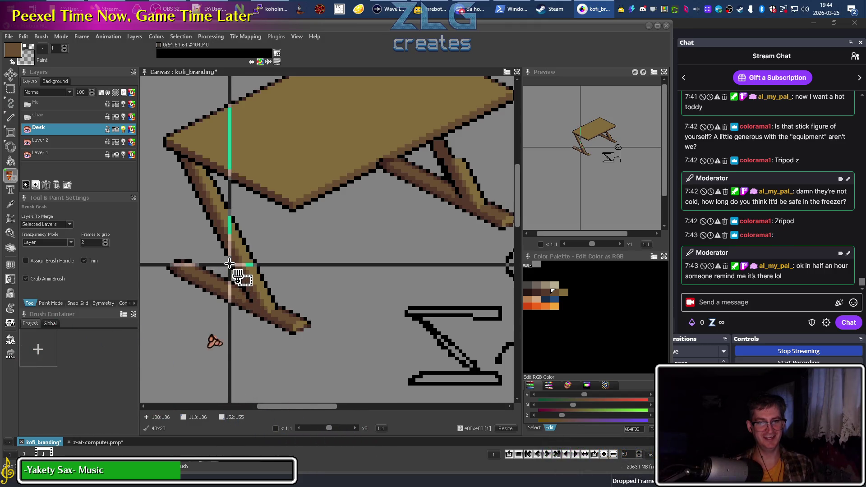
left_click_drag(258, 261, 192, 212)
key("Escape")
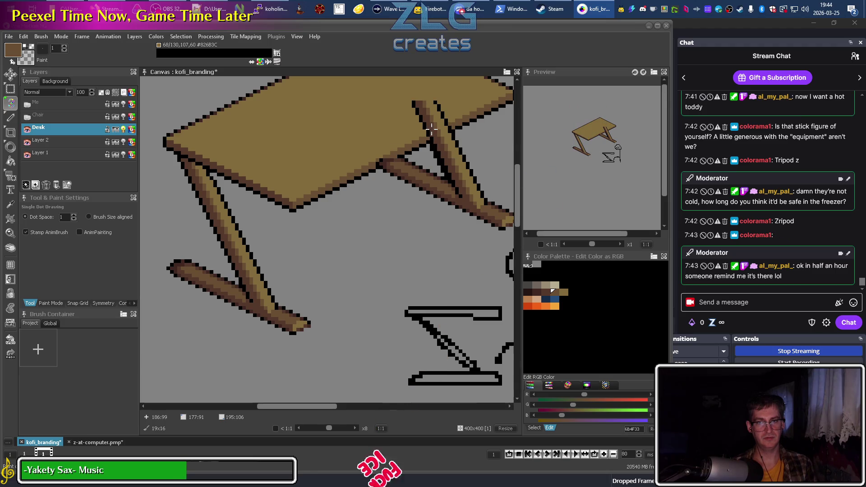
scroll(356, 234, "up", 3)
scroll(342, 228, "right", 3)
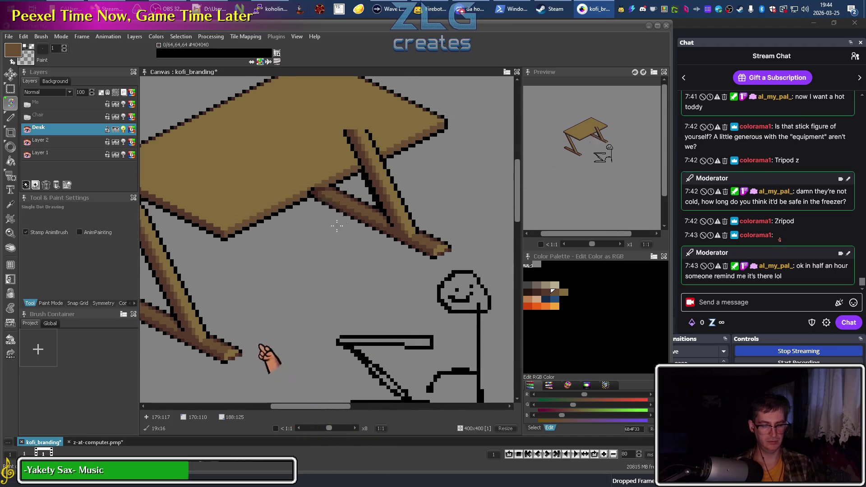
With a 1px freehand brush, add black outline pixels along the desk edge and fix a stray edge pixel
scroll(337, 225, "up", 2)
left_click(45, 49)
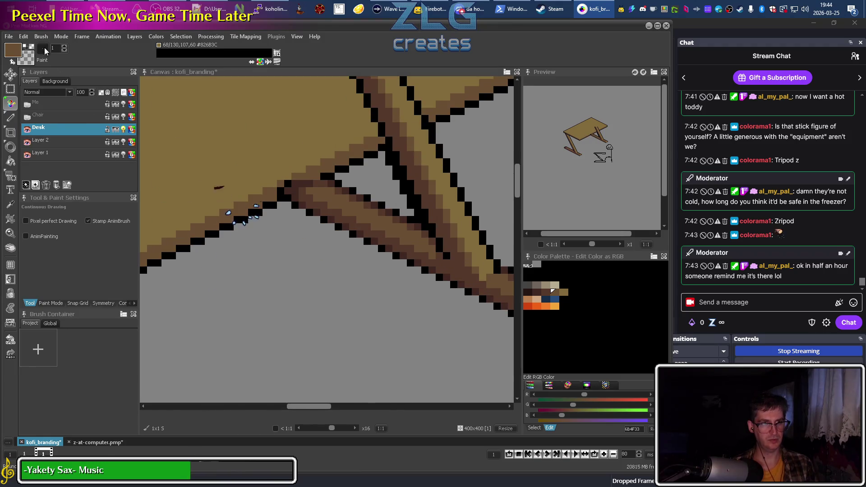
key("comma")
left_click_drag(281, 196, 305, 189)
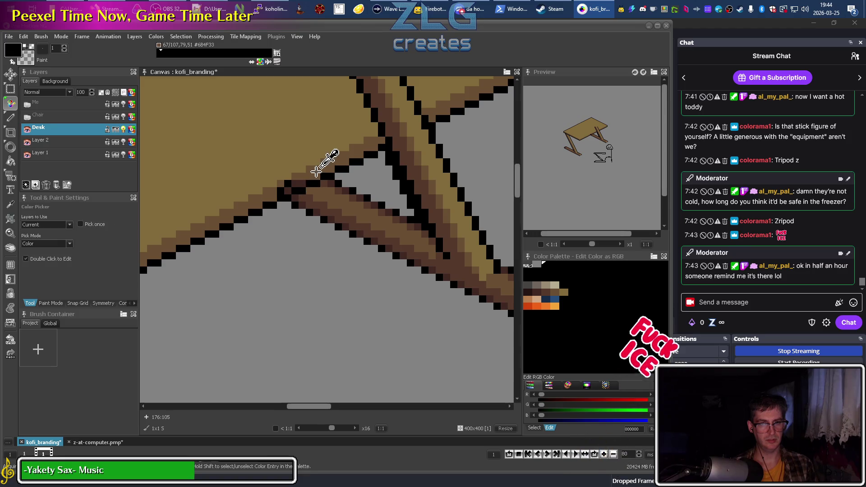
key("comma")
left_click(285, 184)
Draw a black outline across the leg junction and paint stray dark pixels in tan 826B3C
scroll(316, 243, "down", 3)
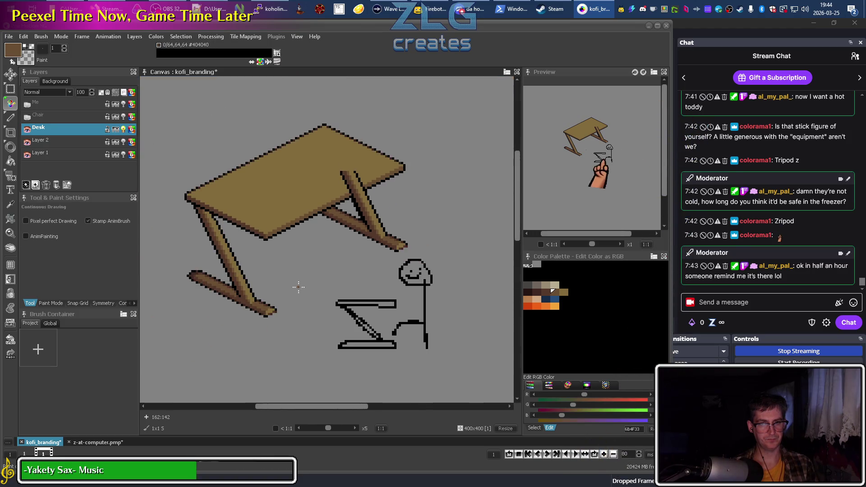
scroll(344, 205, "up", 3)
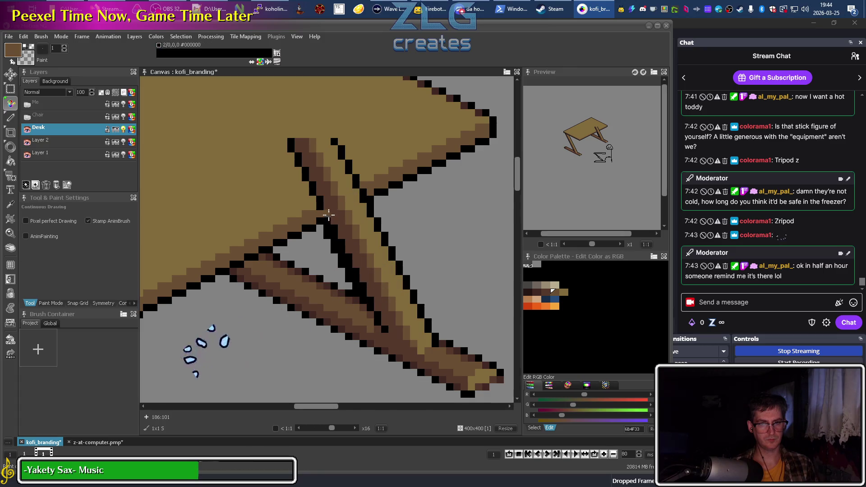
key("comma")
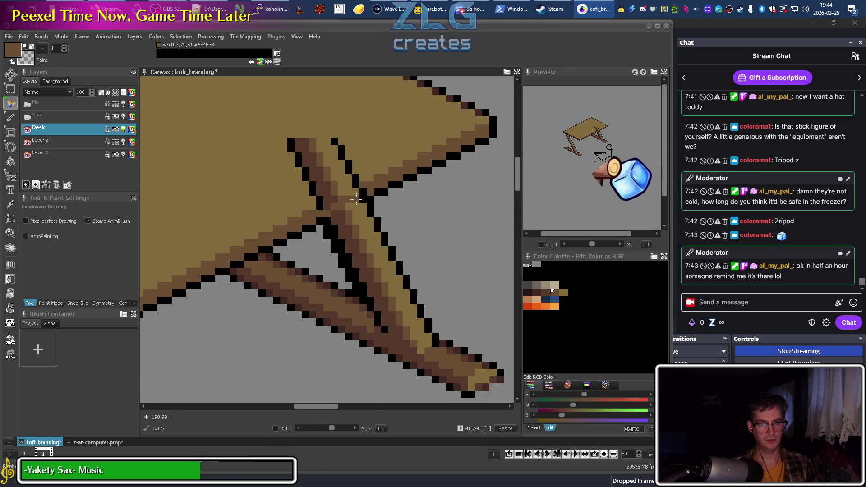
left_click(364, 199)
key("b")
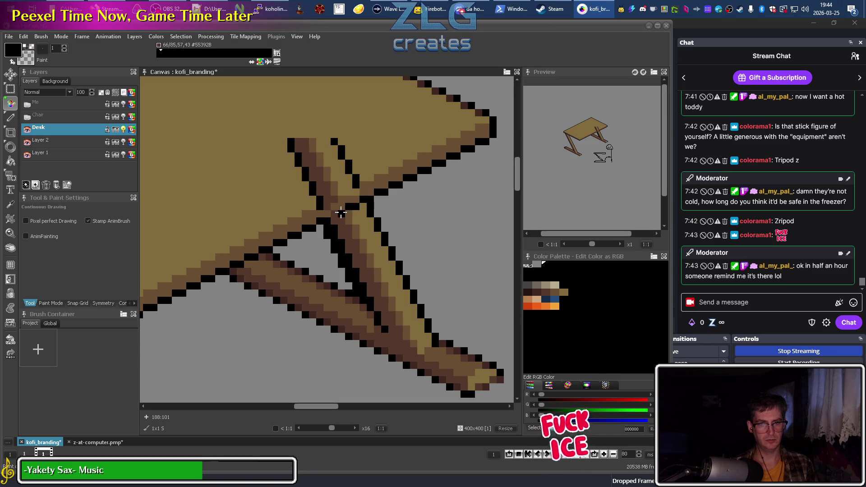
left_click_drag(372, 193, 322, 207)
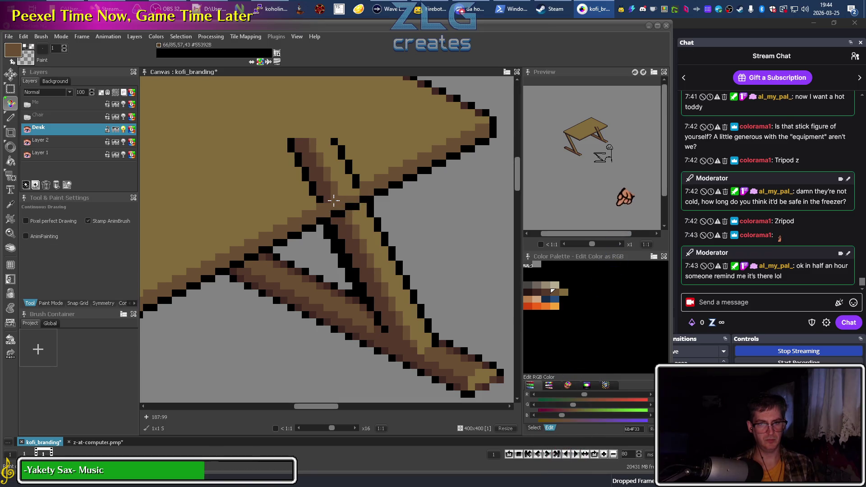
key("comma")
left_click(360, 171)
left_click(321, 197)
mouse_move(328, 173)
left_mouse_down()
mouse_move(290, 159)
mouse_move(344, 138)
left_mouse_up()
Zoom out and pan to centre the whole desk and stick figure
scroll(263, 200, "down", 1)
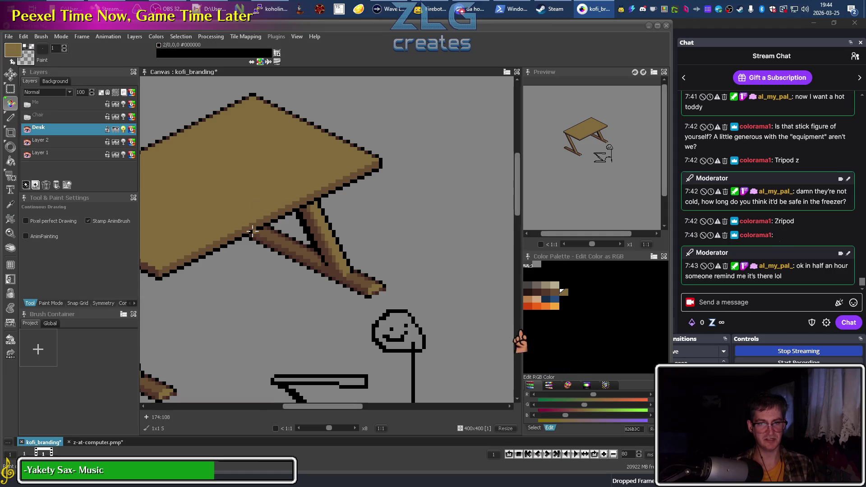
left_click_drag(241, 280, 381, 250)
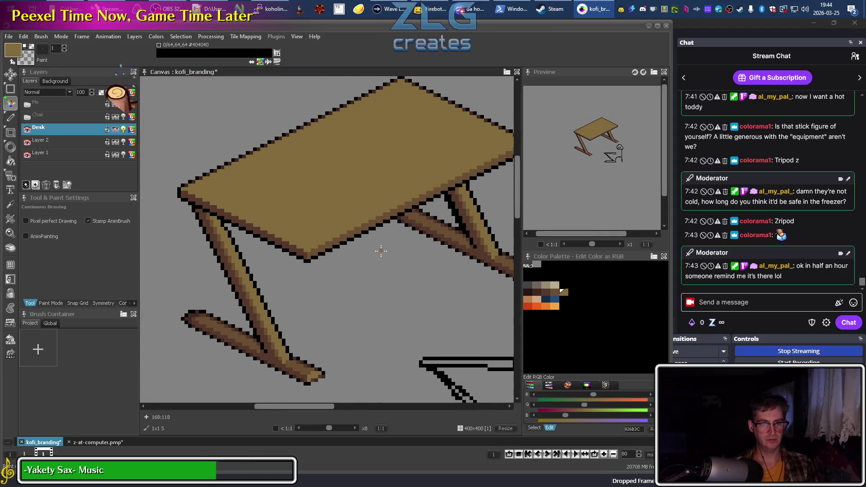
left_click_drag(344, 173, 296, 206)
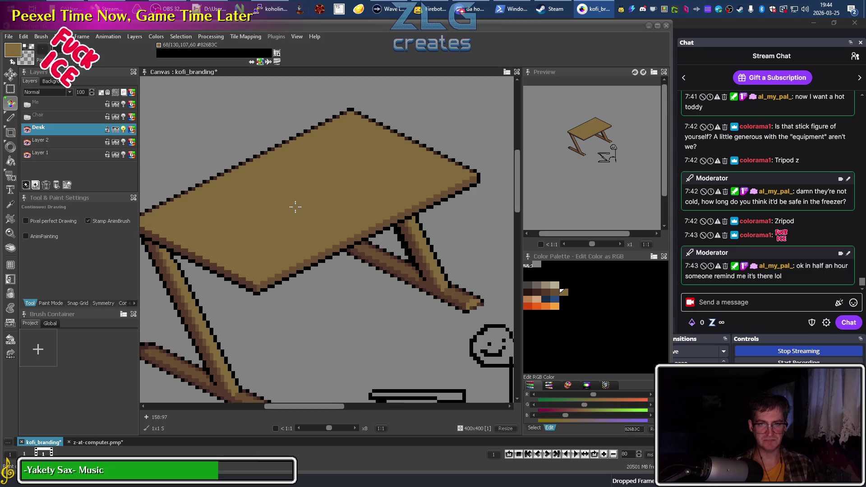
left_click_drag(328, 282, 311, 180)
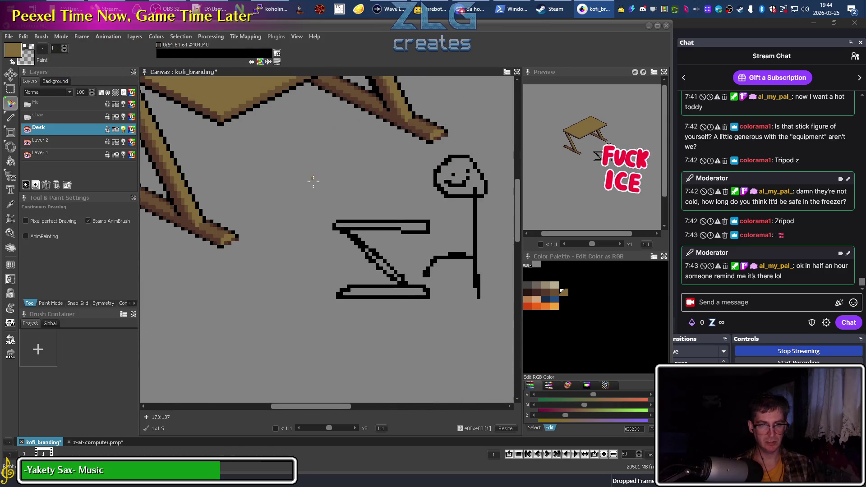
scroll(302, 256, "down", 1)
left_click_drag(301, 255, 296, 245)
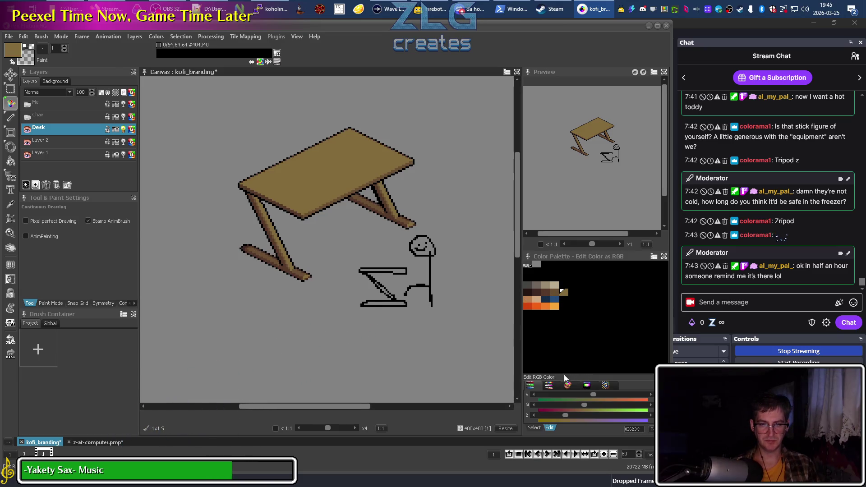
Lower the dark brown swatch's HSL lightness to #221411, then switch to z-at-computer.pmp
left_click(567, 384)
left_click(556, 292)
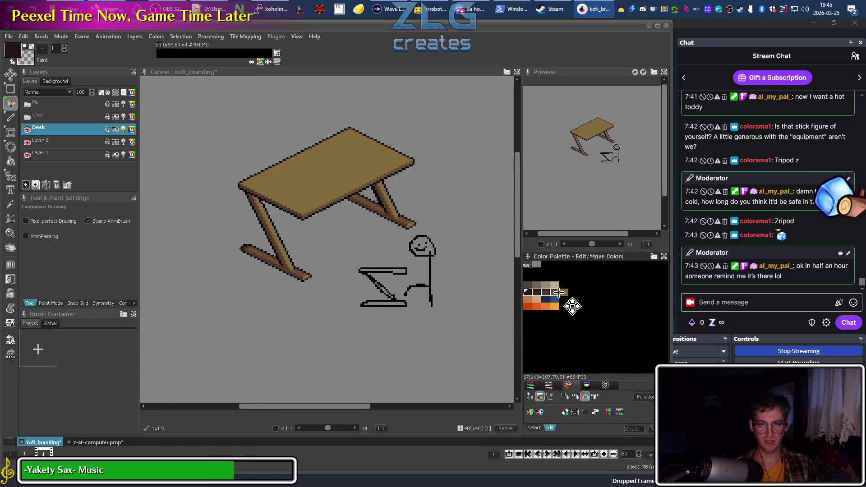
left_click(550, 384)
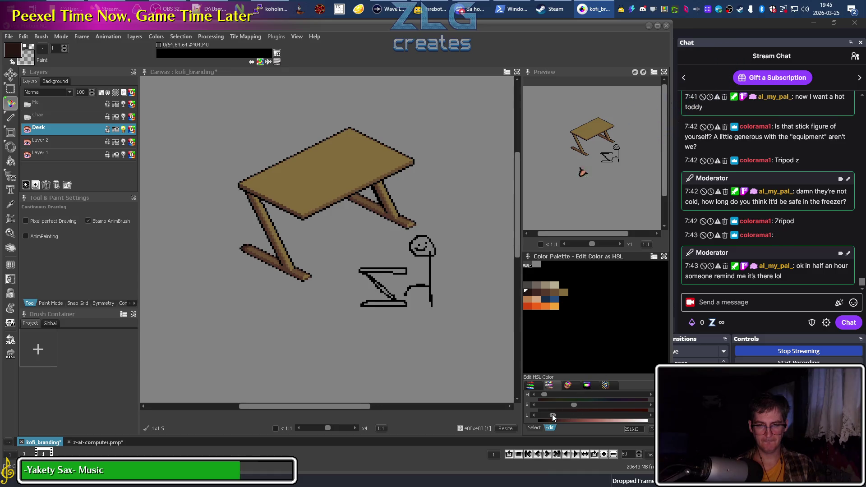
mouse_move(552, 414)
left_mouse_down()
mouse_move(543, 414)
mouse_move(551, 414)
left_mouse_up()
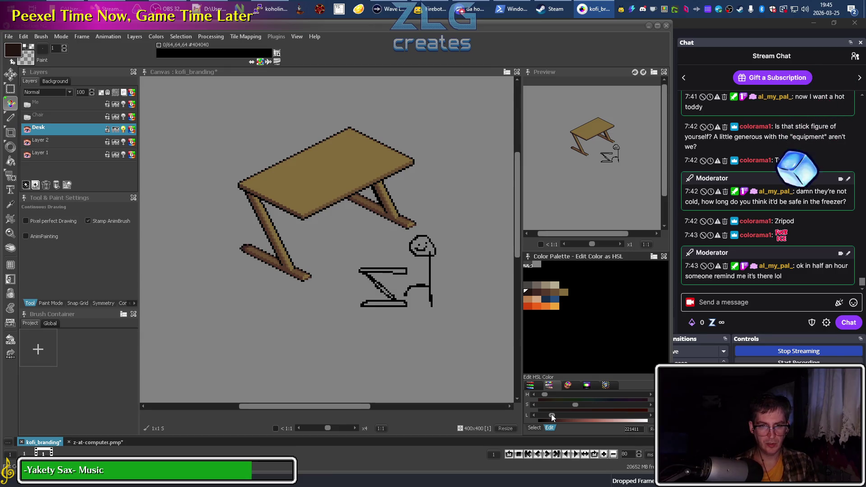
left_click_drag(551, 414, 557, 415)
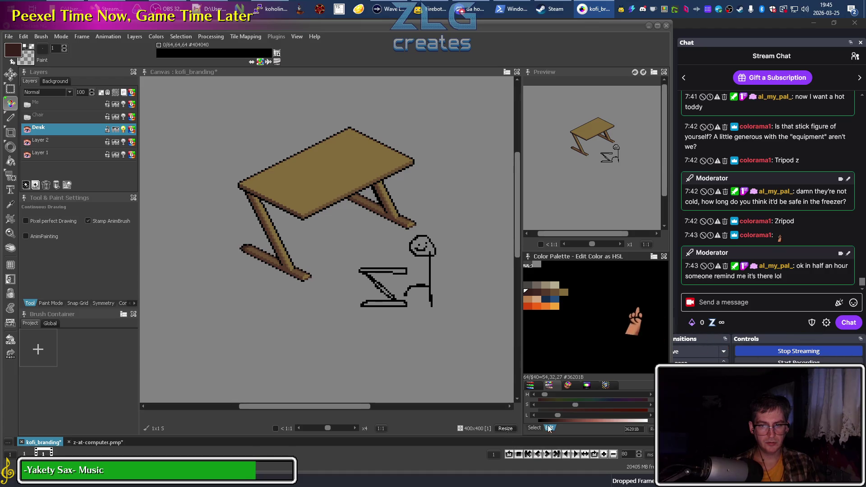
left_click(556, 416)
left_click_drag(556, 415, 550, 415)
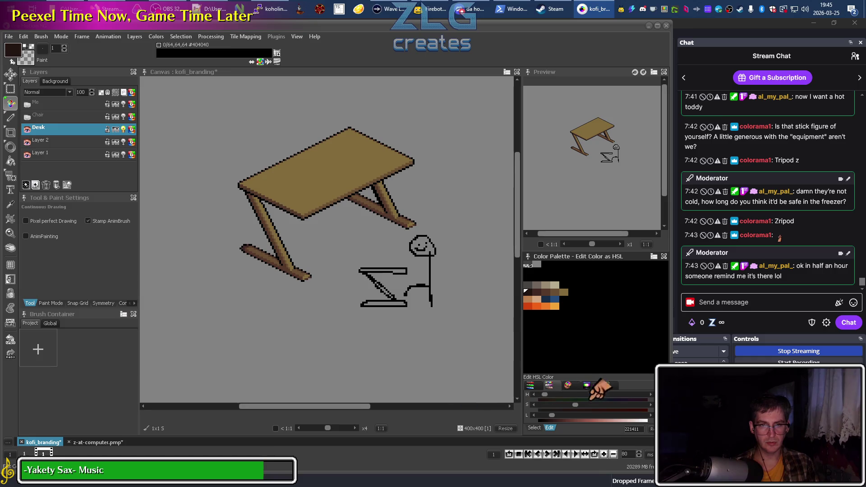
left_click(94, 442)
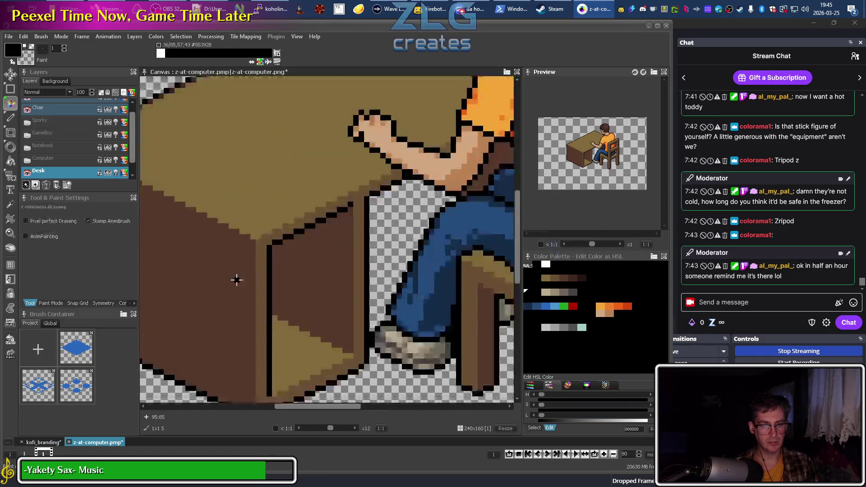
Sample the desk outline's dark brown, return to kofi_branding, and pick a dark palette swatch
key("comma")
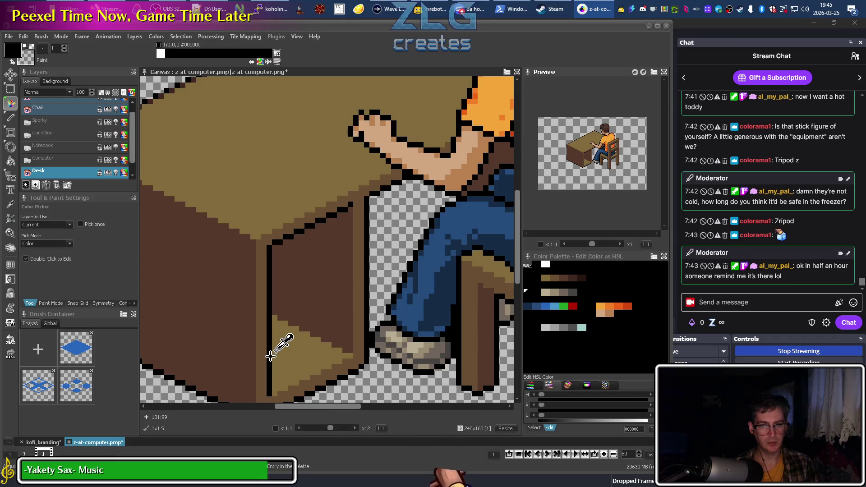
left_click(248, 341)
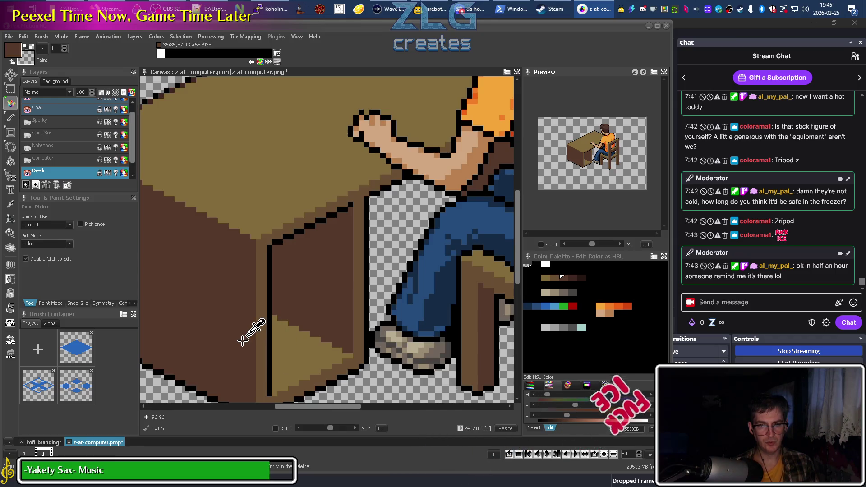
left_click(41, 443)
left_click(526, 293)
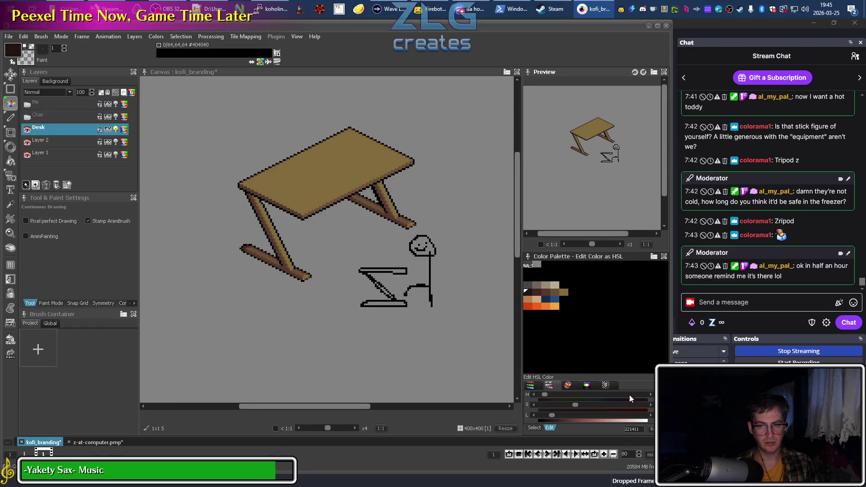
In Edit Contrast, desaturate, hue-shift and darken the desk colours, then apply the change
left_click(560, 326)
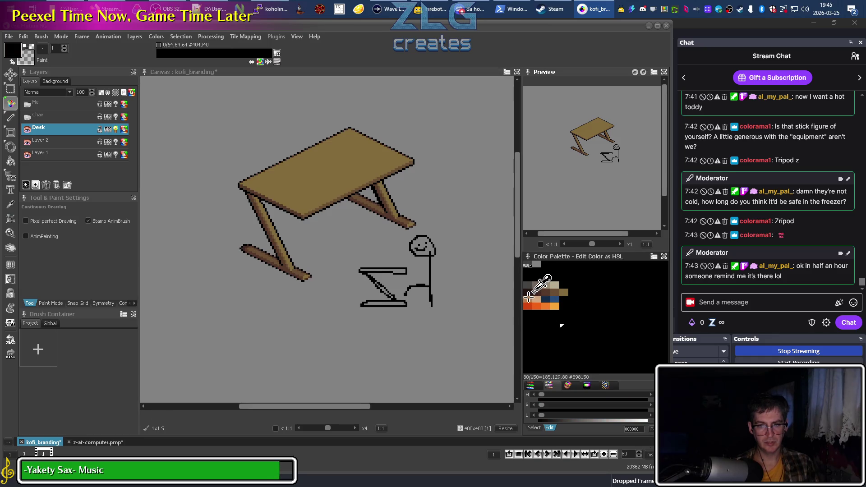
left_click(568, 387)
left_click(586, 386)
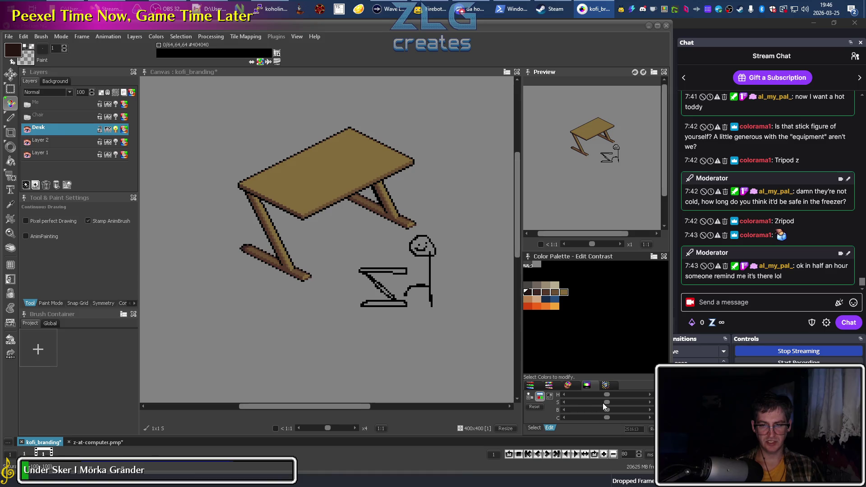
left_click_drag(604, 402, 605, 402)
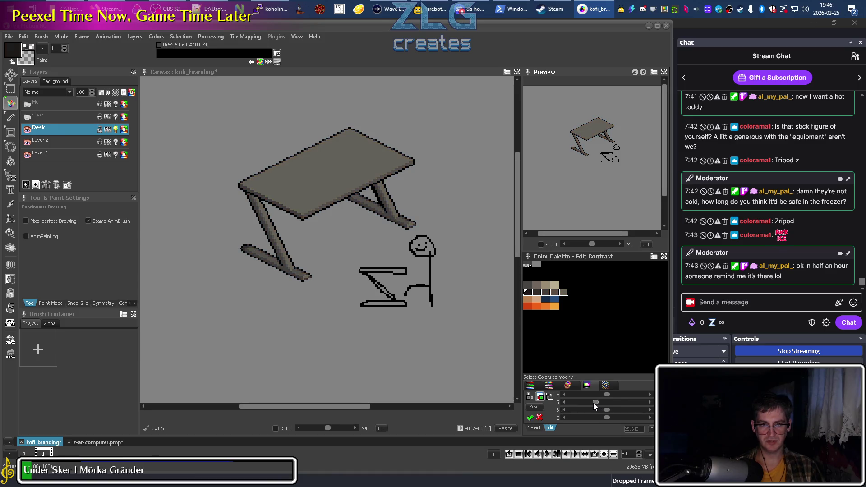
left_click_drag(586, 403, 568, 403)
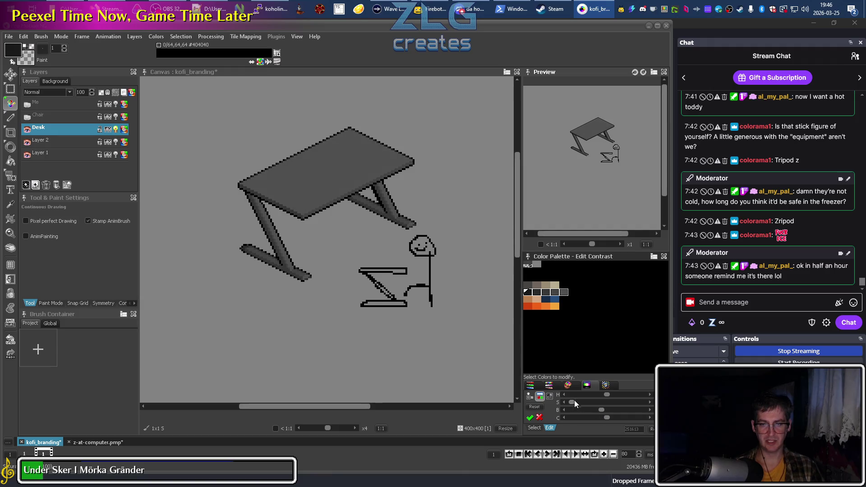
left_click_drag(574, 402, 578, 402)
mouse_move(594, 402)
left_mouse_down()
mouse_move(605, 395)
mouse_move(576, 395)
left_mouse_up()
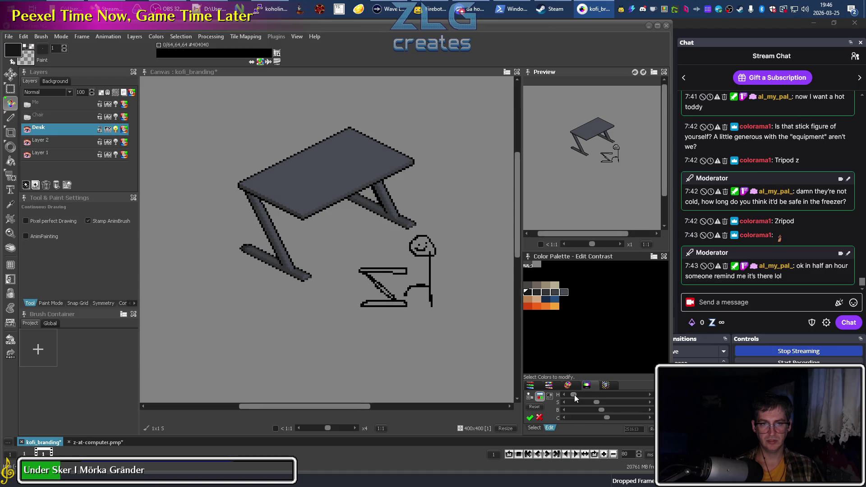
left_click_drag(575, 396, 567, 396)
mouse_move(596, 401)
left_mouse_down()
mouse_move(567, 401)
mouse_move(595, 402)
left_mouse_up()
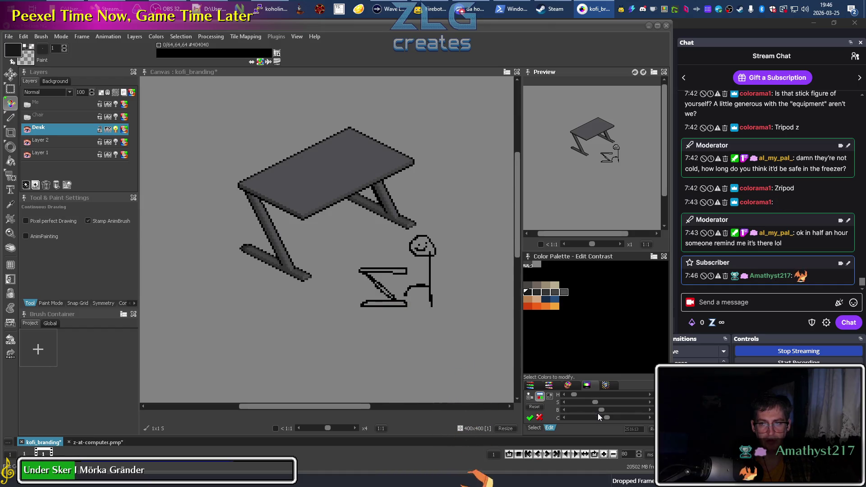
mouse_move(574, 396)
left_mouse_down()
mouse_move(627, 398)
mouse_move(573, 398)
left_mouse_up()
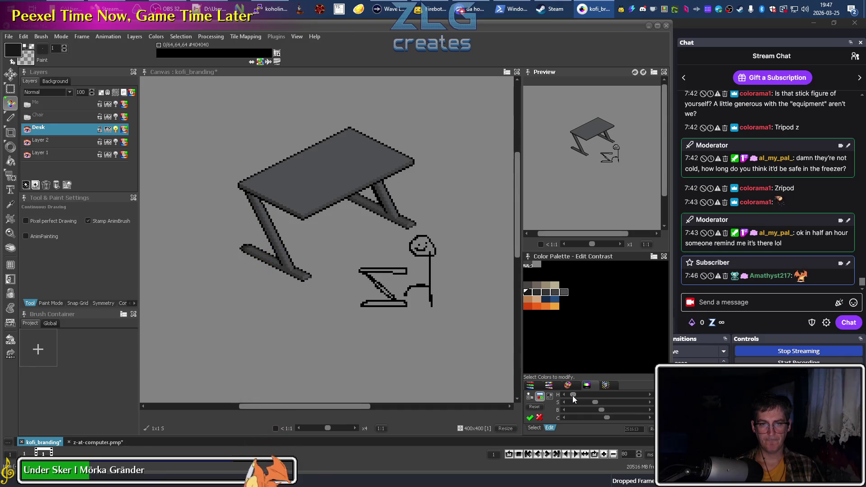
left_click_drag(598, 411, 590, 411)
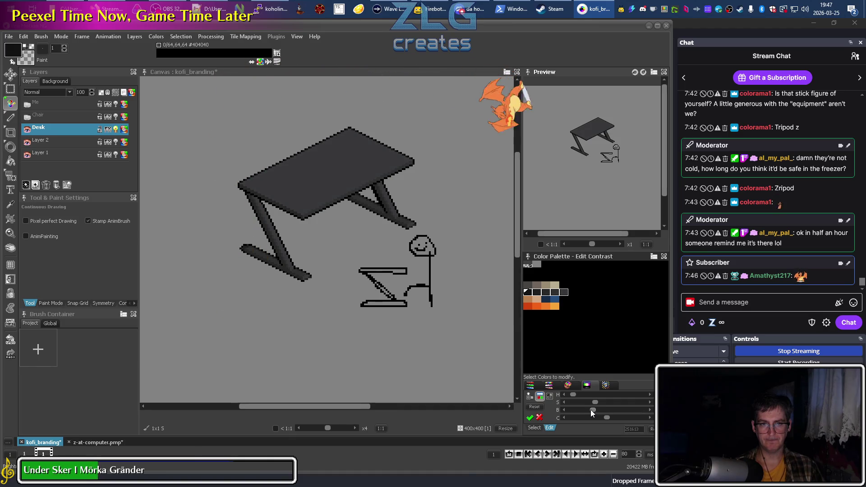
left_click(529, 417)
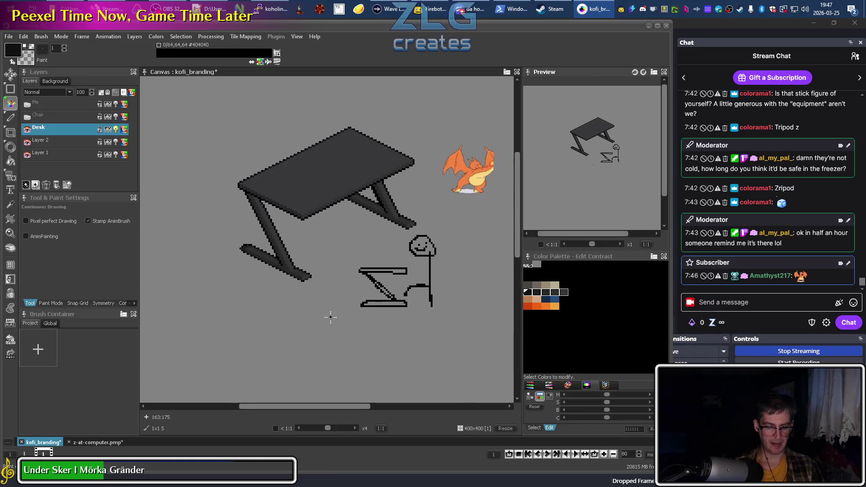
Compare the greyed desk against the z-at-computer reference before returning to kofi_branding
key("s")
key("Left")
key("Left")
key("Left")
key("Up")
key("Up")
key("Up")
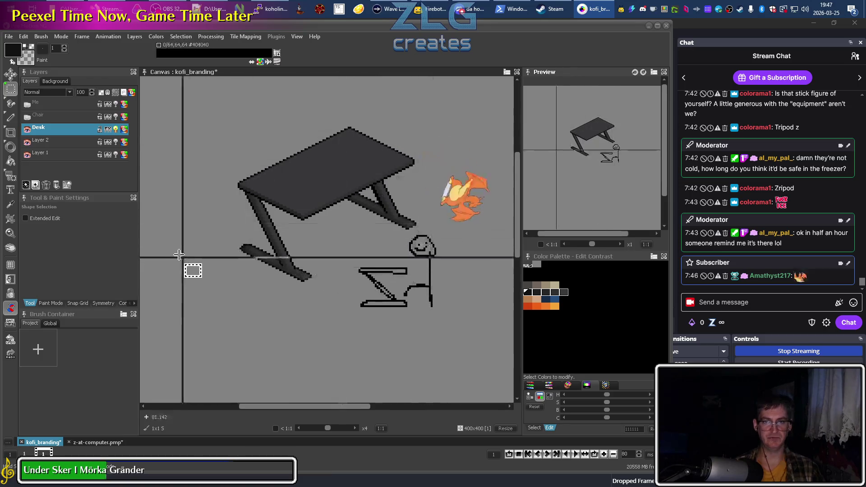
key("Right")
key("Right")
key("Right")
key("Down")
key("Down")
key("Down")
left_click_drag(305, 294, 297, 286)
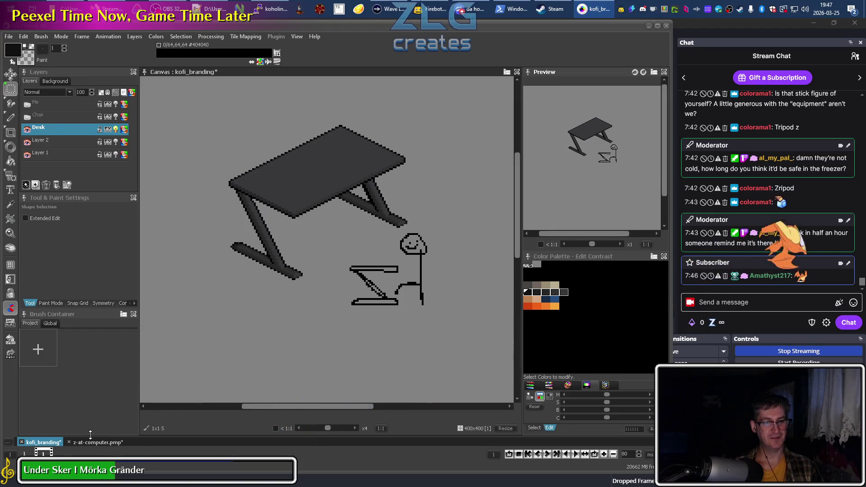
key("ctrl+Tab")
scroll(264, 313, "down", 3)
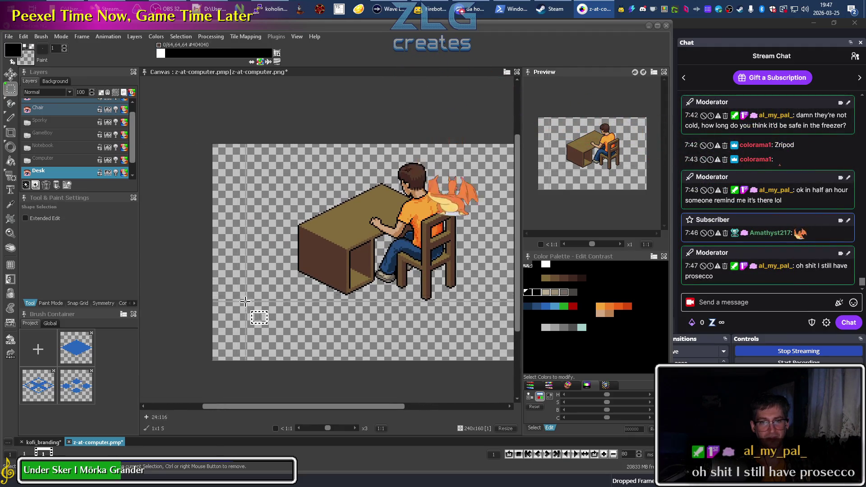
scroll(216, 311, "right", 2)
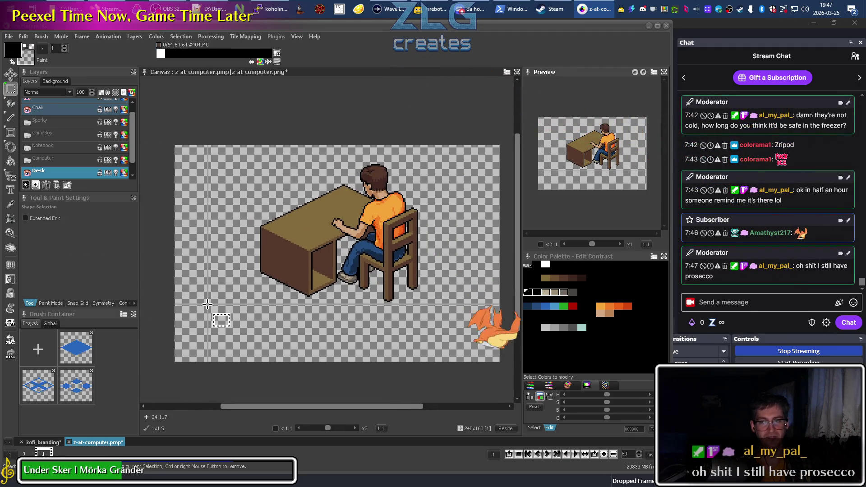
left_click(42, 443)
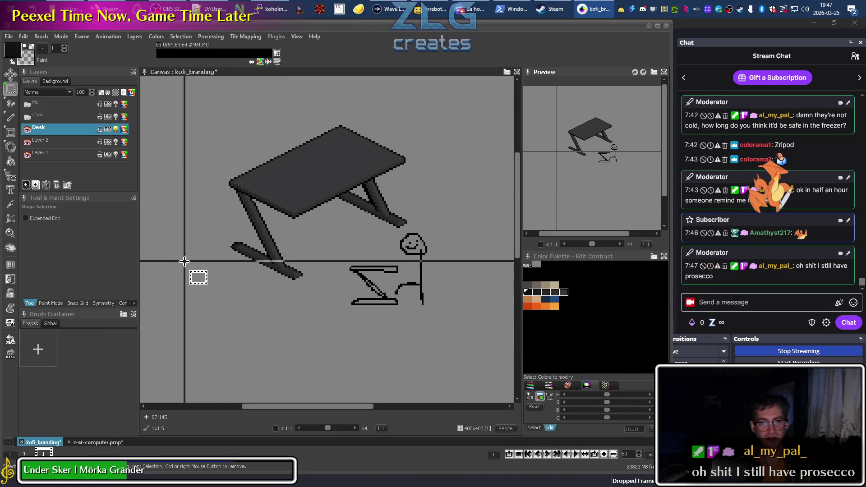
scroll(201, 316, "up", 1)
scroll(203, 351, "left", 1)
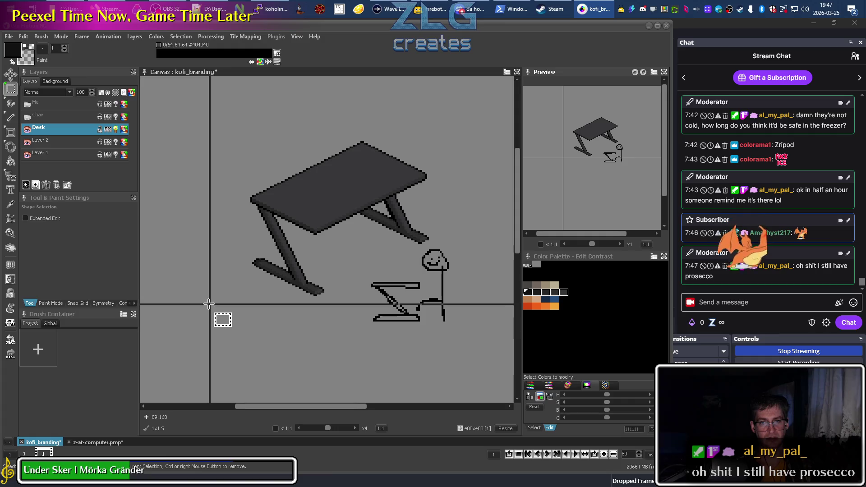
Fine-tune the desk's contrast and brightness to a darker grey and apply
left_click(609, 419)
left_click_drag(608, 421, 601, 421)
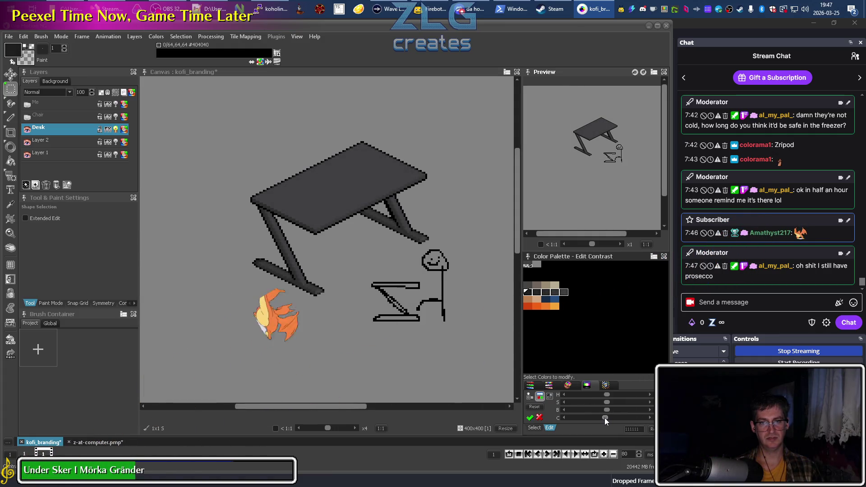
left_click_drag(600, 421, 611, 411)
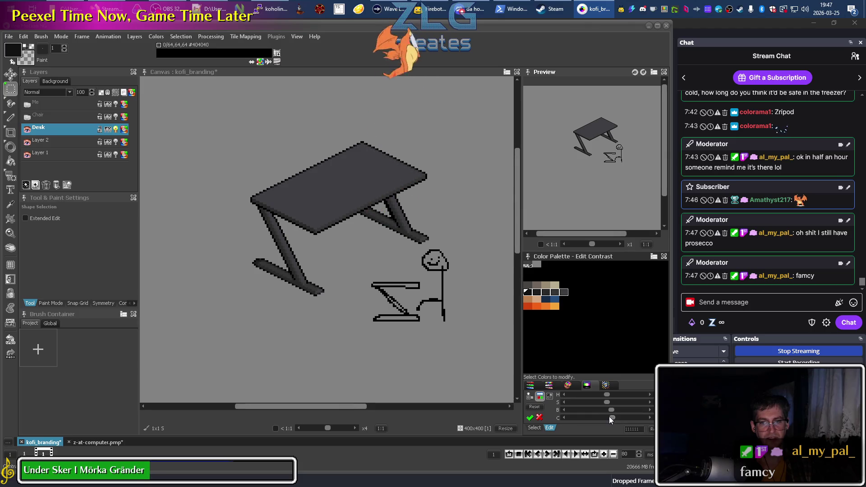
left_click_drag(610, 411, 609, 411)
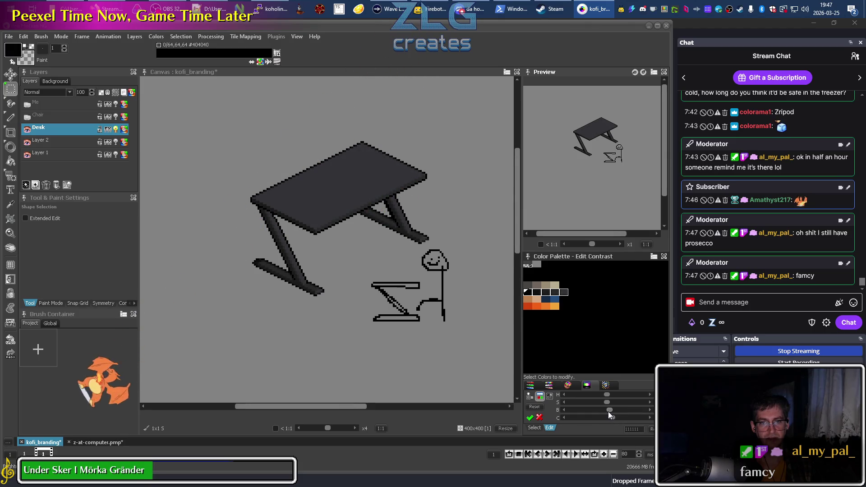
left_click_drag(607, 411, 611, 411)
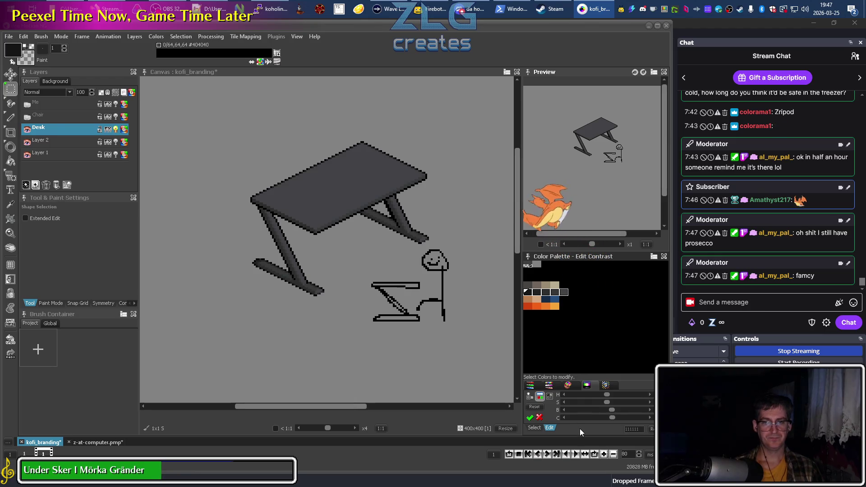
left_click(529, 417)
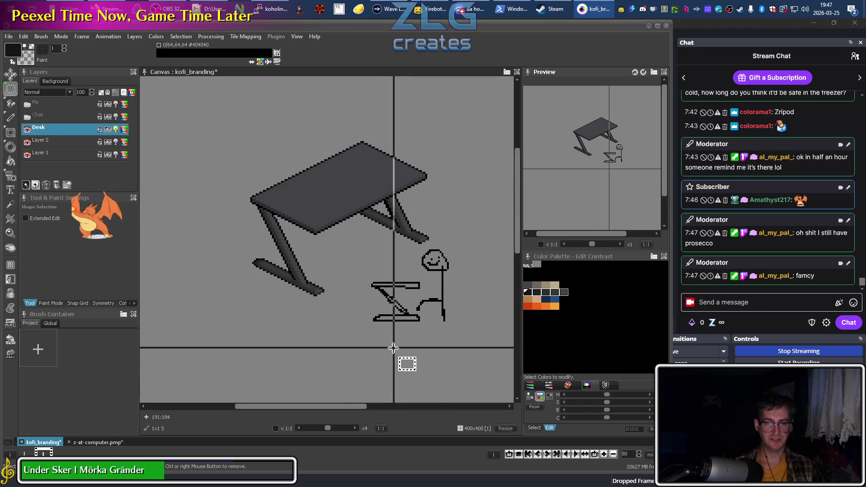
scroll(399, 317, "down", 1)
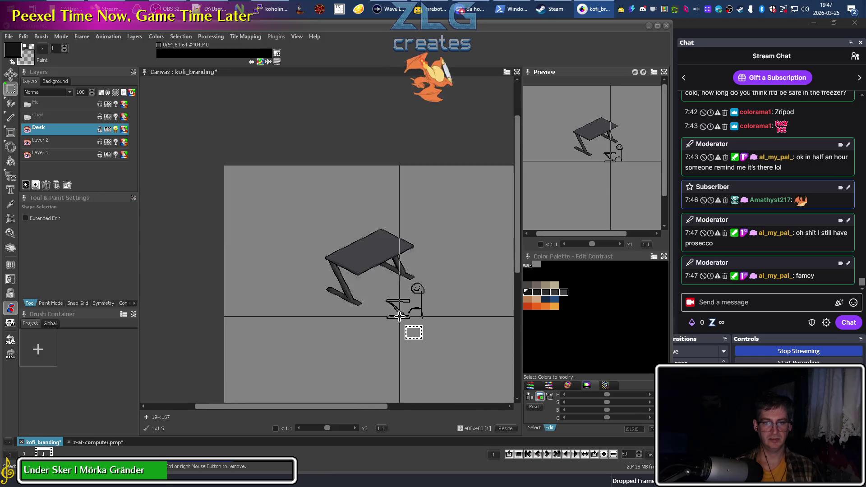
scroll(399, 316, "down", 1)
scroll(369, 293, "up", 2)
scroll(346, 270, "up", 1)
scroll(346, 270, "down", 1)
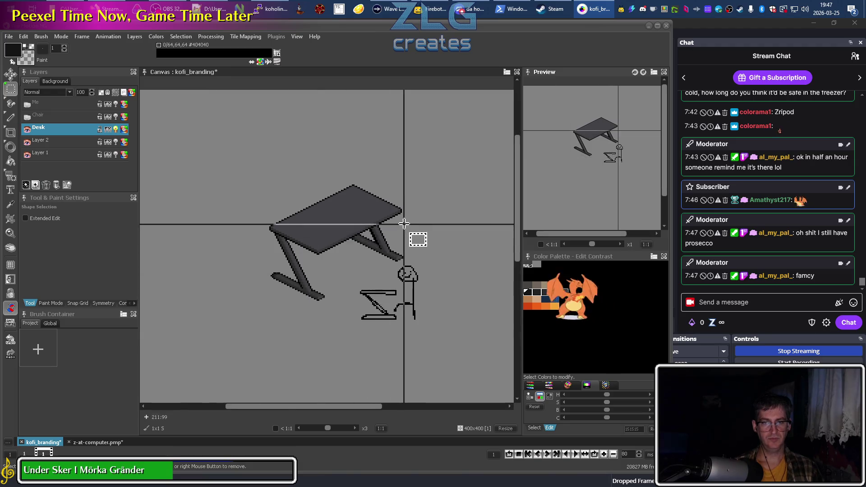
scroll(409, 246, "up", 1)
scroll(352, 250, "up", 1)
scroll(352, 250, "down", 1)
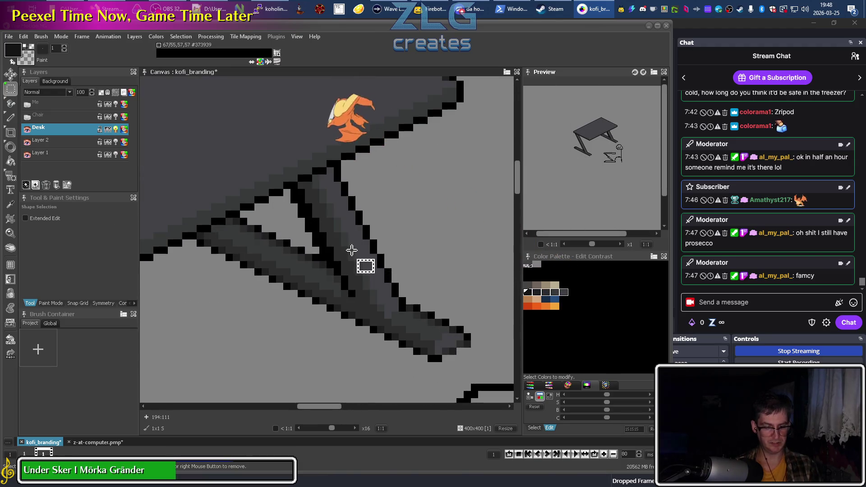
left_click_drag(374, 126, 378, 233)
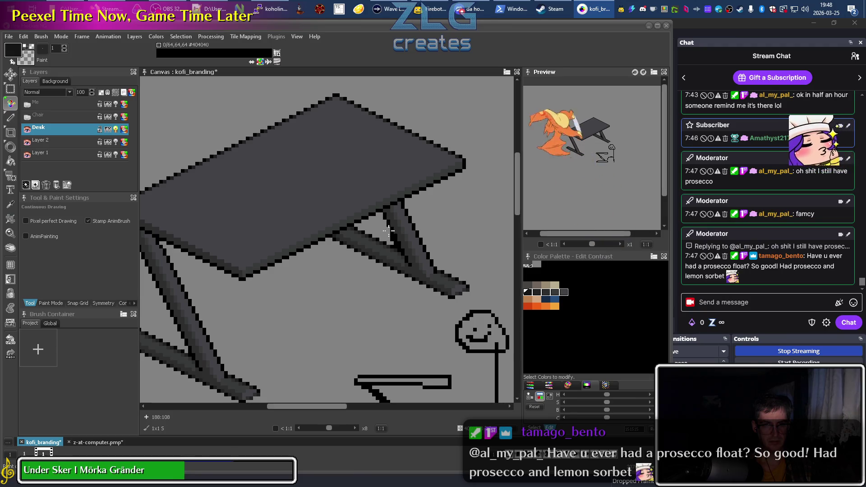
scroll(392, 236, "up", 2)
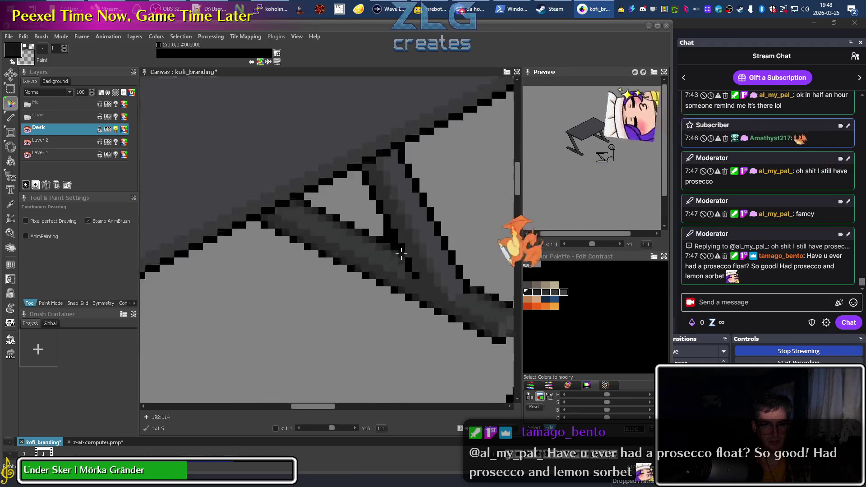
scroll(392, 239, "up", 1)
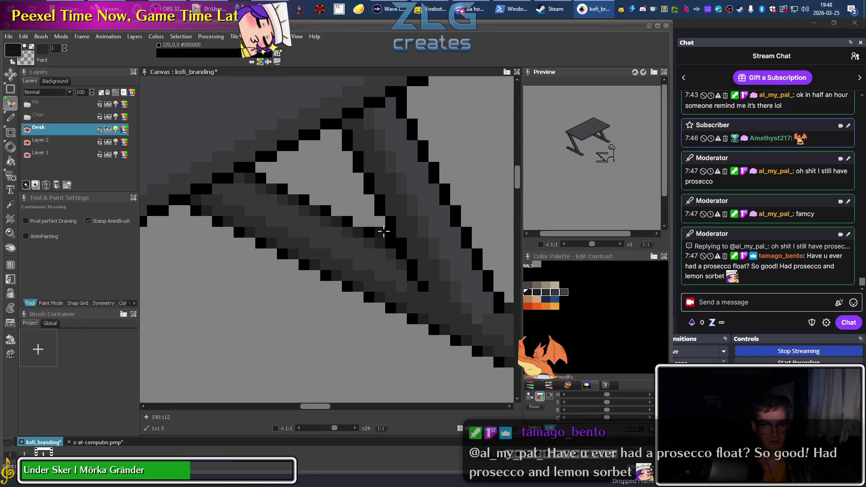
scroll(361, 293, "down", 4)
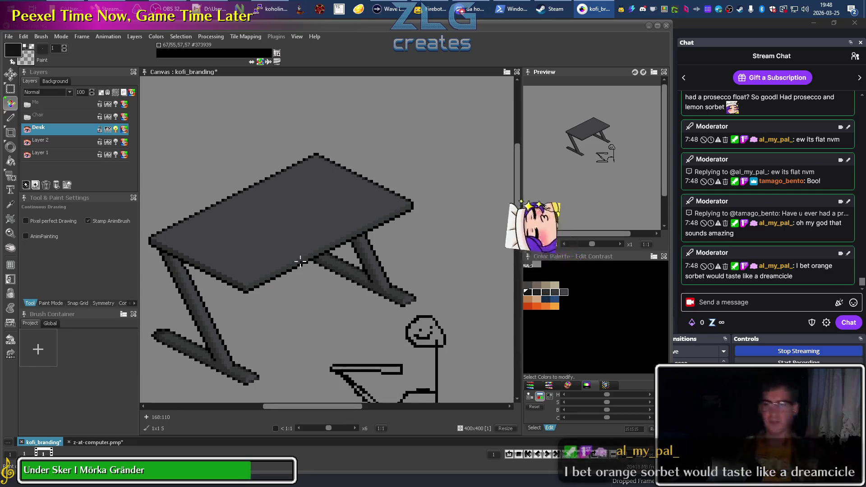
key("alt+Tab")
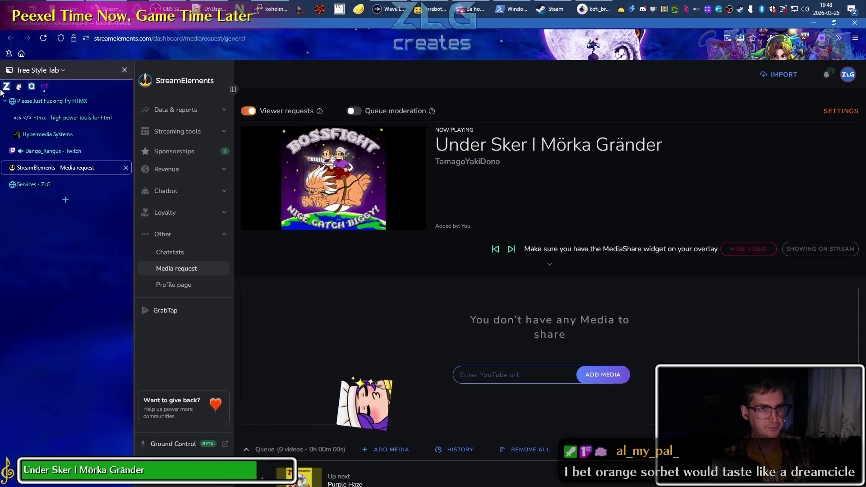
Load zlg.space in a new tab and go to the ZLG creates shop
left_click(36, 184)
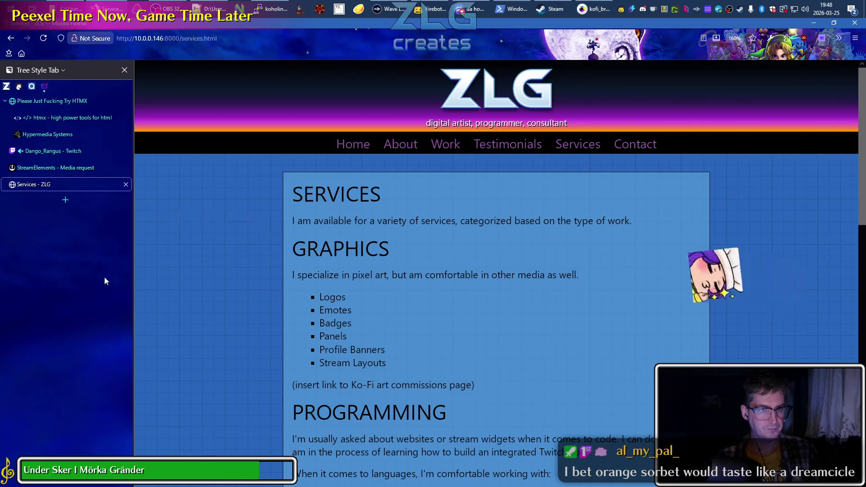
key("ctrl+t")
type("zlg.space")
key("Return")
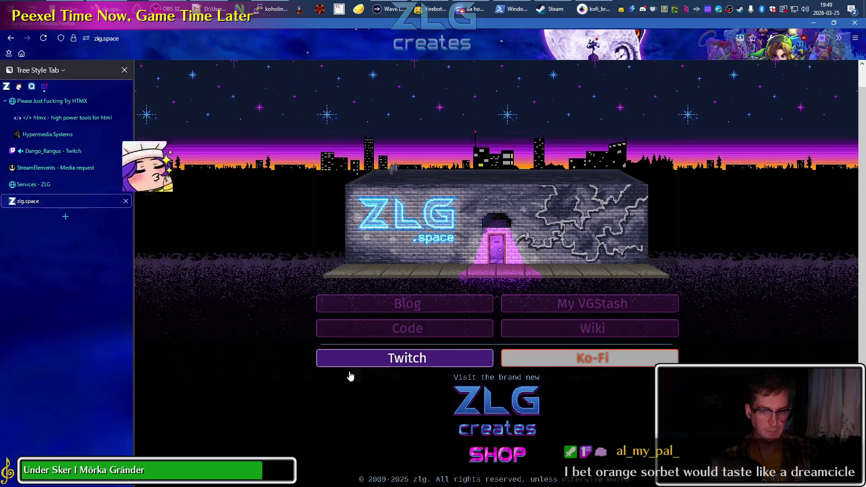
left_click(481, 429)
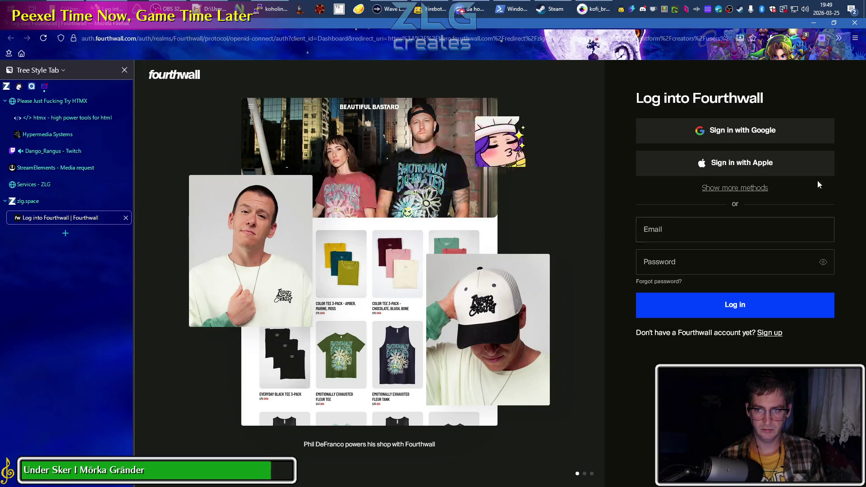
Sign in to the shop with Twitch and browse the desk mat pictures
left_click(754, 187)
left_click(727, 231)
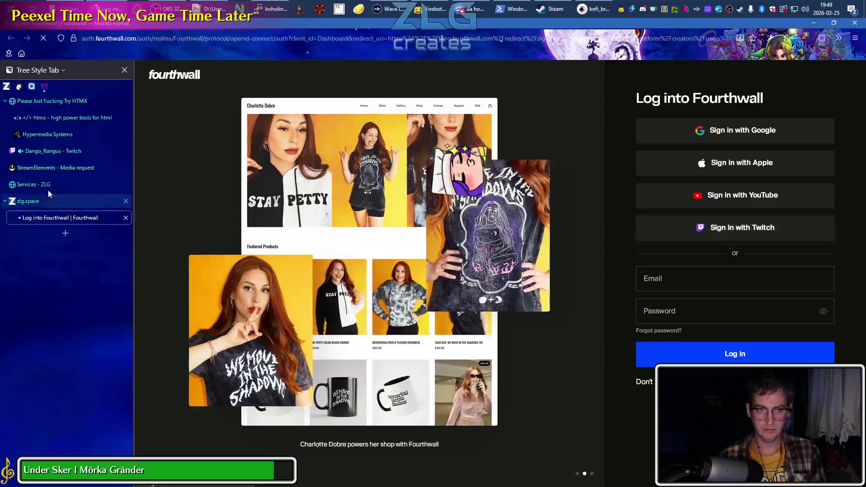
left_click(55, 204)
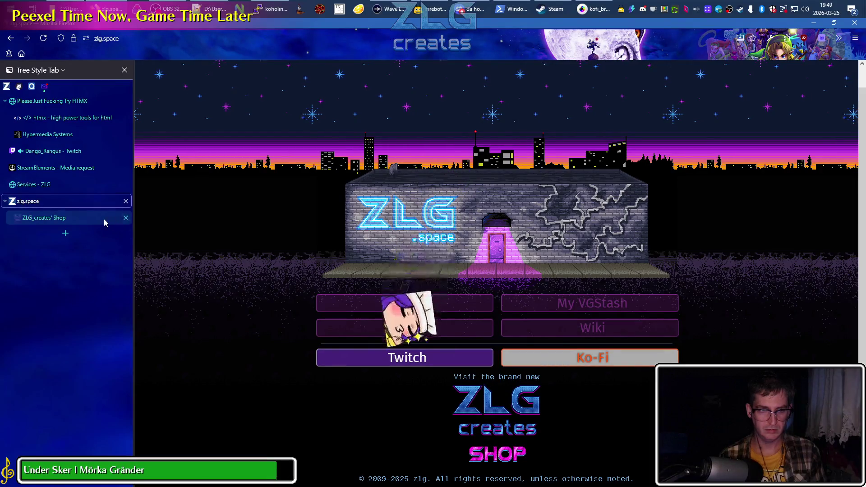
left_click(104, 218)
scroll(248, 167, "down", 7)
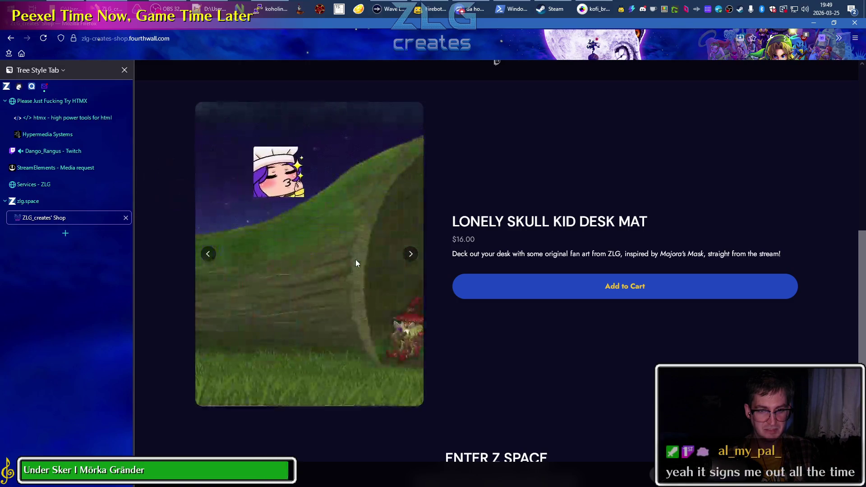
left_click(410, 254)
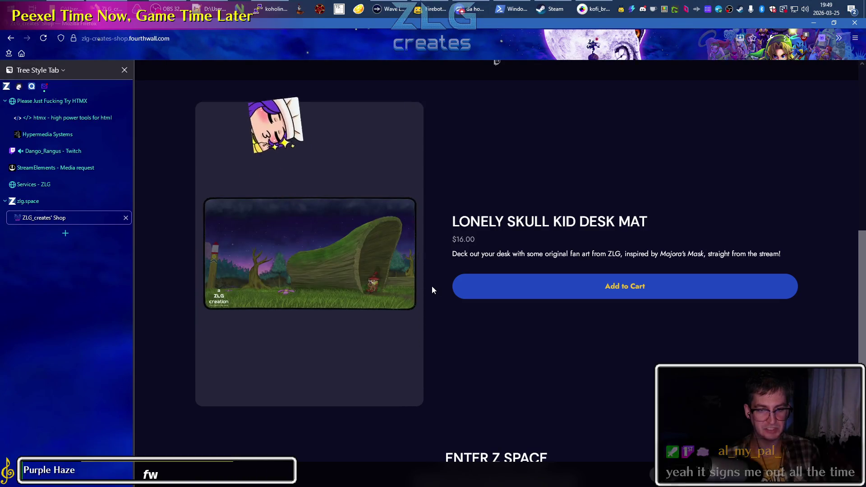
Close the shop tab and bring Pro Motion NG back to the front
left_click(126, 218)
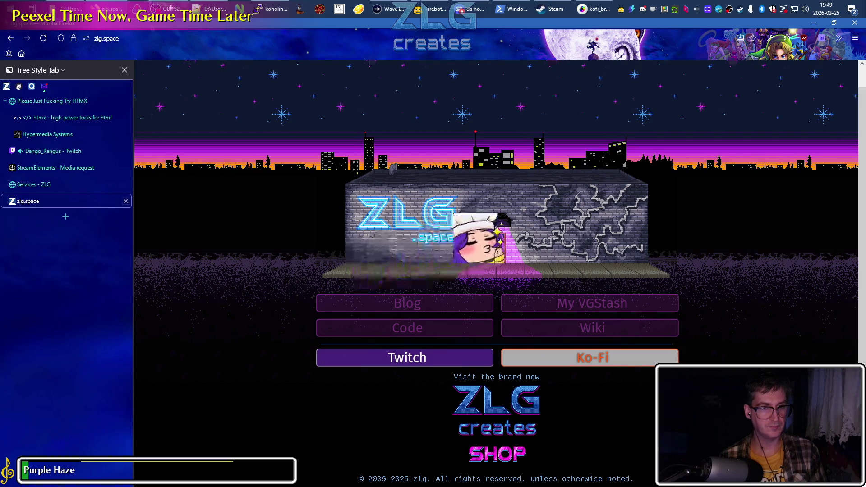
key("alt+Tab")
left_click(593, 9)
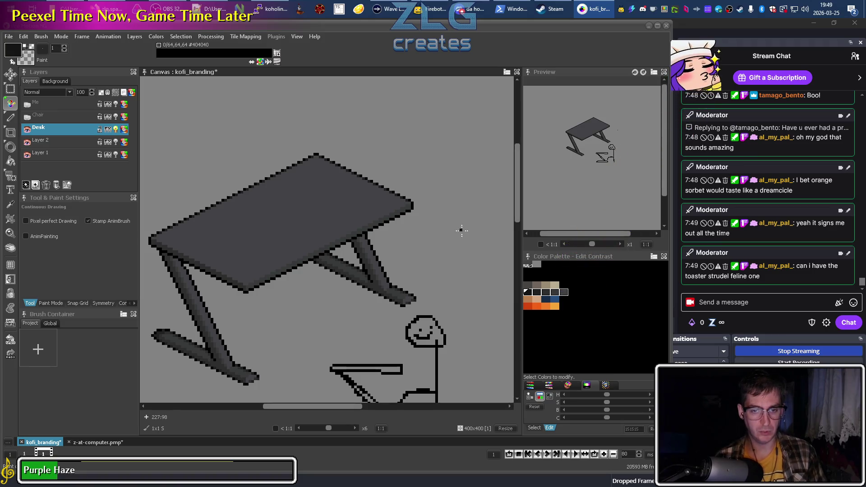
Recentre the desk view, switch the palette editor to HSL sliders, and show z-at-computer.pmp
scroll(461, 231, "down", 1)
scroll(460, 231, "down", 1)
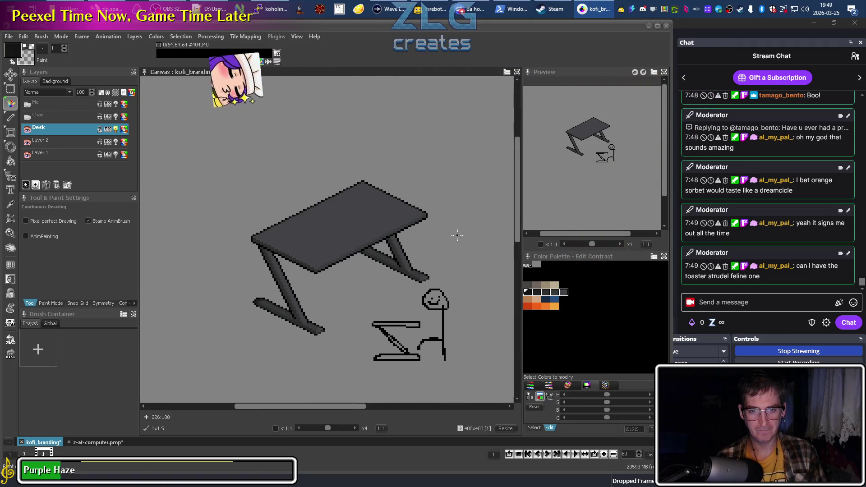
left_click_drag(457, 291, 413, 243)
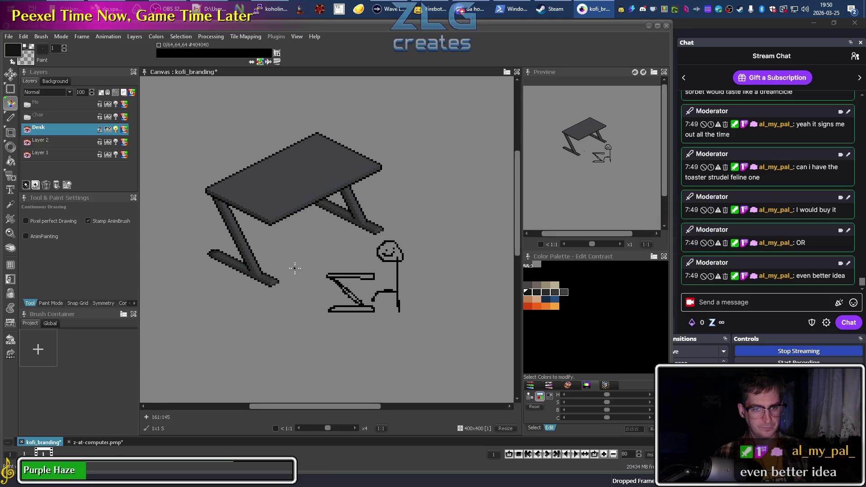
left_click_drag(295, 268, 268, 277)
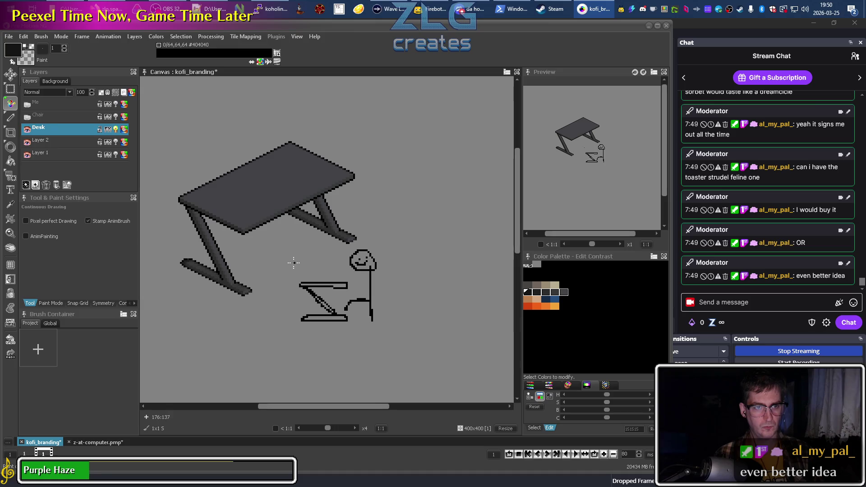
scroll(293, 263, "up", 3)
scroll(225, 336, "down", 4)
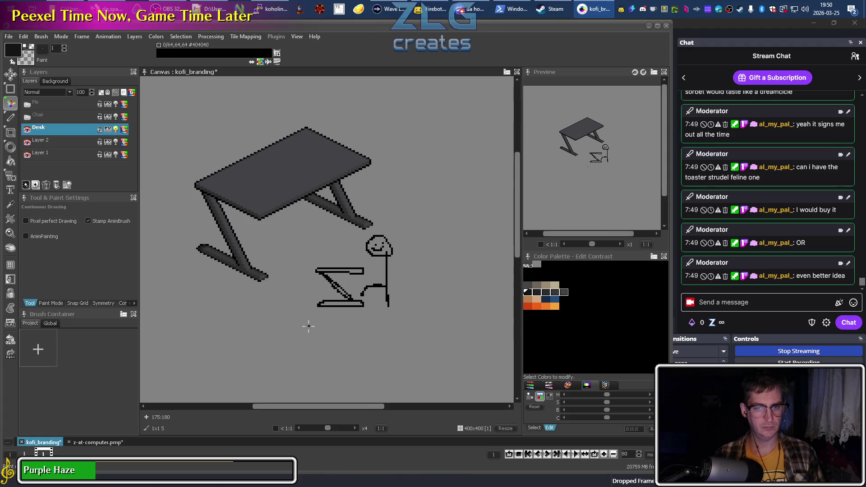
left_click(531, 386)
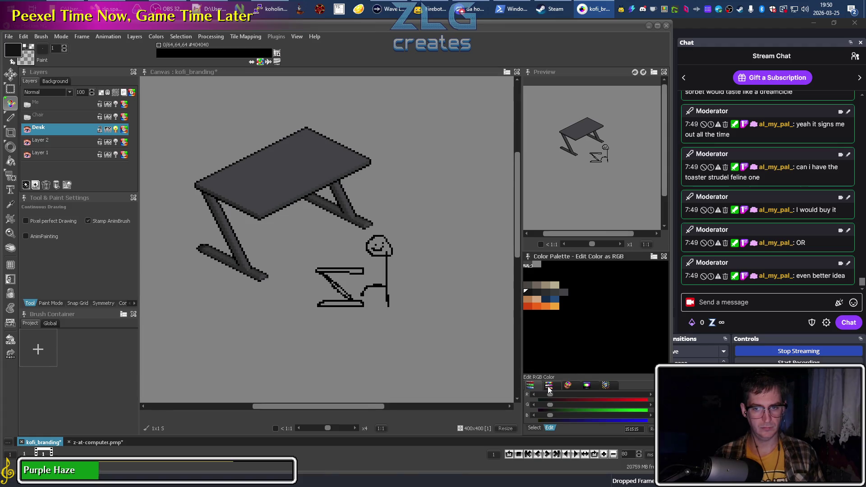
left_click(548, 386)
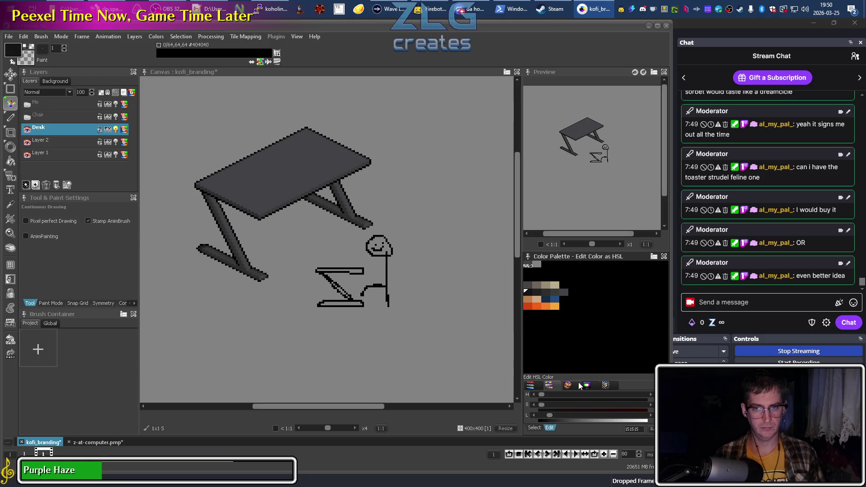
left_click_drag(264, 253, 316, 265)
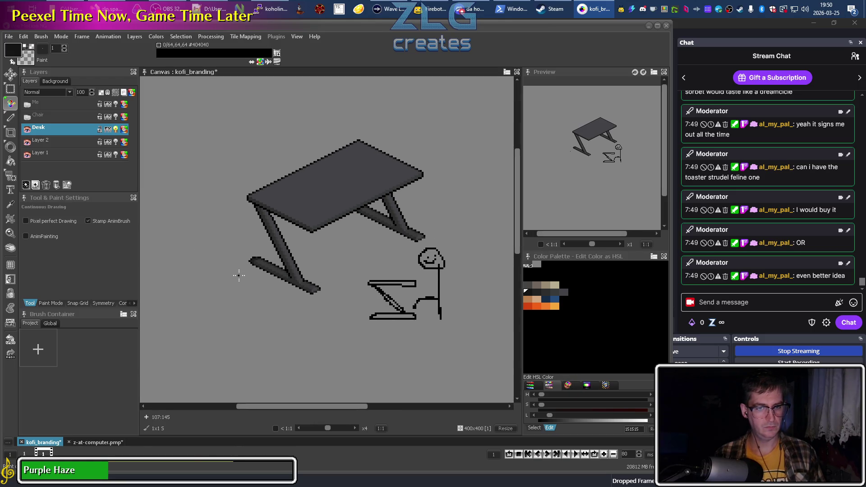
left_click(87, 441)
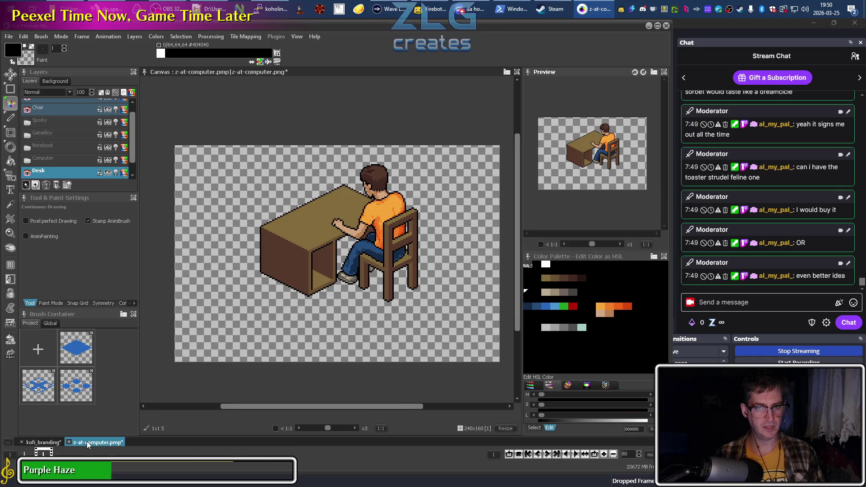
In kofi_branding, show the Chair and Me layers, pick light tan, and zoom into the head
left_click(35, 441)
left_click_drag(394, 201, 369, 216)
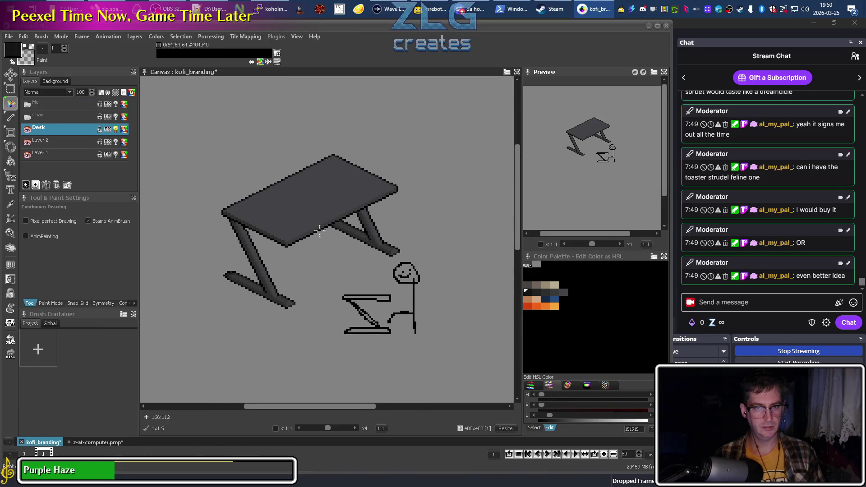
left_click(27, 117)
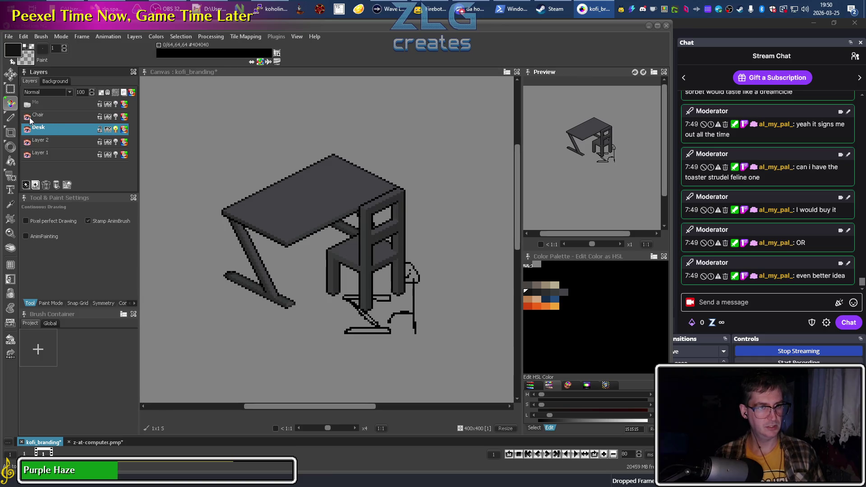
left_click(28, 105)
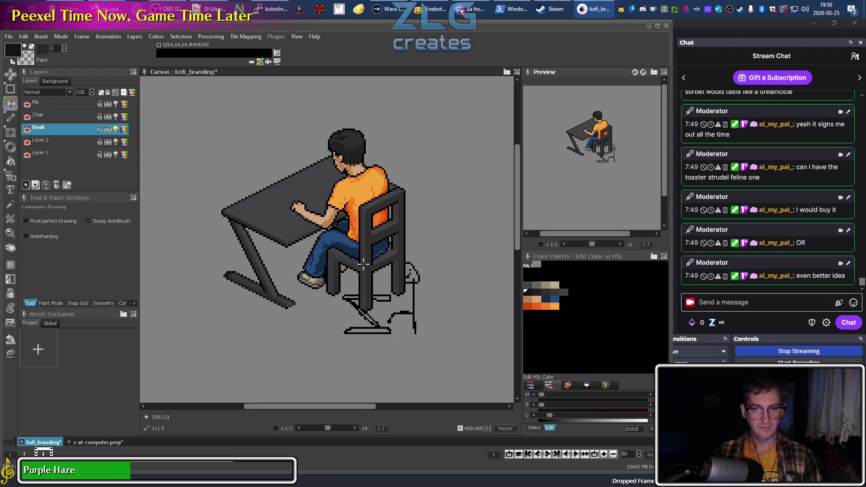
left_click(555, 285)
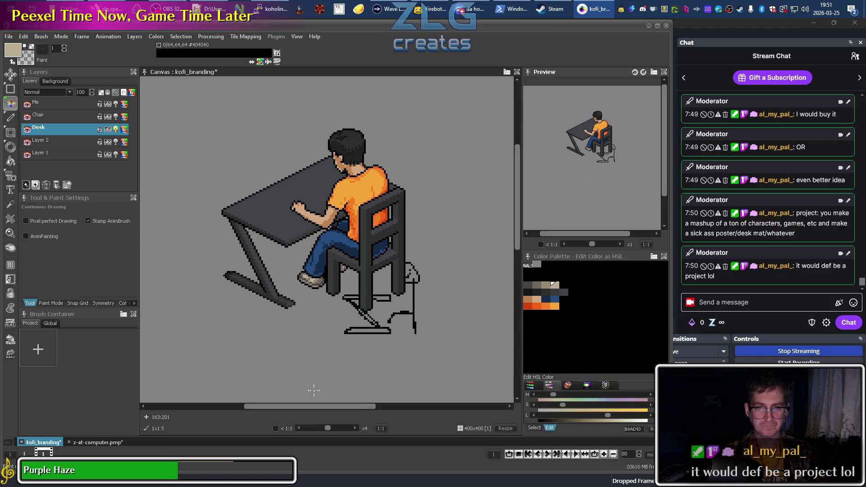
scroll(315, 269, "up", 6)
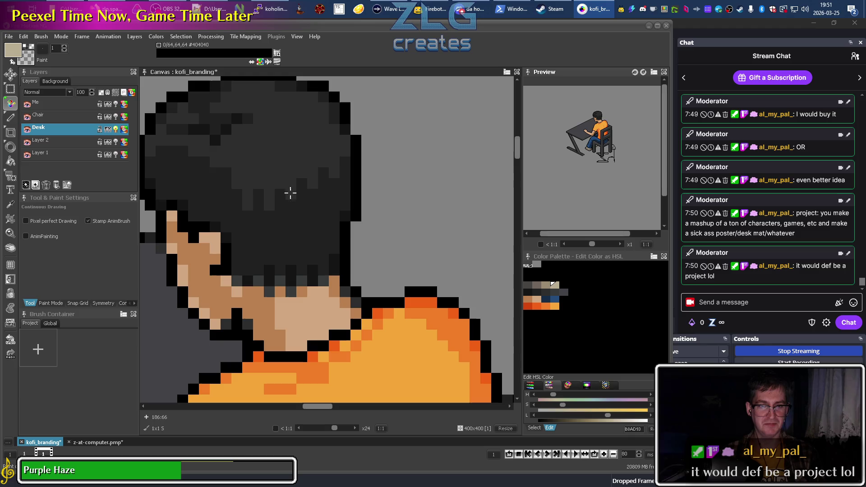
left_click_drag(261, 251, 261, 296)
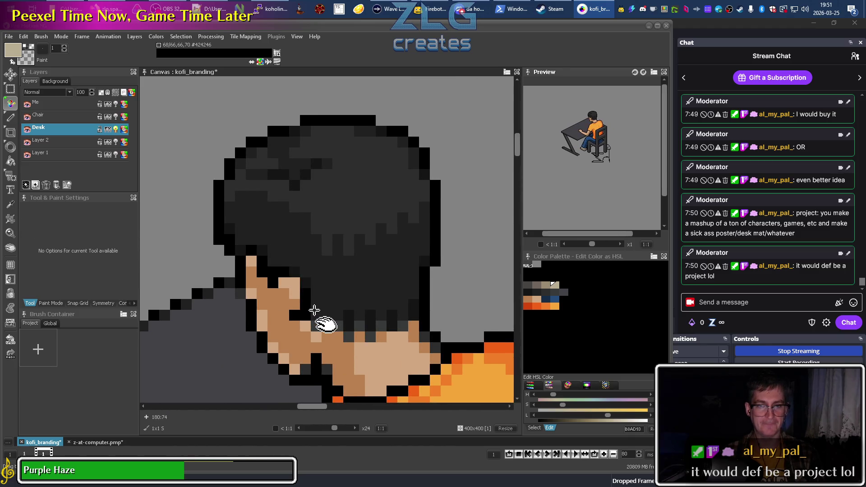
In z-at-computer.pmp, set the palette editor to HSL sliders and sample a reference colour
scroll(259, 297, "down", 5)
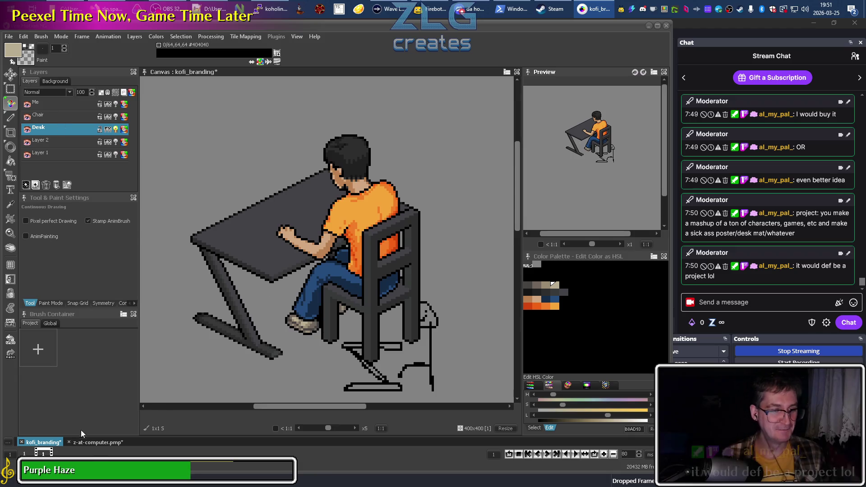
left_click(90, 441)
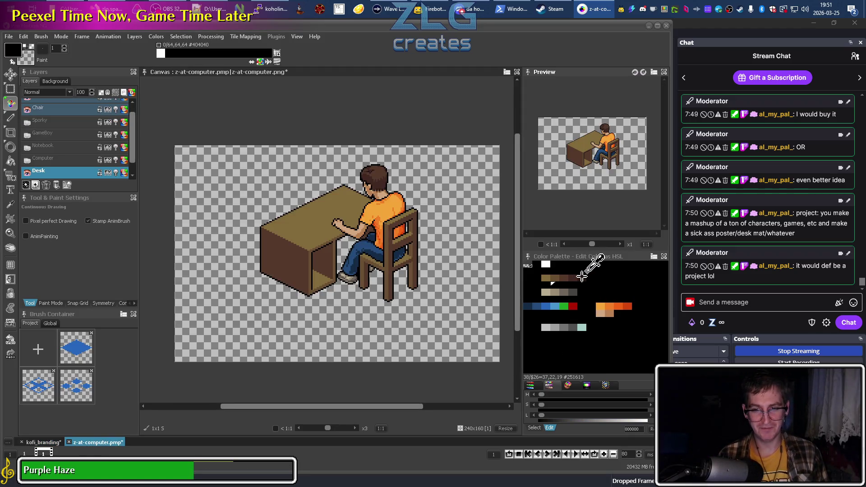
left_click(568, 385)
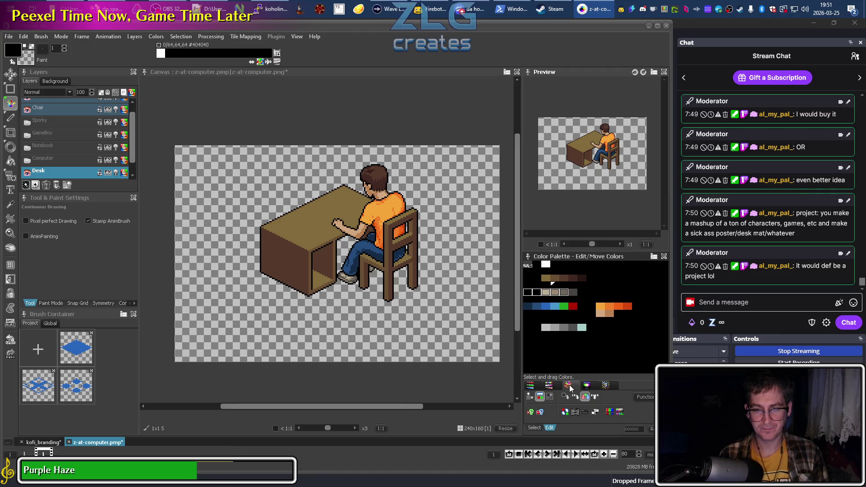
left_click(530, 385)
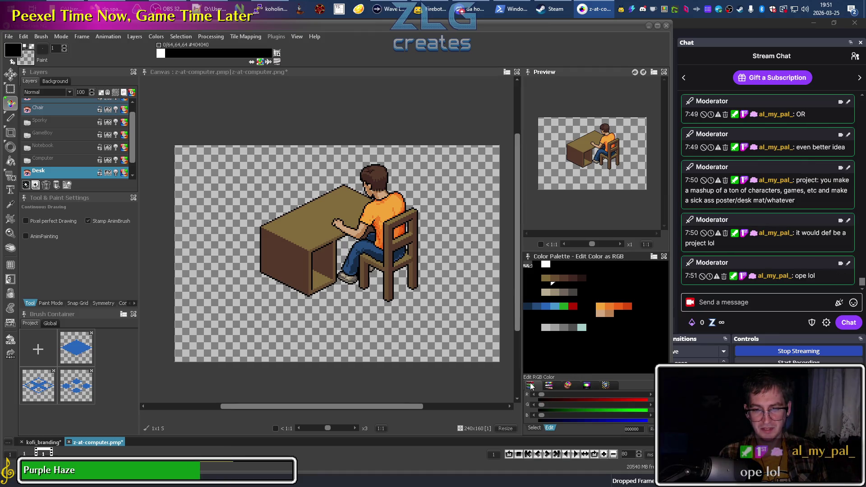
left_click(548, 385)
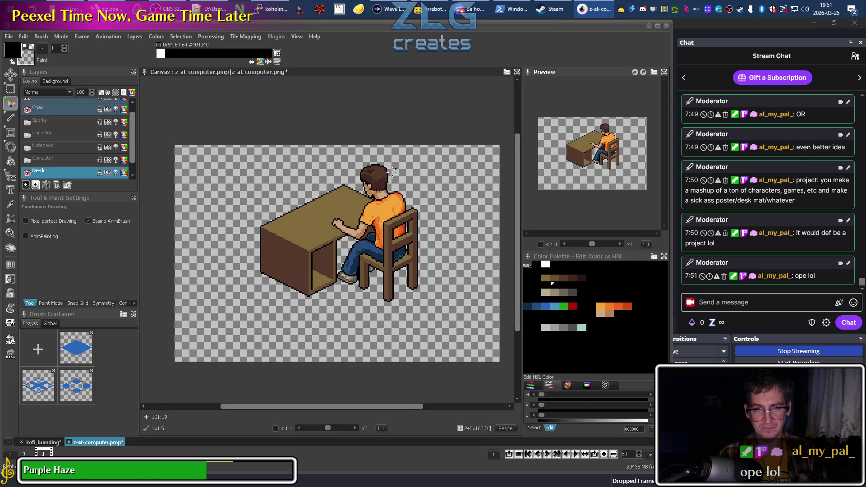
scroll(383, 181, "up", 2)
left_click(383, 180, "alt")
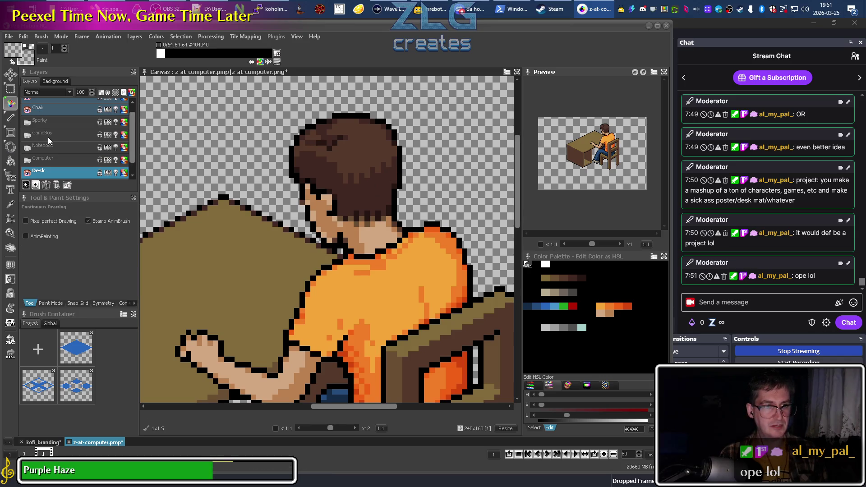
On the Human layer, sample the hair brown #402722 and copy its hex value
scroll(48, 137, "up", 1)
left_click(45, 104)
left_click(378, 189, "alt")
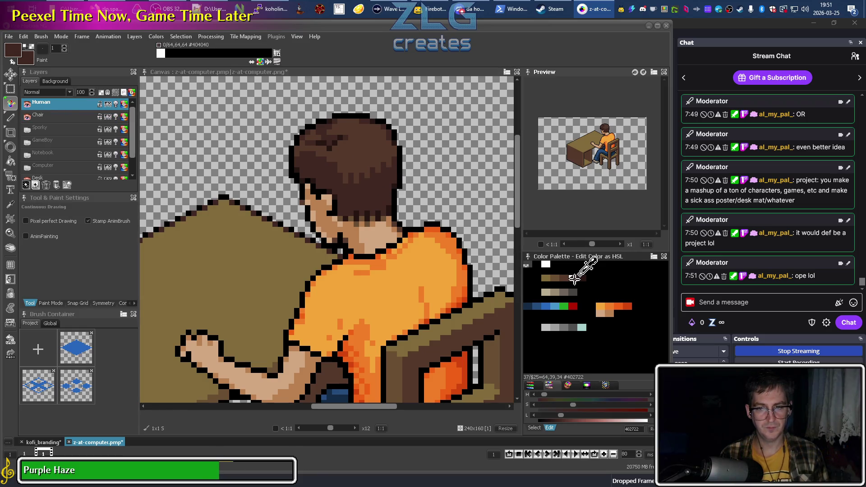
right_click(631, 430)
left_click(580, 434)
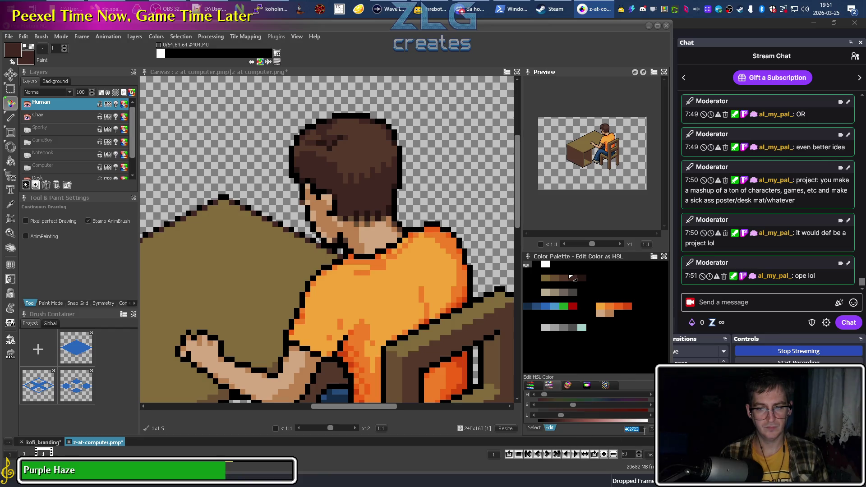
right_click(526, 434)
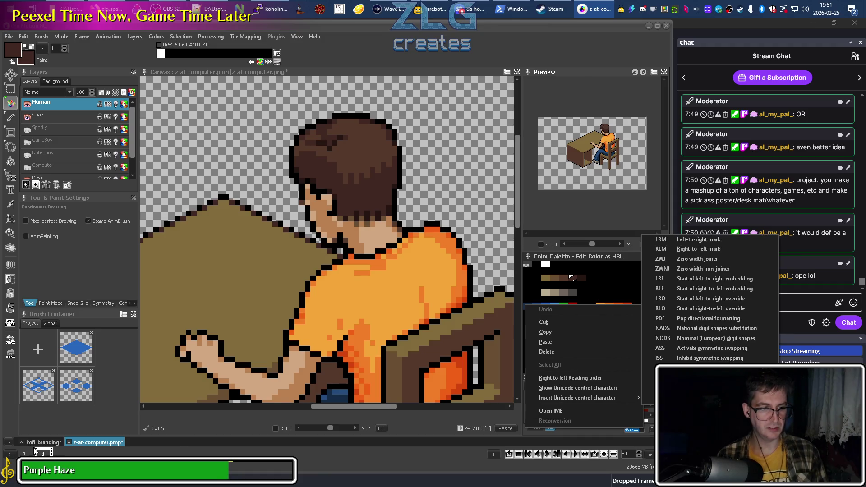
left_click(63, 442)
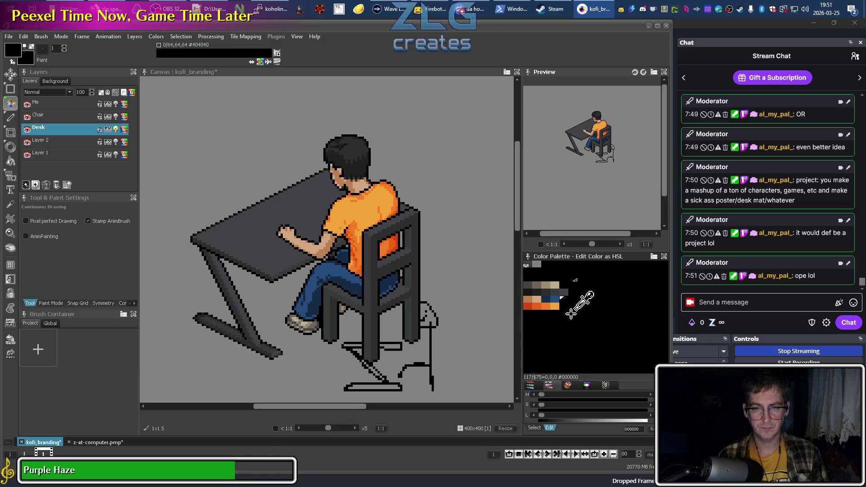
Move the navy swatch aside and set a palette slot to hair brown 402722
left_click(568, 385)
mouse_move(545, 299)
left_mouse_down()
mouse_move(569, 314)
mouse_move(548, 323)
mouse_move(542, 371)
left_mouse_up()
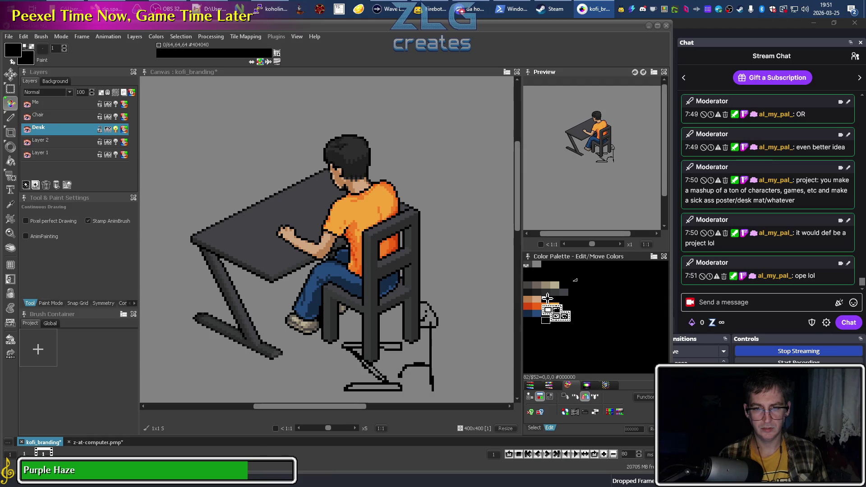
left_click(536, 385)
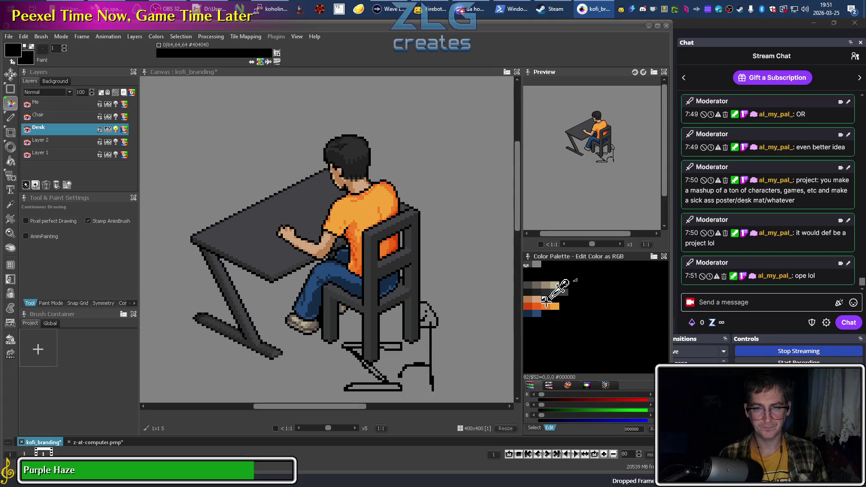
left_click(634, 428)
type("402722")
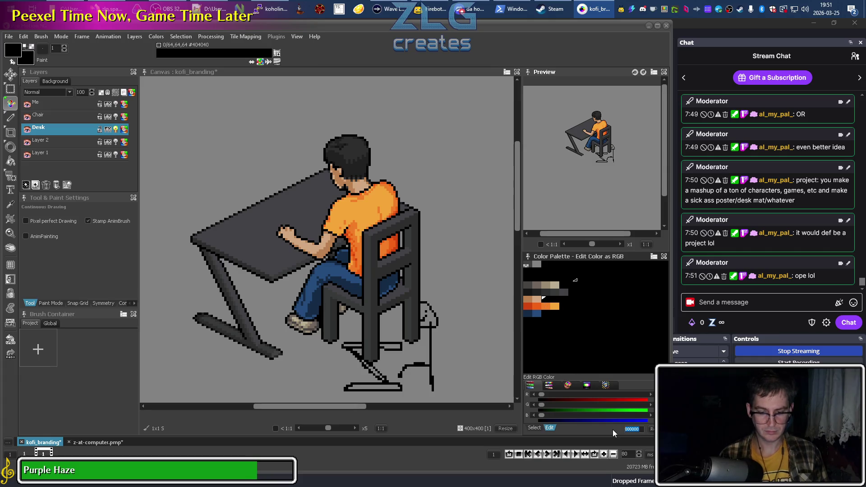
key("Return")
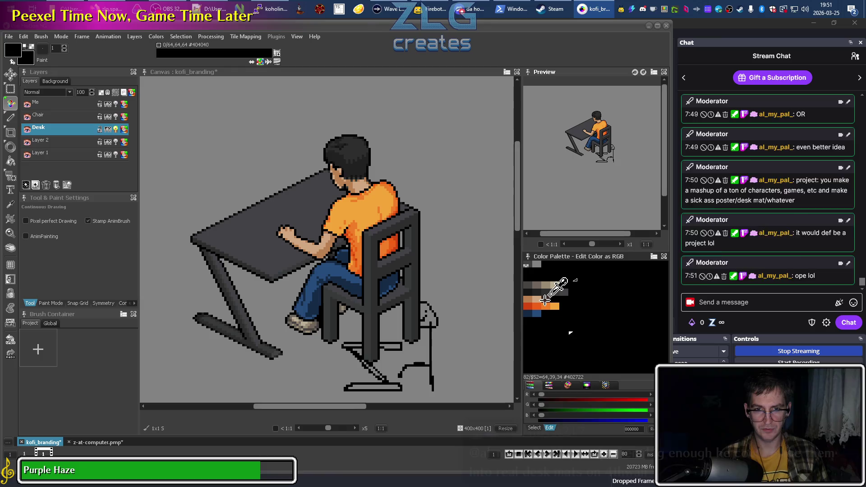
Sample the darker hair brown from z-at-computer and relocate the 402722 swatch to another slot
left_click(90, 442)
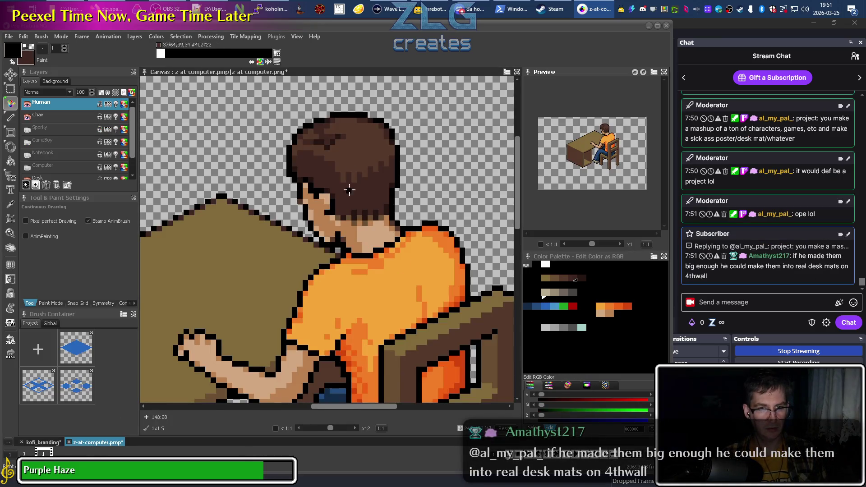
left_click(326, 147)
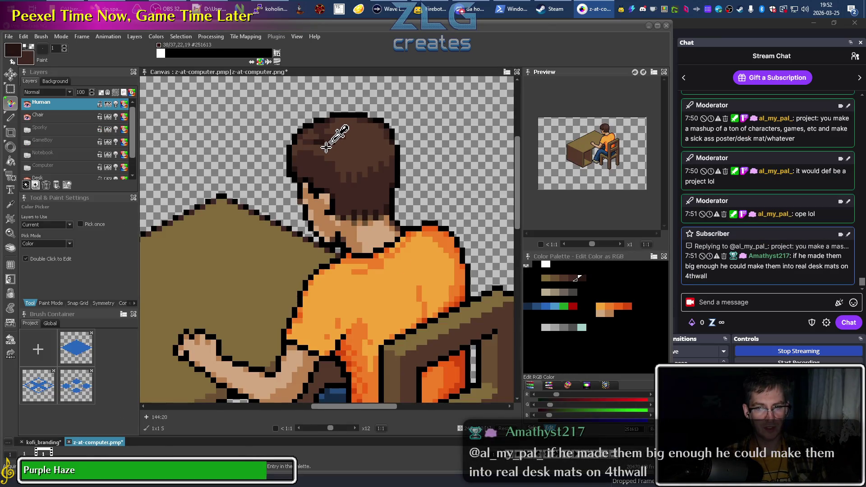
key("alt")
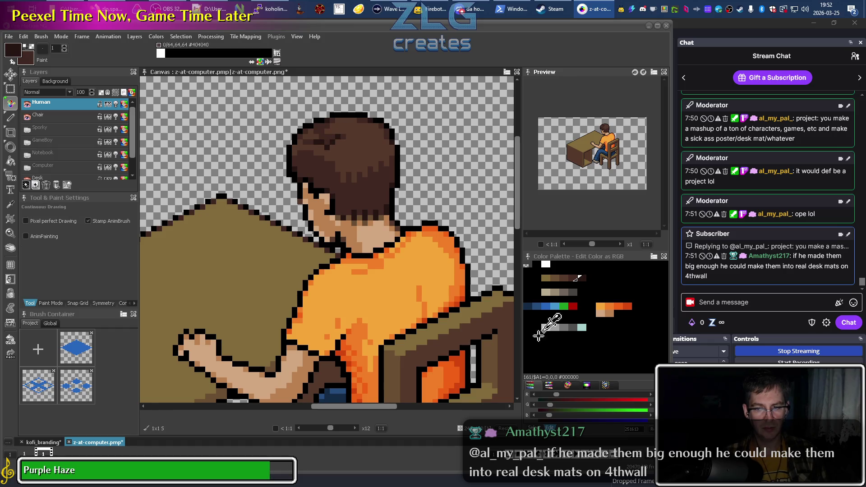
left_click(616, 427)
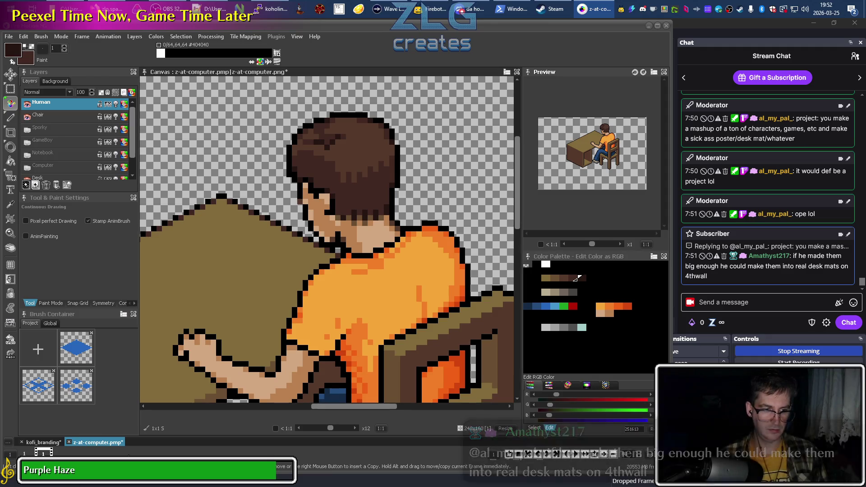
key("ctrl+Tab")
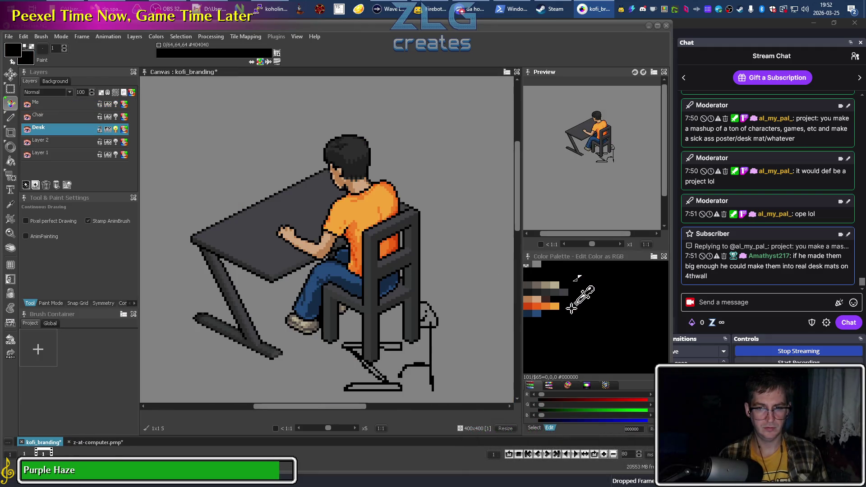
left_click(547, 299)
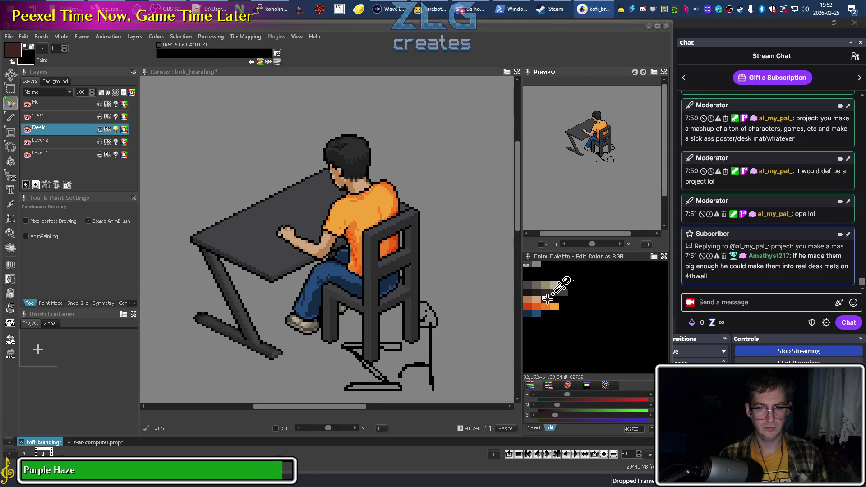
left_click(551, 384)
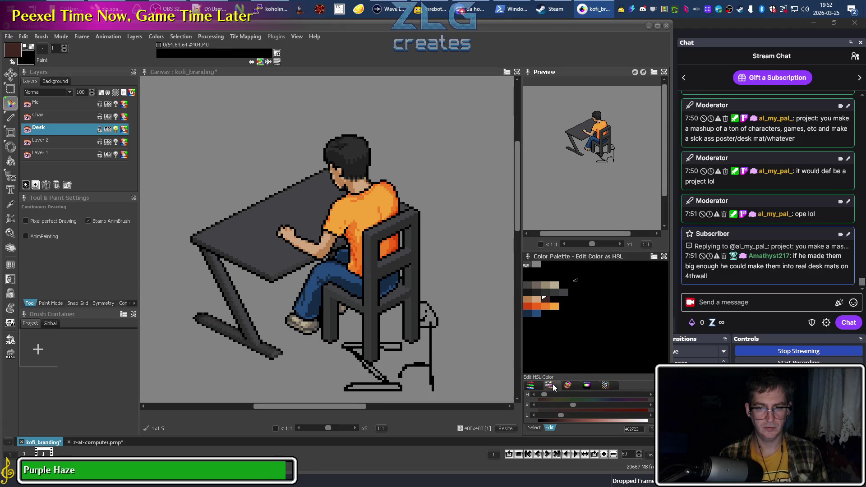
left_click(567, 384)
mouse_move(547, 299)
left_mouse_down()
mouse_move(569, 307)
mouse_move(559, 312)
left_mouse_up()
left_click(530, 385)
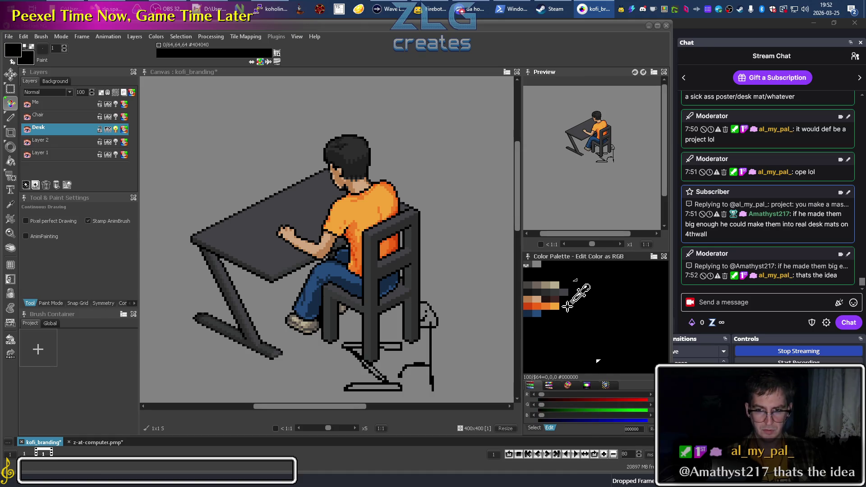
Add the hair's mid brown 55392B to a kofi_branding palette slot
left_click(83, 442)
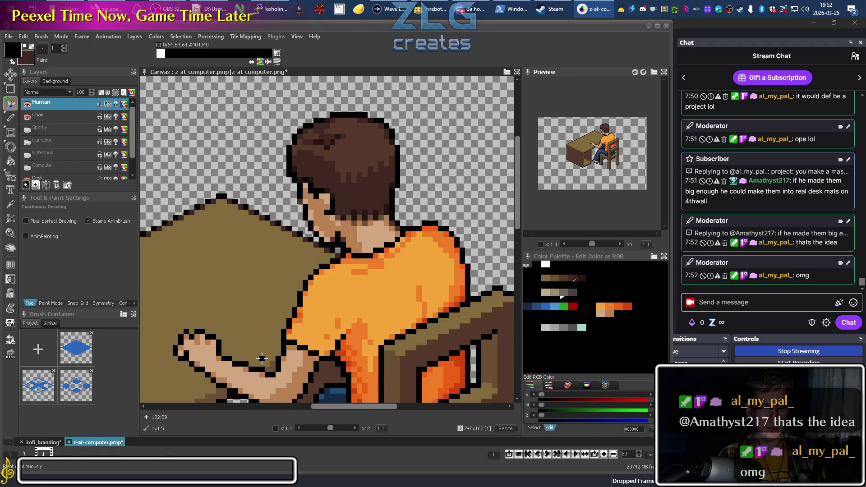
left_click(354, 166, "ctrl")
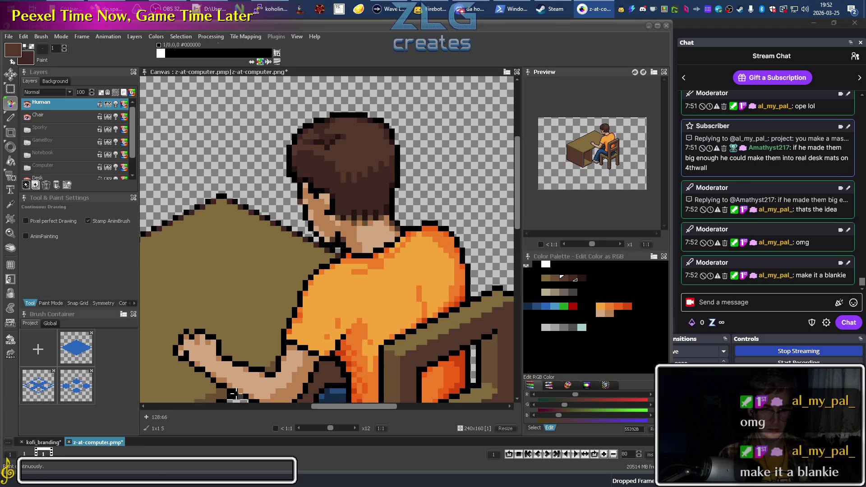
left_click(41, 442)
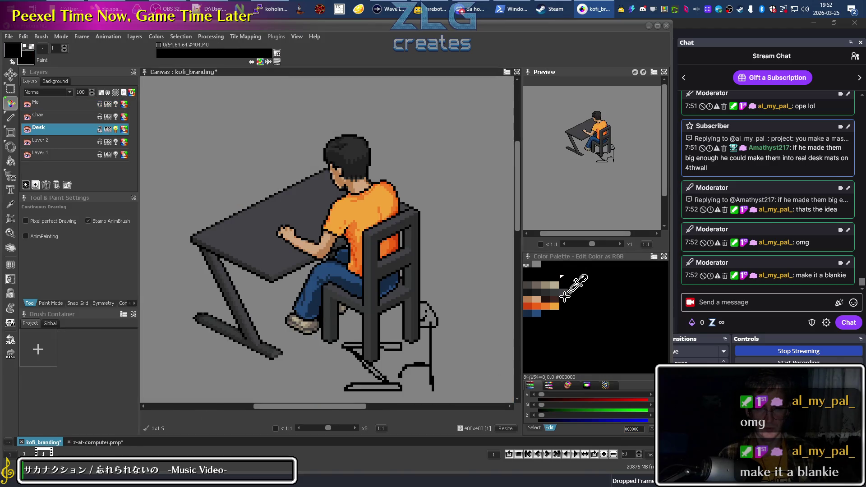
type("55392B")
key("Return")
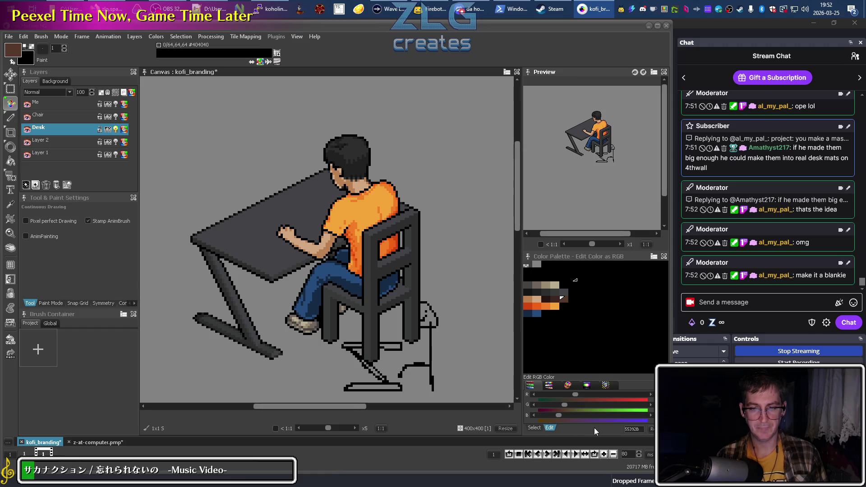
left_click(580, 314)
Pick the dark brown 251613, zoom in on the head and make the Me layer active
left_click(545, 299)
scroll(321, 139, "up", 2)
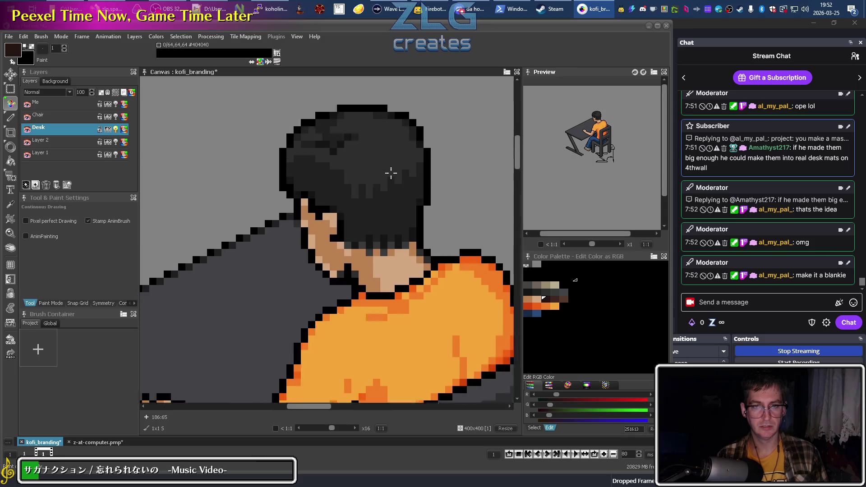
scroll(389, 174, "up", 2)
scroll(352, 170, "down", 1)
scroll(337, 192, "down", 1)
scroll(348, 203, "up", 1)
scroll(312, 289, "down", 1)
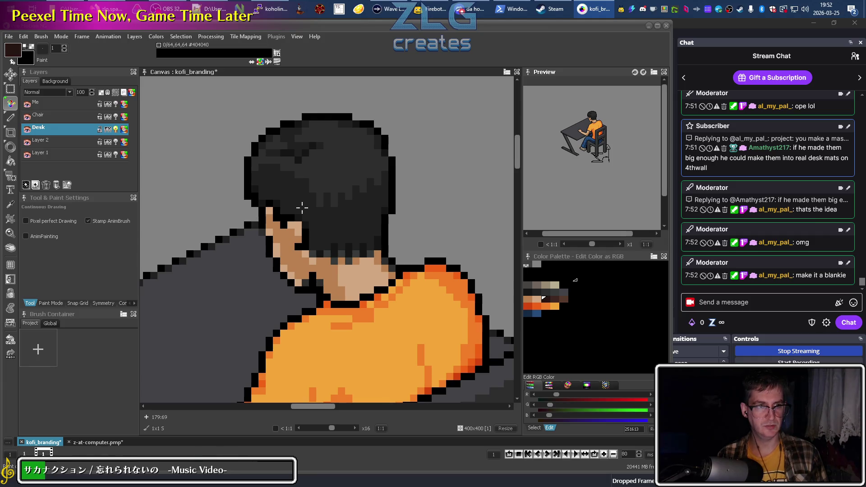
left_click(27, 104)
left_click(27, 104)
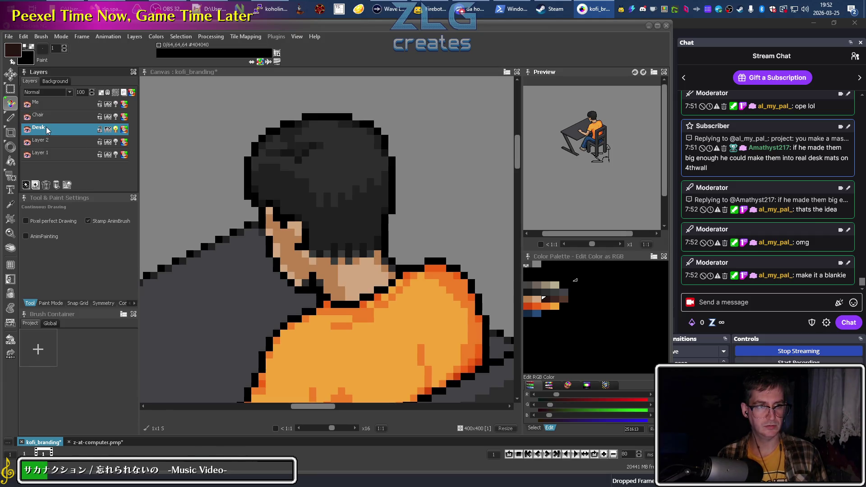
left_click(50, 106)
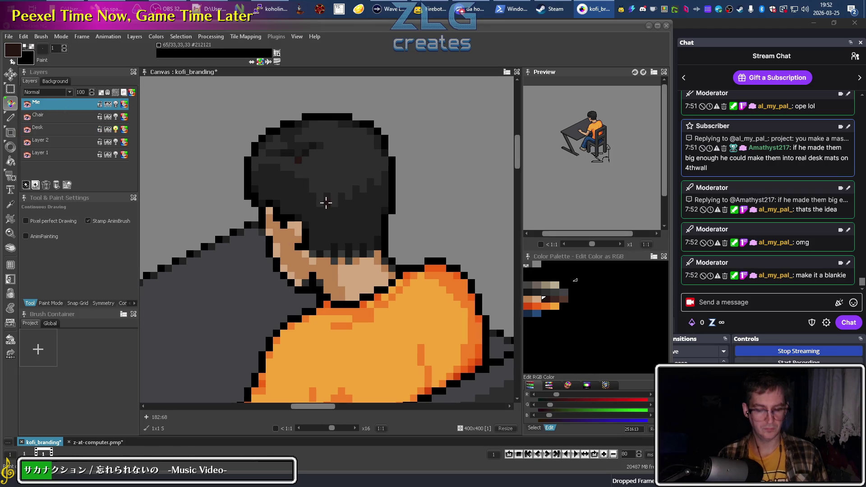
Check the light brown's hex in z-at-computer, then reselect 251613 with the Filled Shape Tool
key("ctrl+Tab")
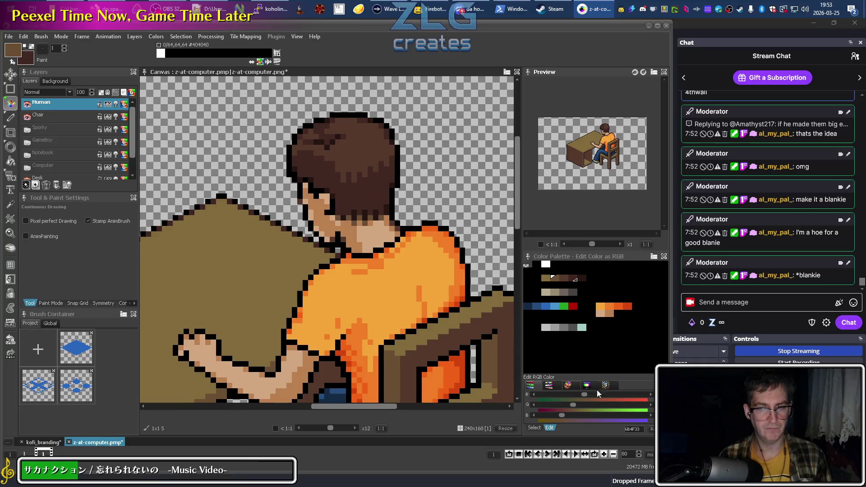
left_click(640, 429)
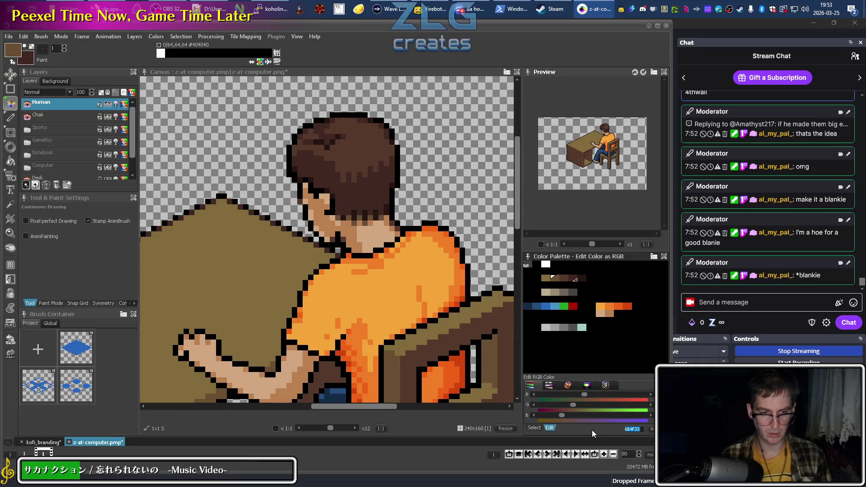
left_click(55, 443)
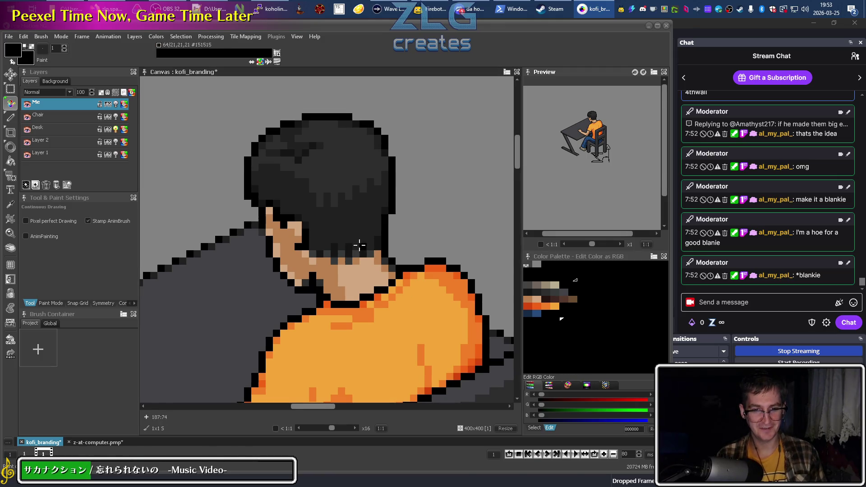
left_click(543, 298)
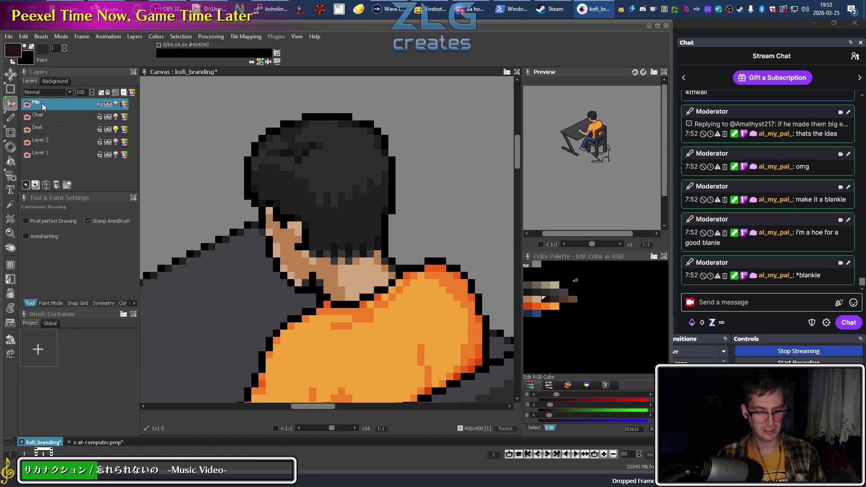
key("f")
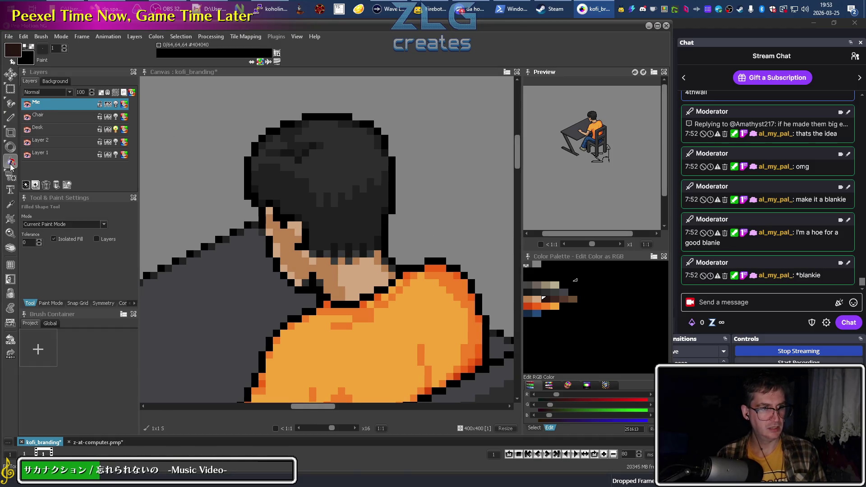
Keep the current paint mode and switch off Isolated Fill for filling
left_click(104, 225)
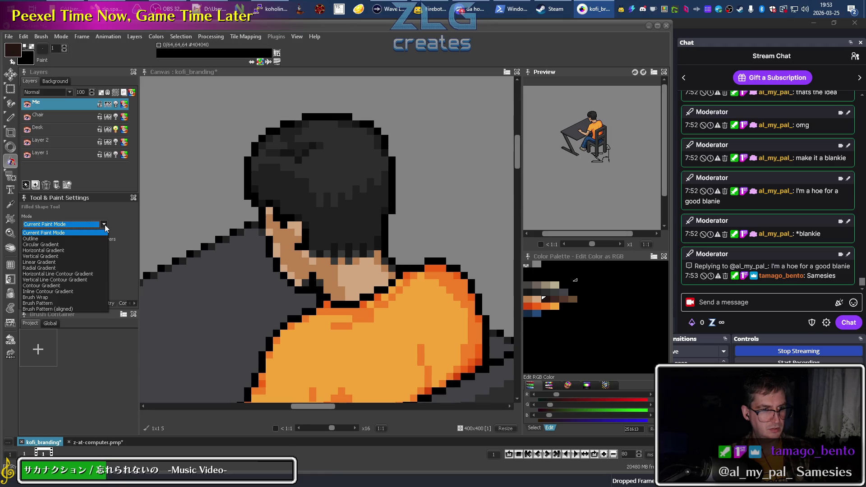
left_click(105, 225)
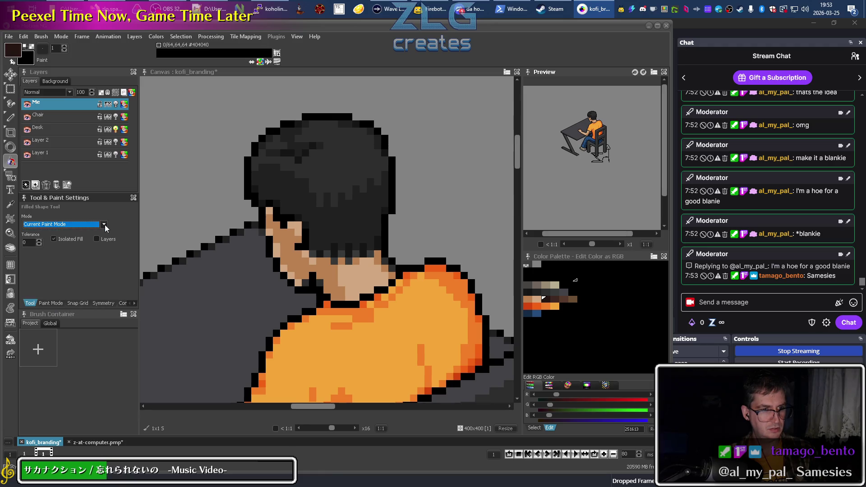
left_click(74, 240)
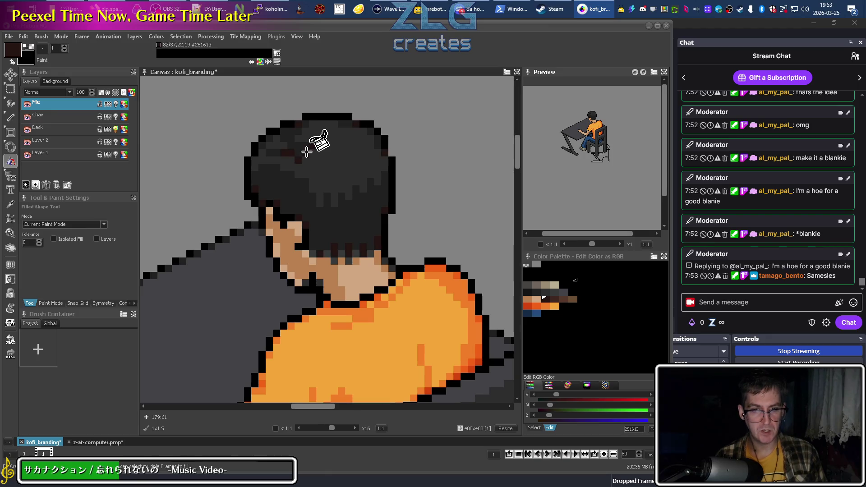
Fill the hair regions with dark brown, medium brown 55392B and lighter brown 6B4F33
left_click(552, 298)
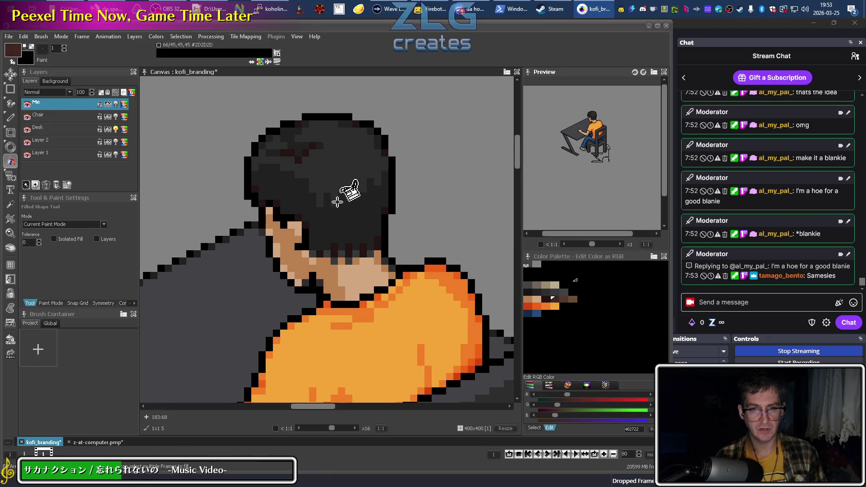
left_click(357, 220)
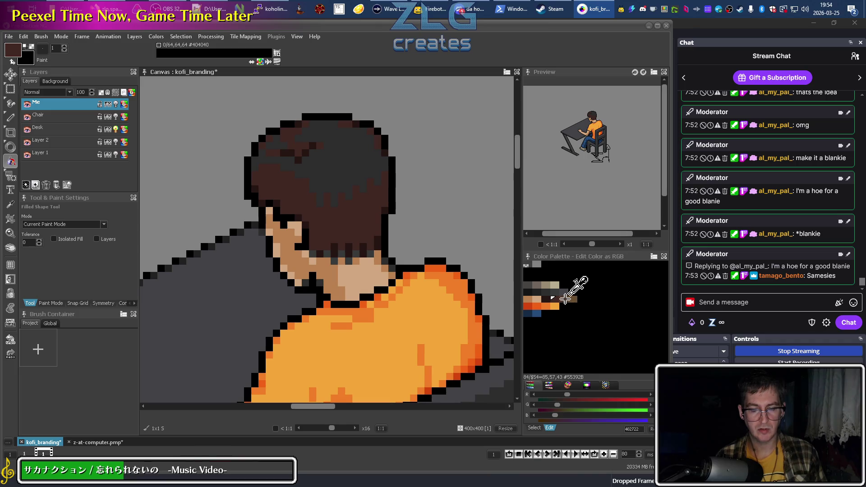
left_click(565, 299)
left_click(343, 167)
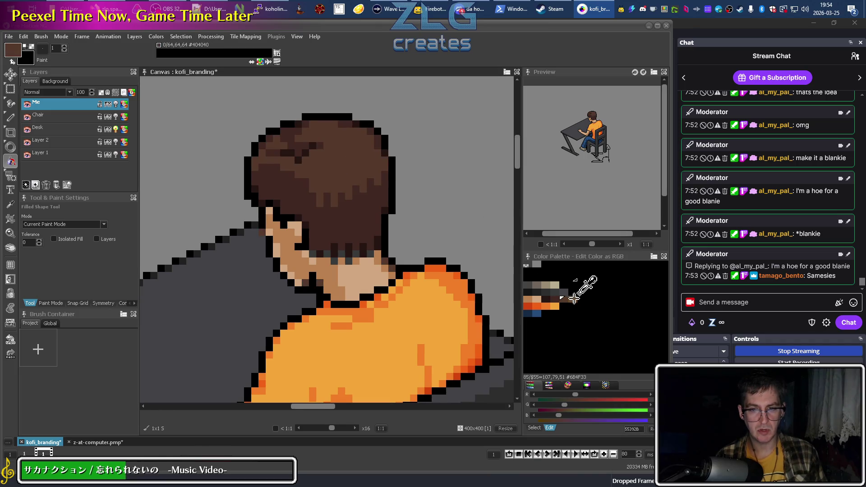
left_click(574, 297)
left_click(317, 254)
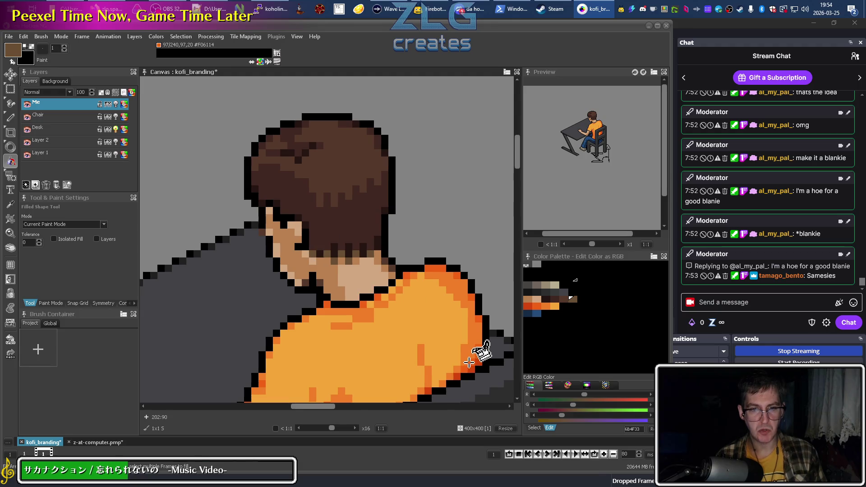
Zoom out and bring up the Save Project dialog for kofi_branding.pmp
scroll(469, 363, "down", 3)
scroll(300, 290, "down", 1)
scroll(227, 270, "down", 1)
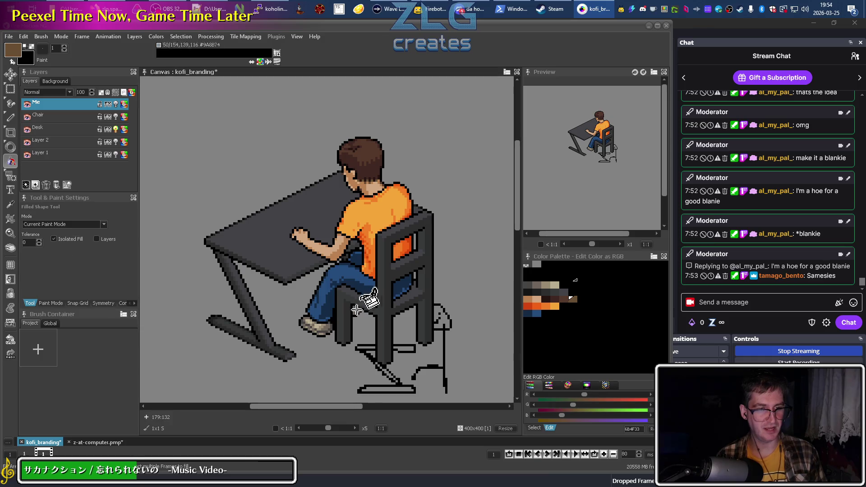
key("b")
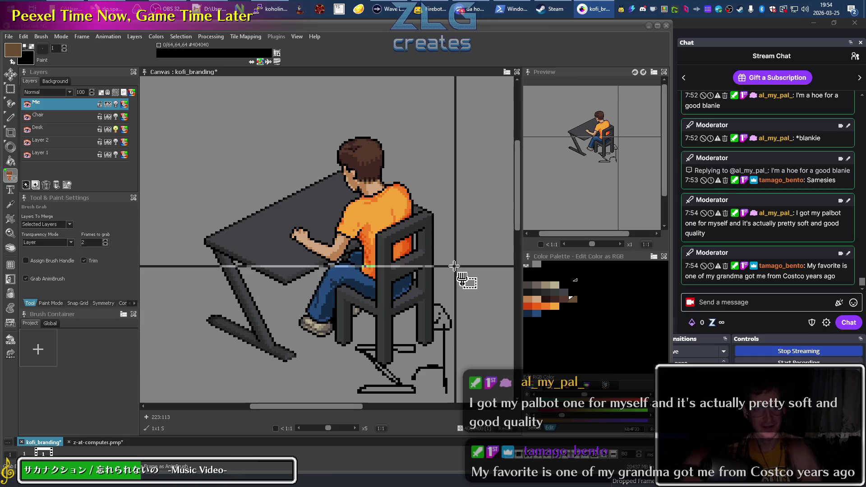
key("ctrl+s")
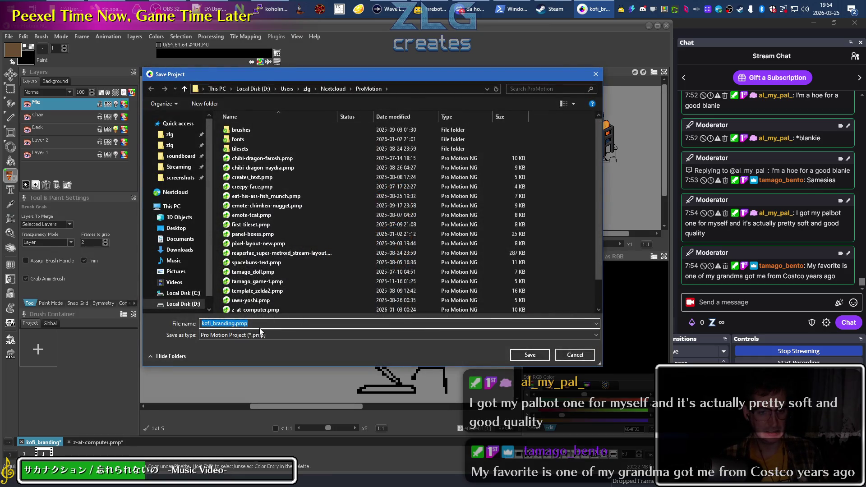
Save the project as kofi_branding.pmp, pan around the drawing and hide the Chair layer
left_click(543, 354)
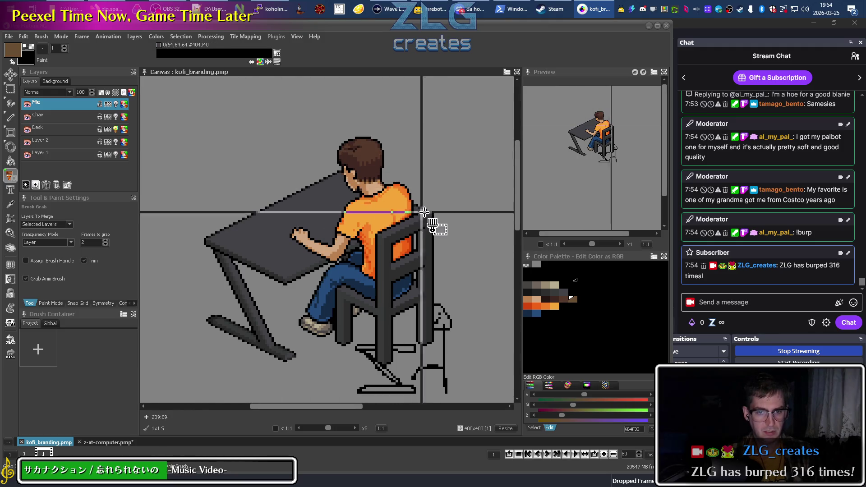
scroll(332, 194, "right", 5)
left_click_drag(200, 236, 288, 260)
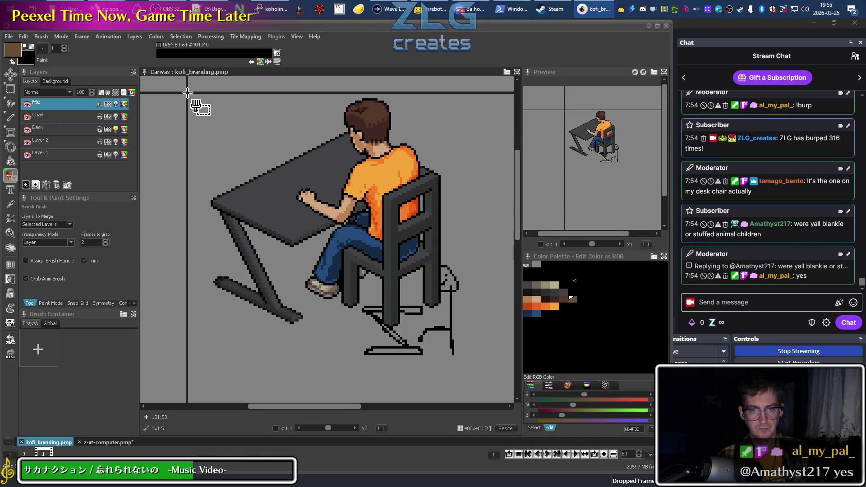
left_click_drag(175, 151, 174, 168)
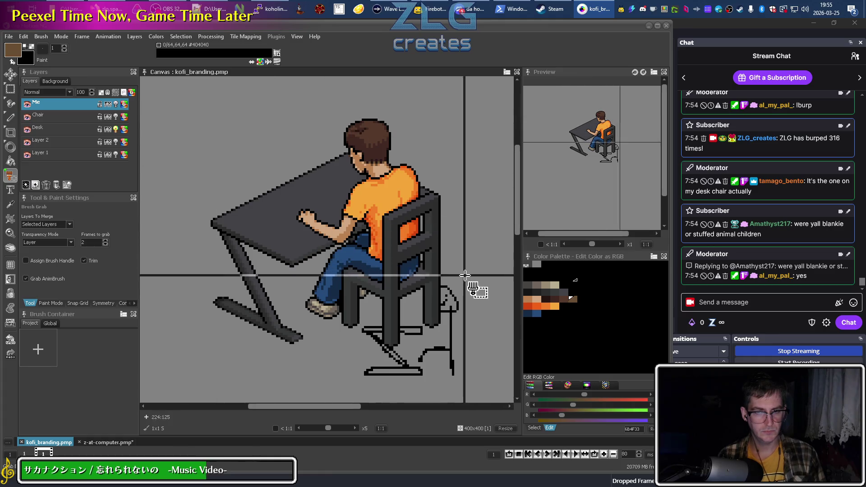
left_click(30, 116)
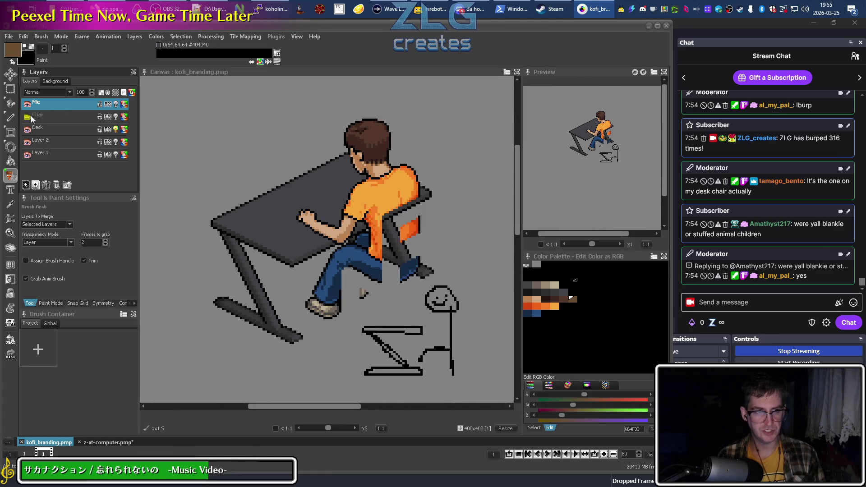
Make the Chair layer active and draw a black line along the orange panel's left edge
left_click(28, 117)
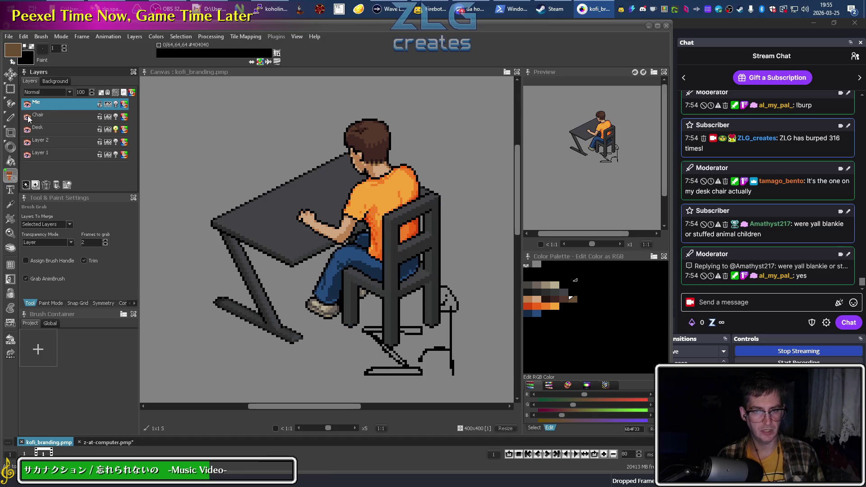
left_click(74, 118)
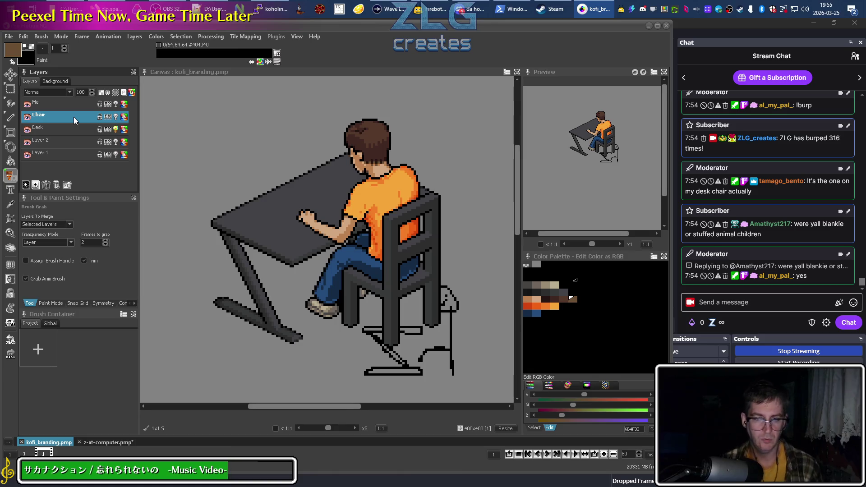
scroll(451, 192, "up", 1)
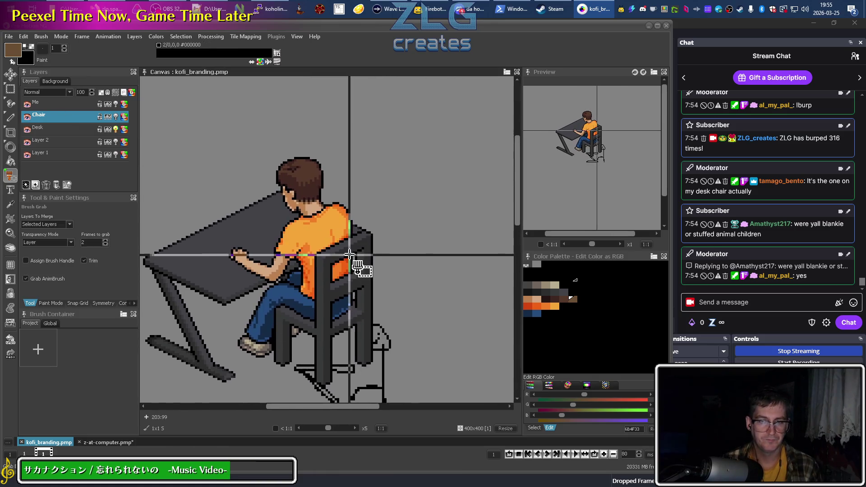
scroll(452, 191, "up", 3)
left_click(25, 118)
left_click(26, 117)
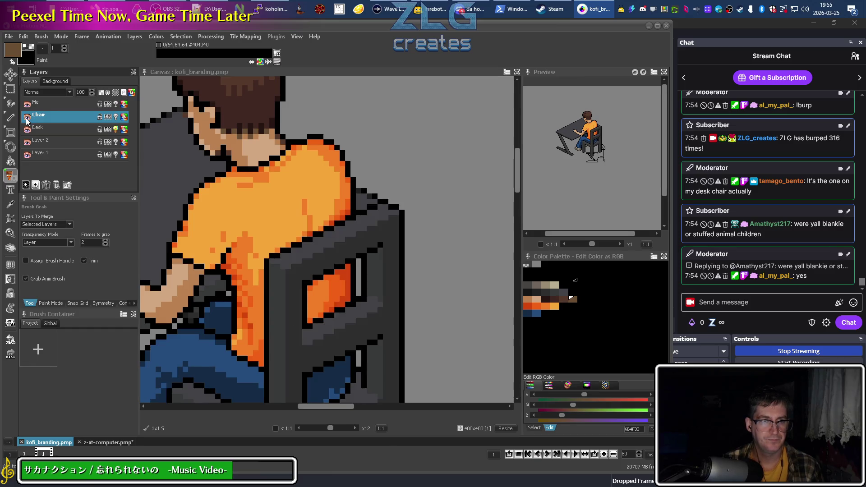
scroll(345, 285, "down", 3)
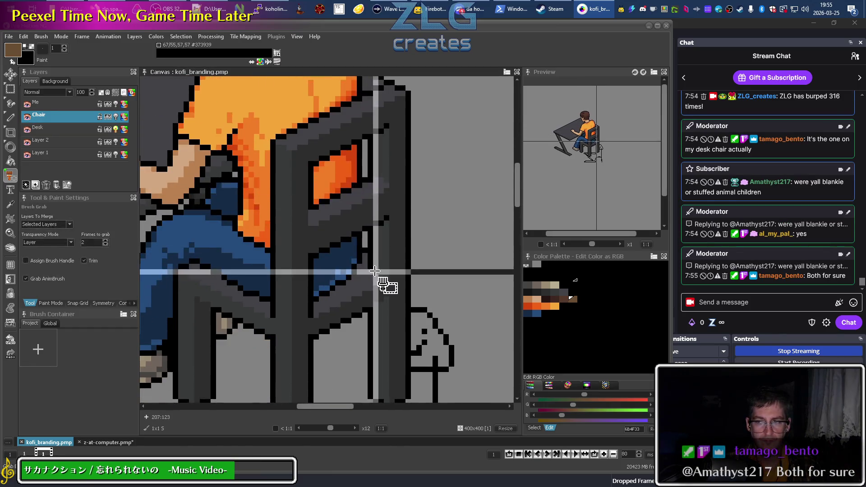
key("d")
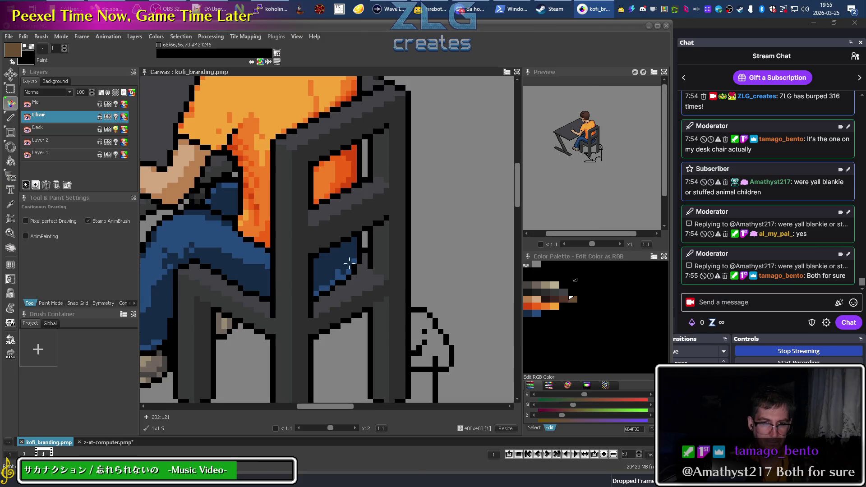
left_click(339, 231, "alt")
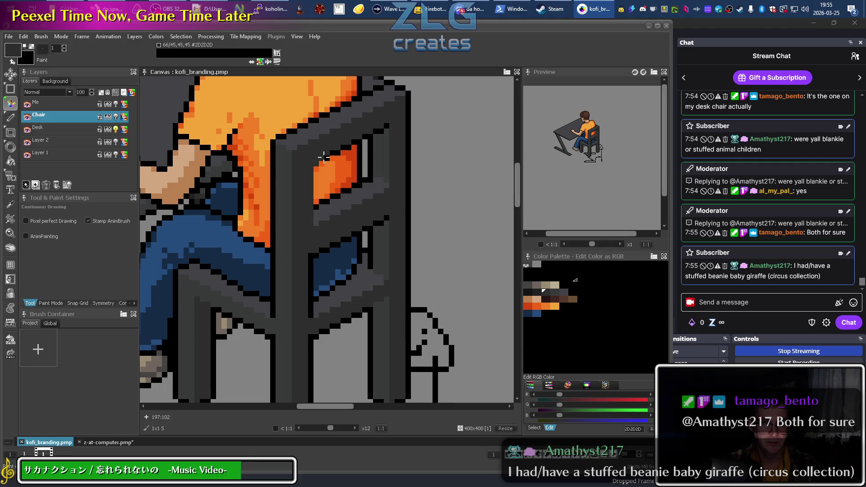
right_click(323, 157, "shift")
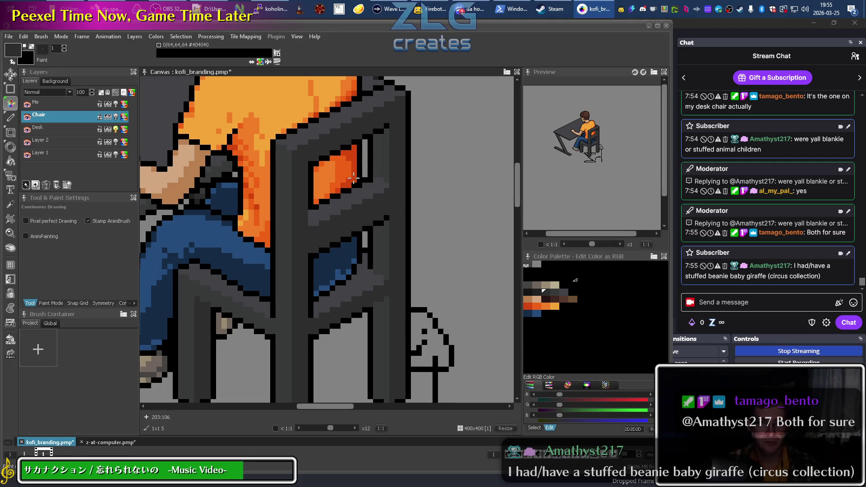
left_click(27, 104)
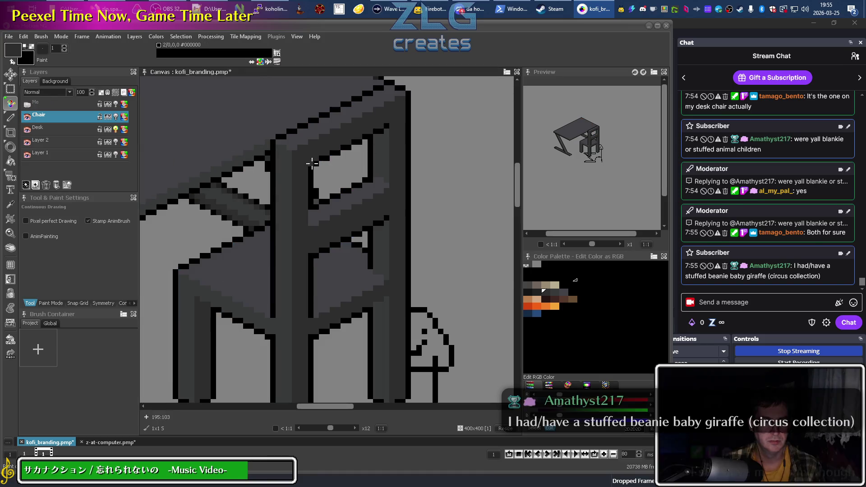
mouse_move(311, 163)
left_mouse_down()
mouse_move(313, 195)
mouse_move(320, 168)
left_mouse_up()
left_click_drag(317, 220, 333, 140)
left_click_drag(332, 172, 328, 220)
mouse_move(336, 151)
left_mouse_down()
mouse_move(337, 220)
mouse_move(344, 189)
mouse_move(343, 210)
left_mouse_up()
left_click_drag(354, 138, 354, 204)
mouse_move(359, 140)
left_mouse_down()
mouse_move(360, 209)
mouse_move(363, 178)
left_mouse_up()
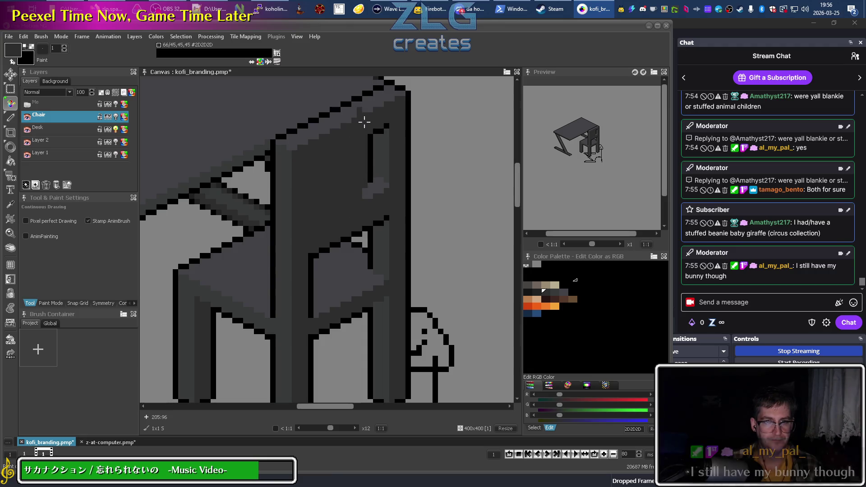
left_click(364, 123, "alt")
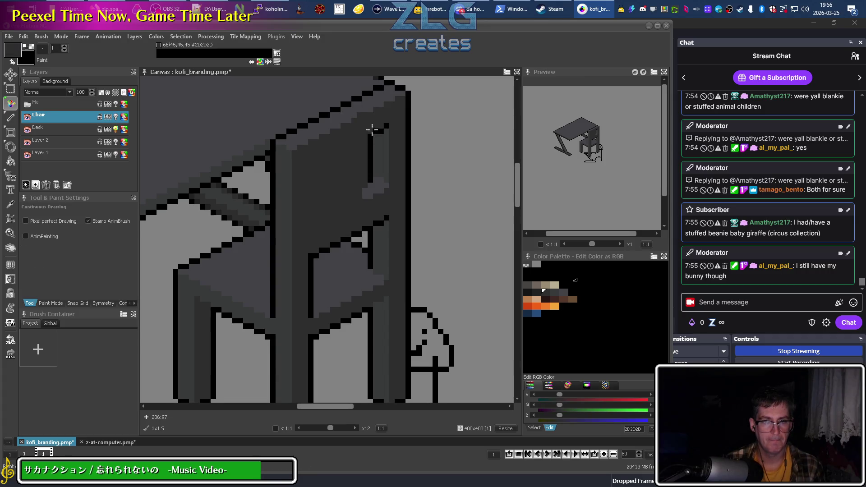
left_click(370, 149, "alt")
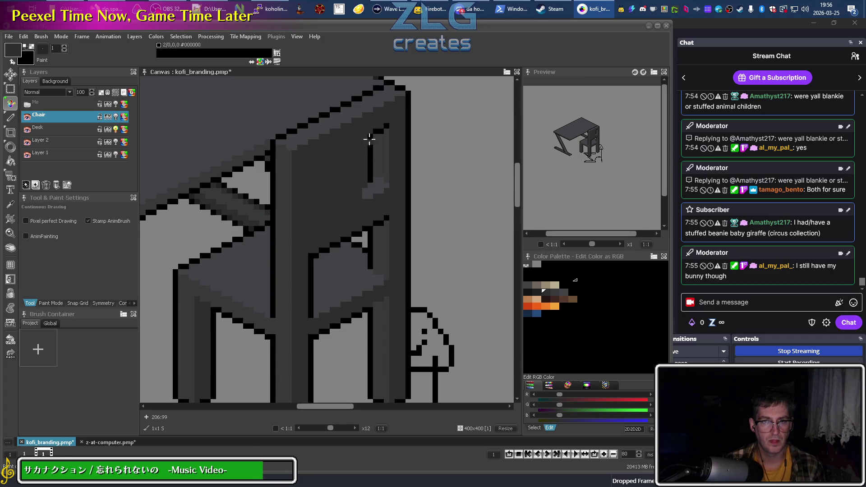
left_click_drag(368, 187, 368, 196)
left_click_drag(378, 140, 387, 181)
left_click_drag(387, 143, 387, 134)
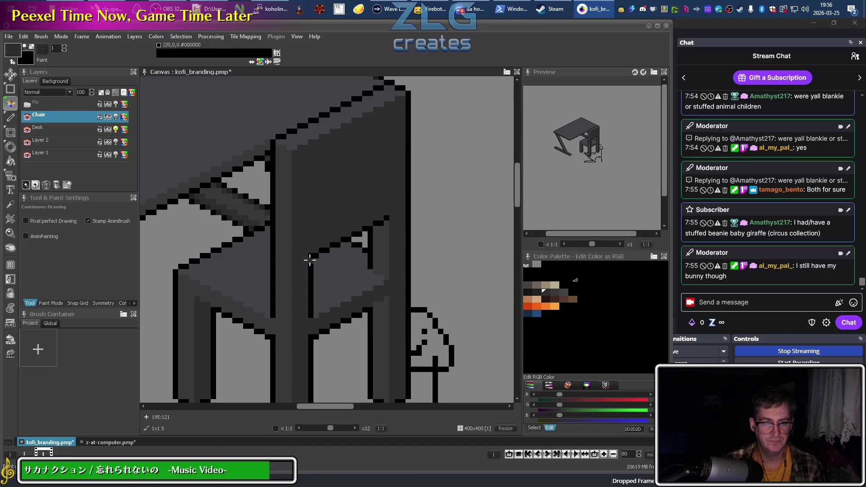
mouse_move(310, 254)
left_mouse_down()
mouse_move(388, 254)
mouse_move(318, 247)
mouse_move(380, 245)
mouse_move(363, 232)
left_mouse_up()
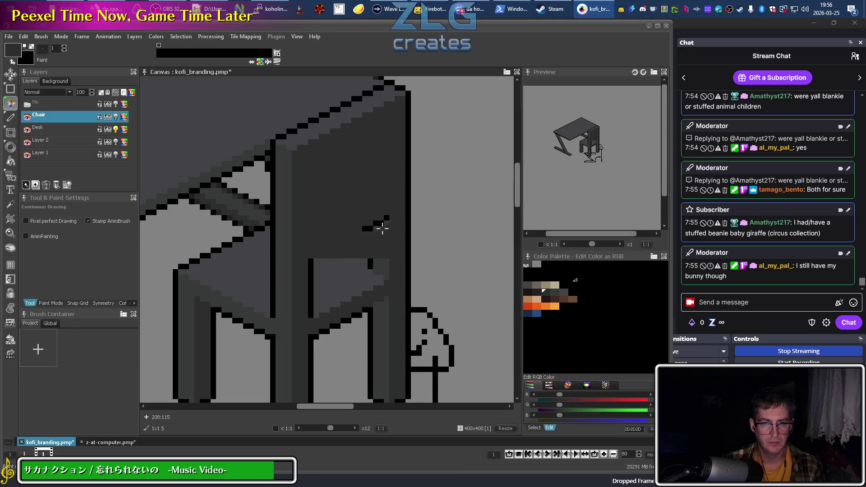
mouse_move(308, 261)
left_mouse_down()
mouse_move(386, 259)
mouse_move(313, 266)
mouse_move(380, 271)
mouse_move(361, 284)
mouse_move(303, 279)
left_mouse_up()
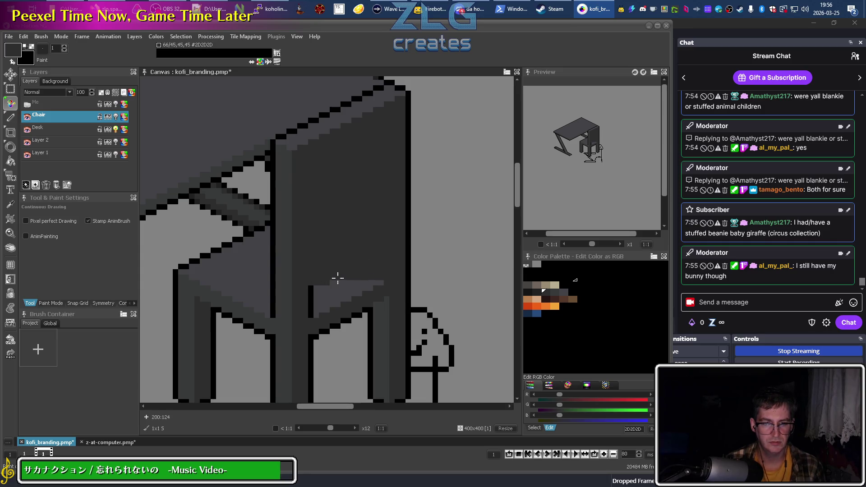
mouse_move(380, 284)
left_mouse_down()
mouse_move(332, 286)
mouse_move(309, 293)
mouse_move(356, 293)
mouse_move(307, 301)
left_mouse_up()
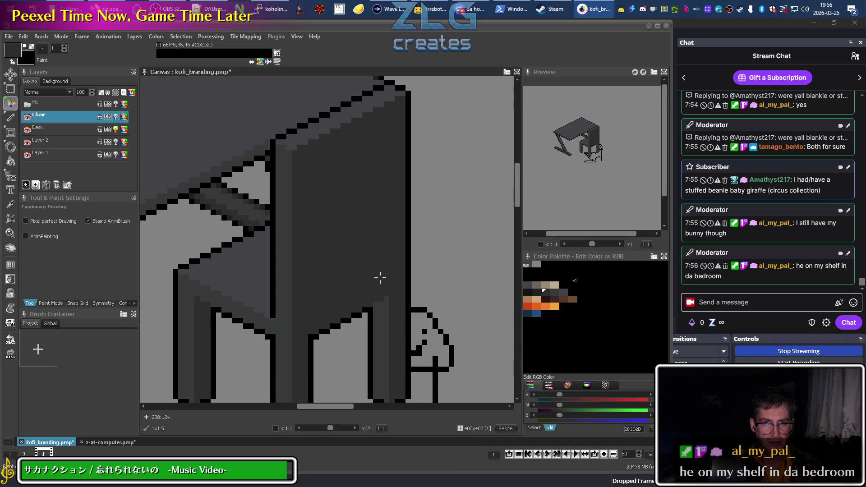
mouse_move(334, 238)
left_mouse_down()
mouse_move(348, 276)
mouse_move(328, 334)
mouse_move(315, 202)
left_mouse_up()
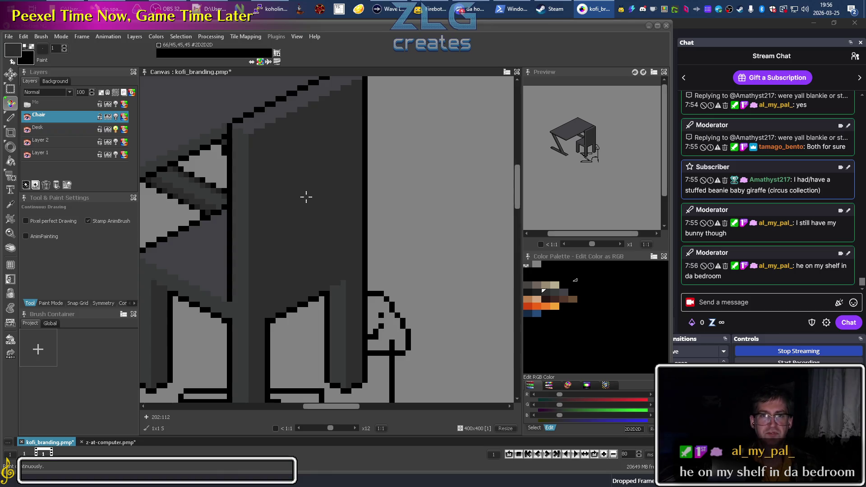
In OBS Studio, hide the _Video Sources on the stream
key("alt+Tab")
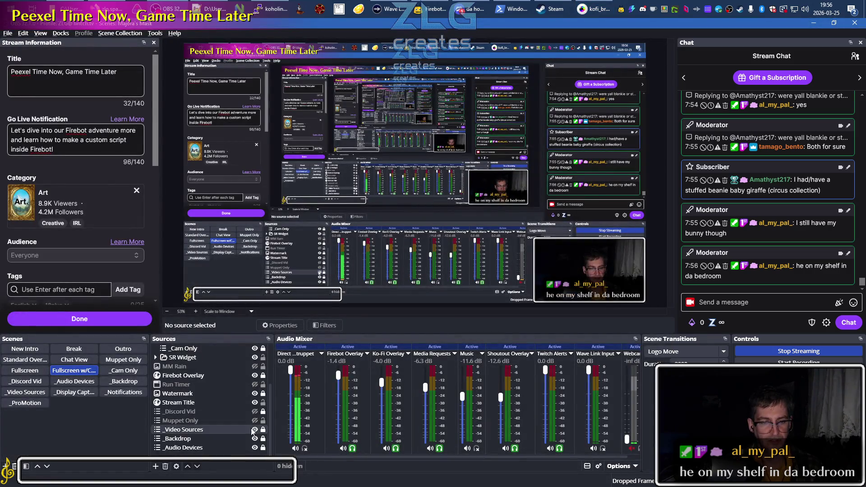
left_click(254, 429)
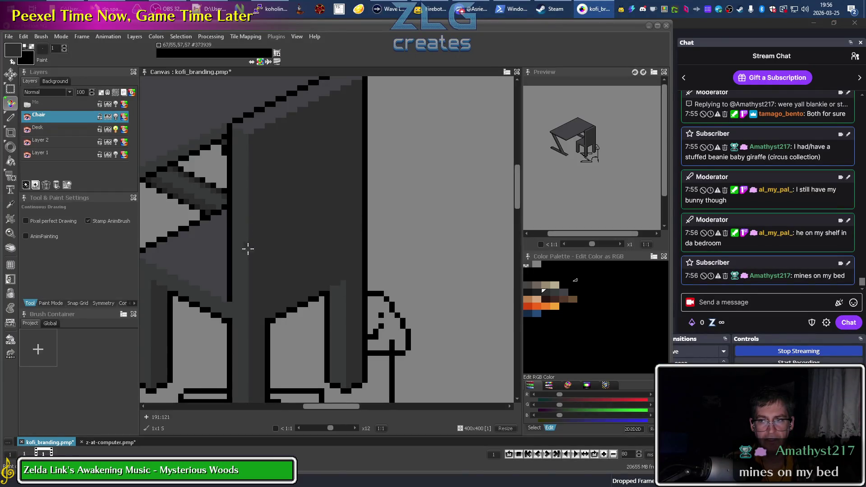
Pan to the chair's base, hide Layer 2, make Desk active and hide the Chair layer
left_click_drag(271, 300, 300, 230)
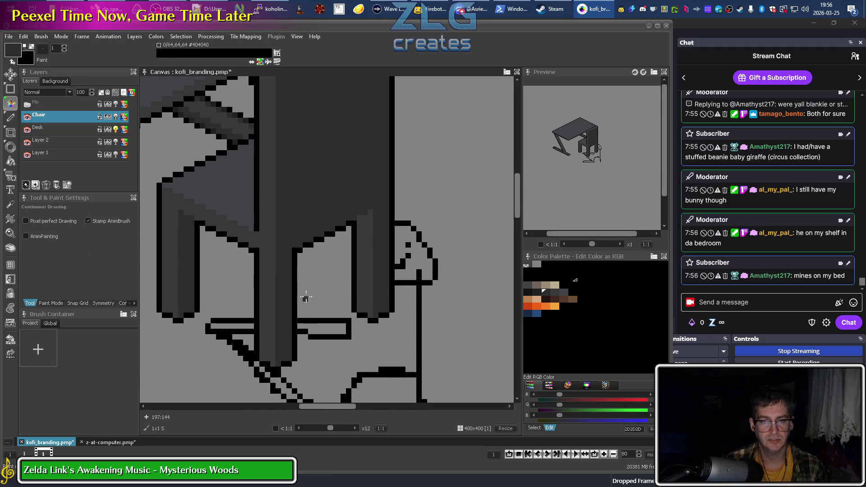
left_click_drag(229, 314, 303, 254)
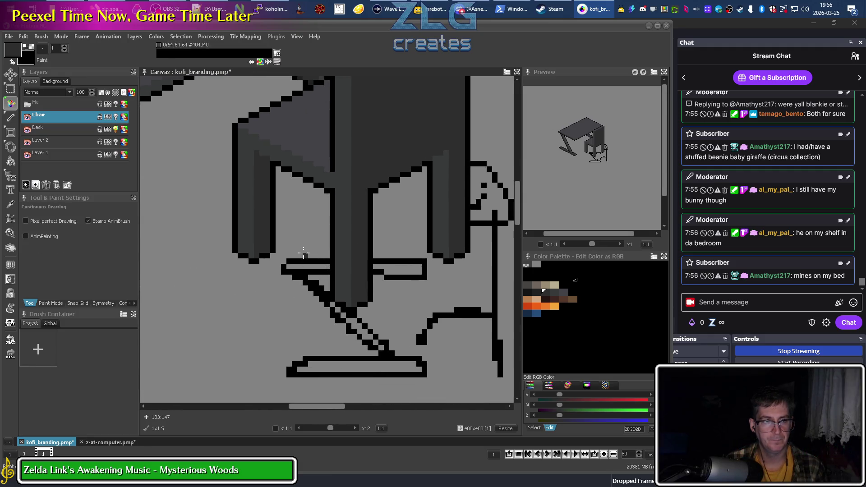
left_click(26, 142)
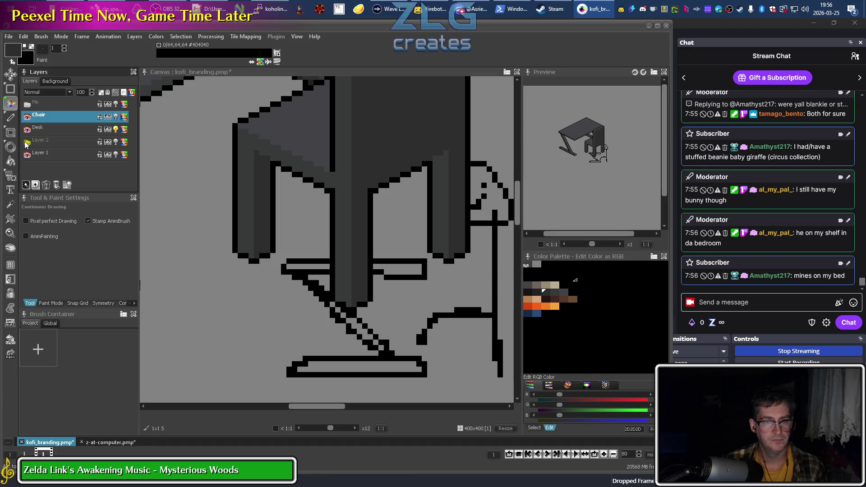
left_click(28, 130)
left_click(27, 131)
left_click(42, 130)
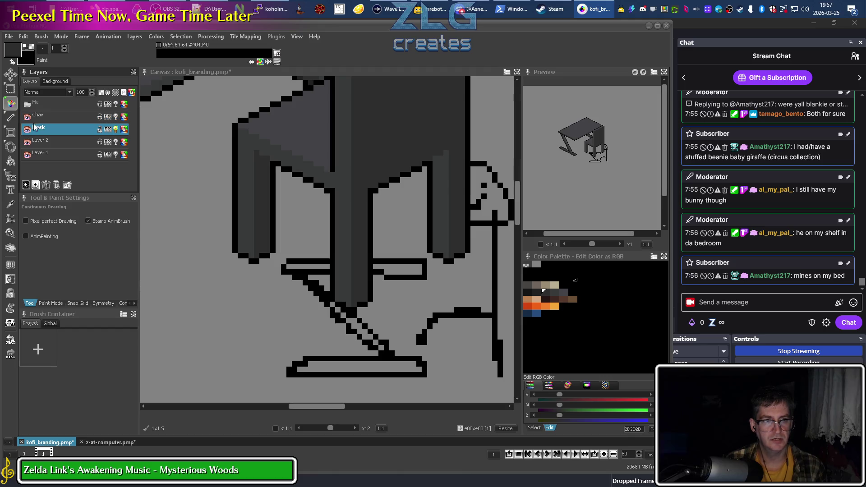
left_click(27, 117)
scroll(323, 280, "down", 4)
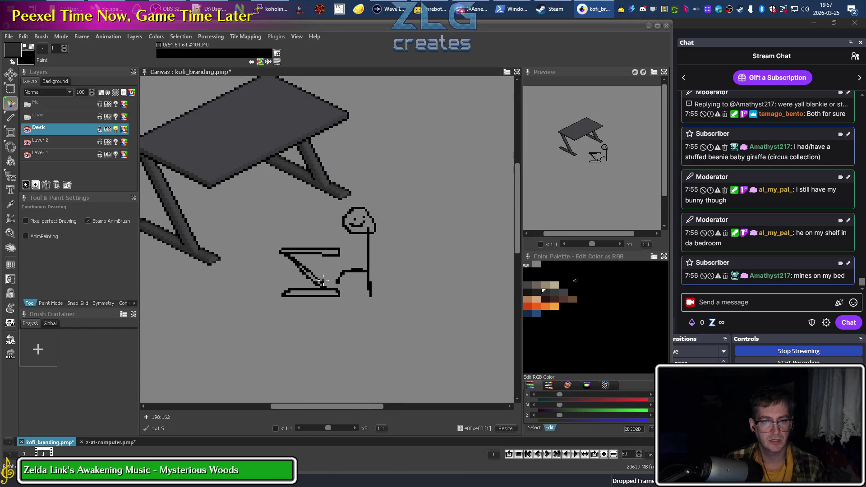
Remove the small desk and stick-figure sketch beneath the grey desk
key("b")
left_click_drag(285, 251, 302, 263)
key("ctrl+z")
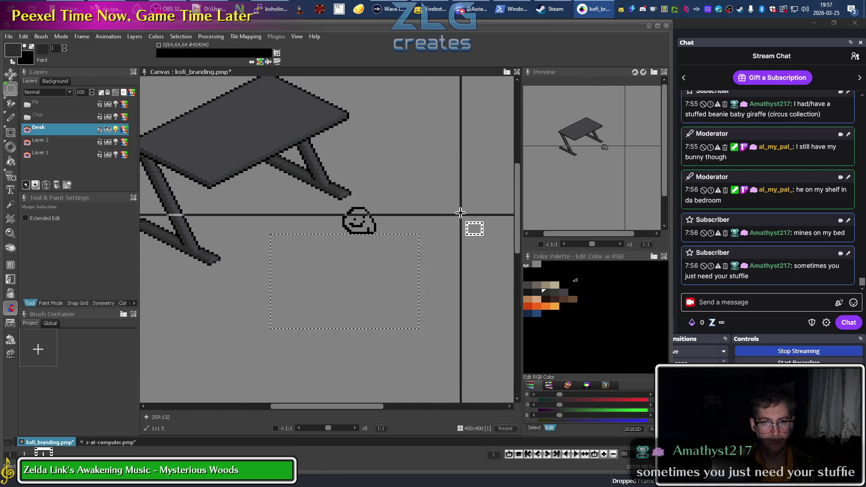
key("ctrl+z")
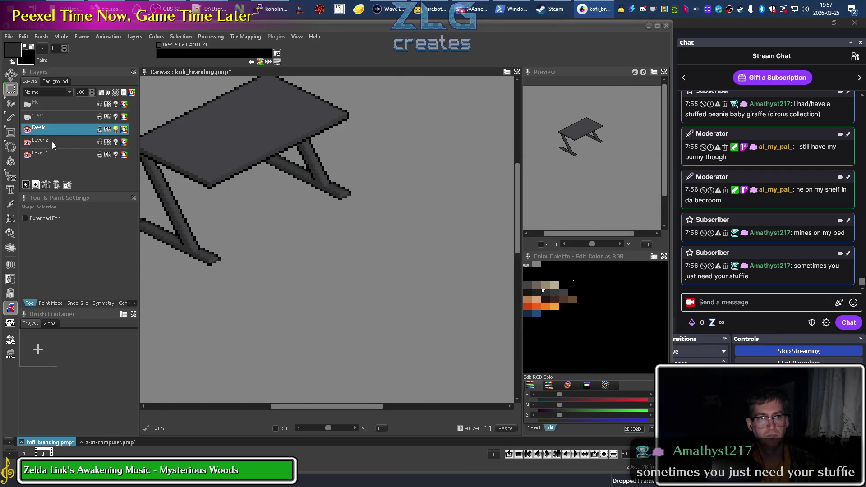
Show the Chair layer again, make it active and zoom in
left_click(27, 117)
left_click(40, 115)
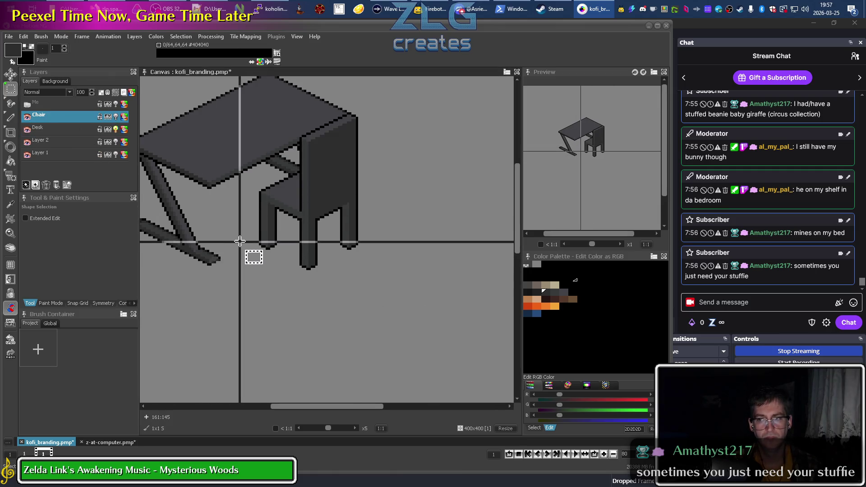
scroll(257, 258, "up", 3)
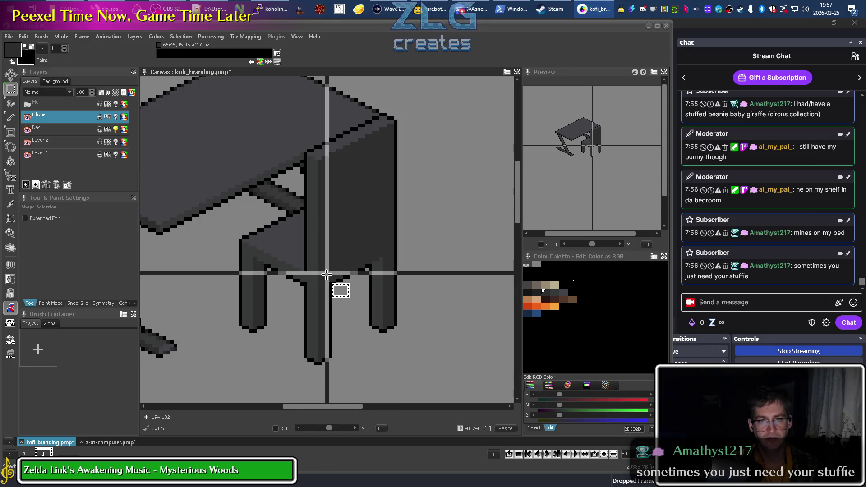
scroll(326, 274, "up", 2)
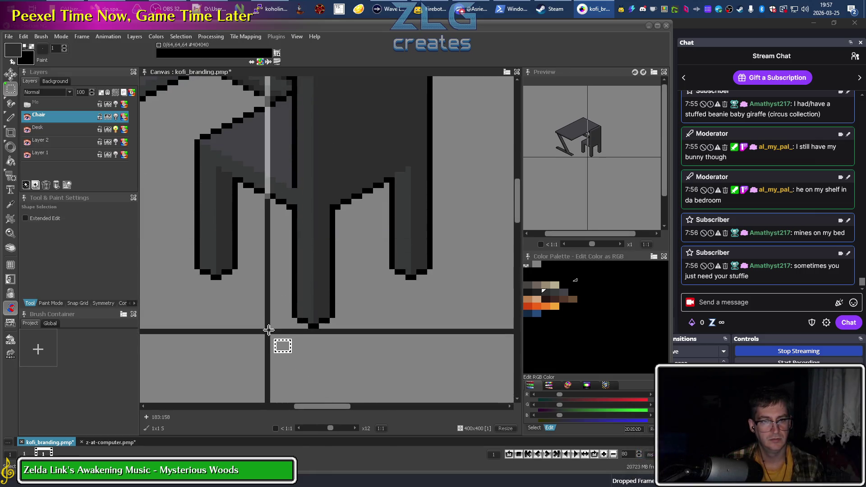
Pick beige as the drawing colour, test a stroke under the chair leg and undo it
key("d")
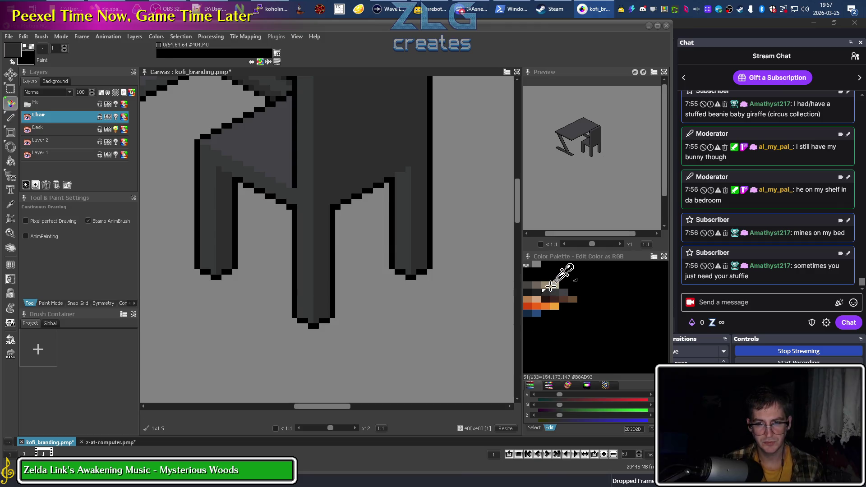
left_click(543, 283)
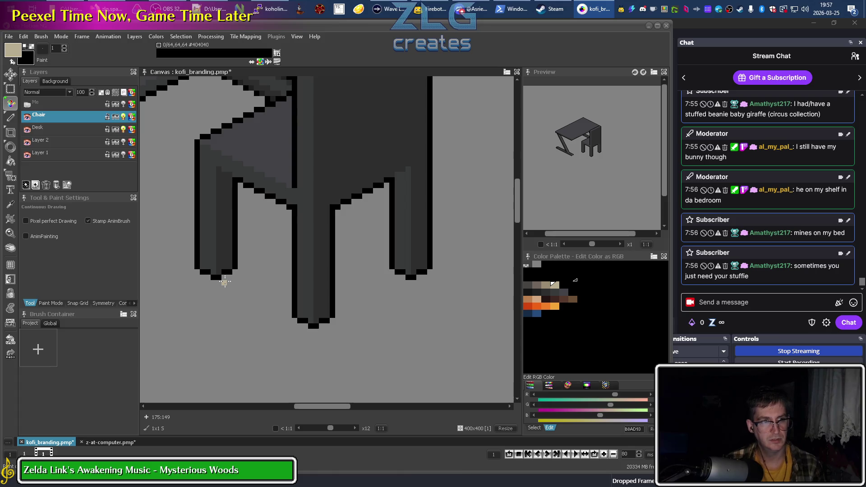
left_click_drag(225, 282, 272, 280)
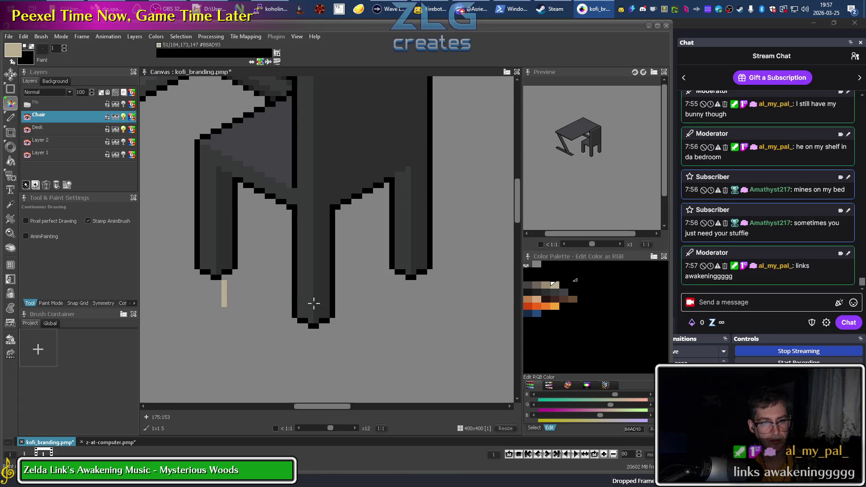
key("ctrl+z")
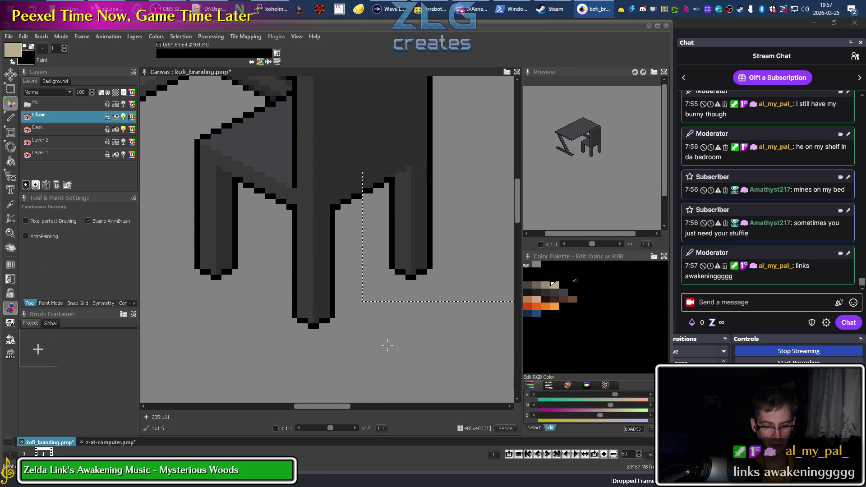
key("s")
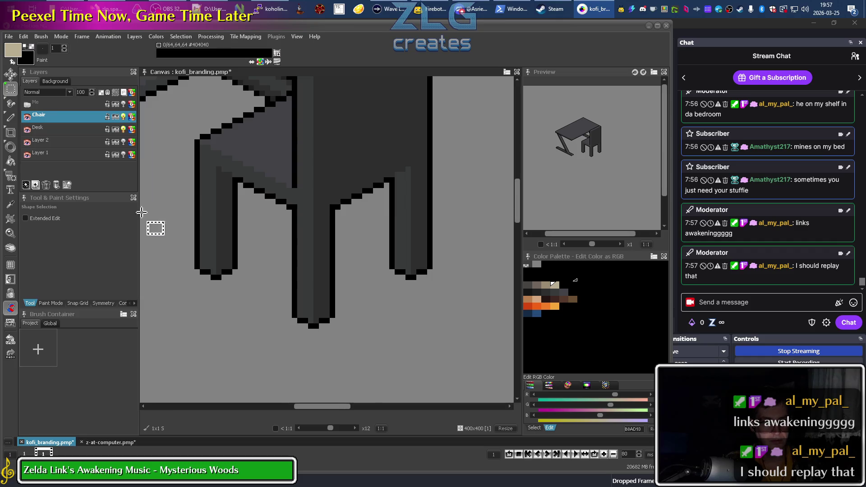
left_click(58, 134)
left_click(57, 116)
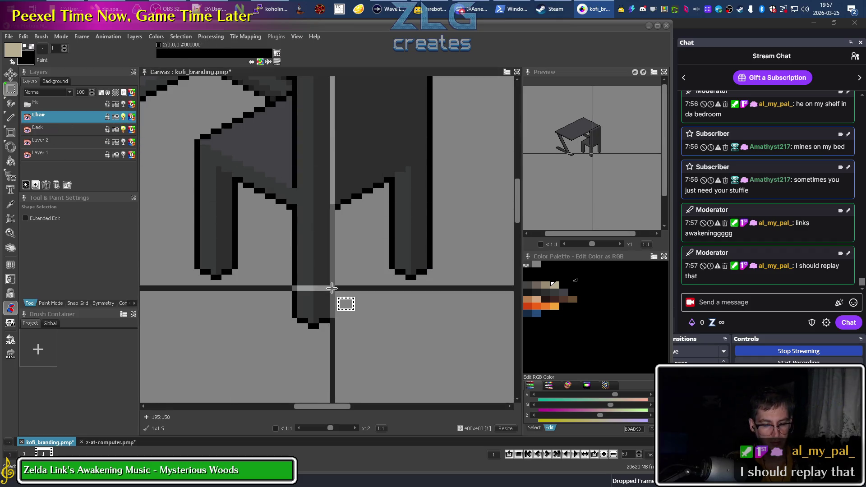
key("d")
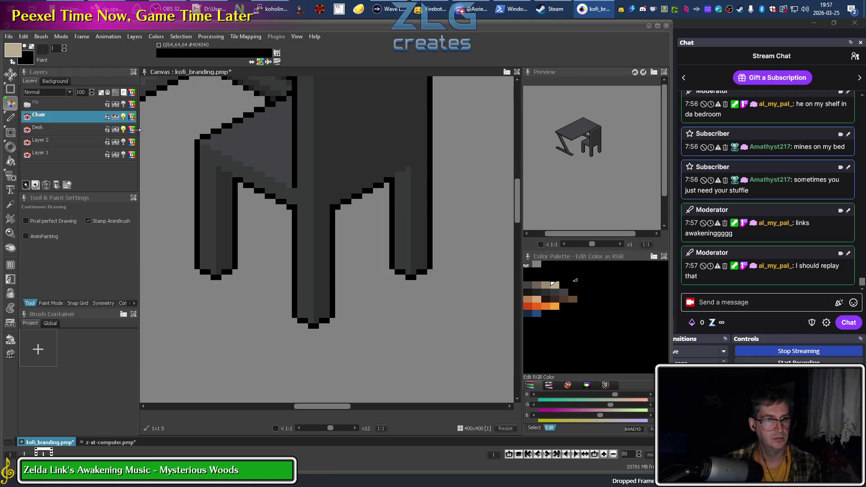
Switch to the straight Line tool
left_click(11, 118)
left_click(12, 120)
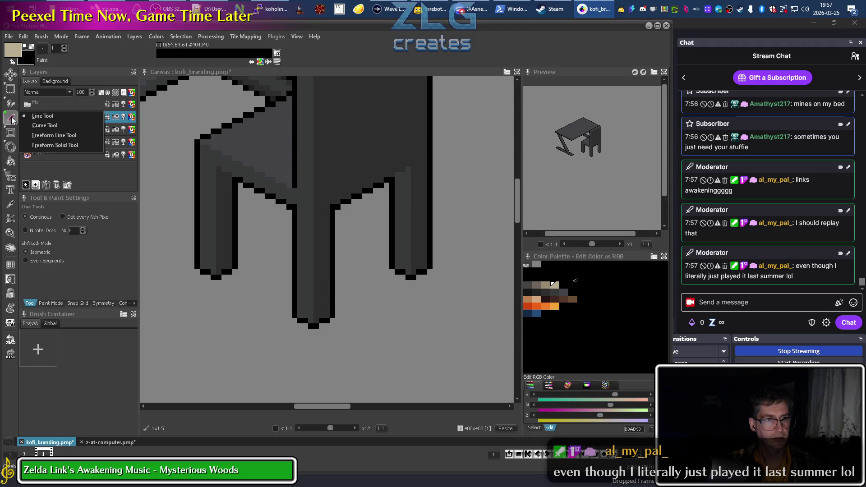
left_click(12, 119)
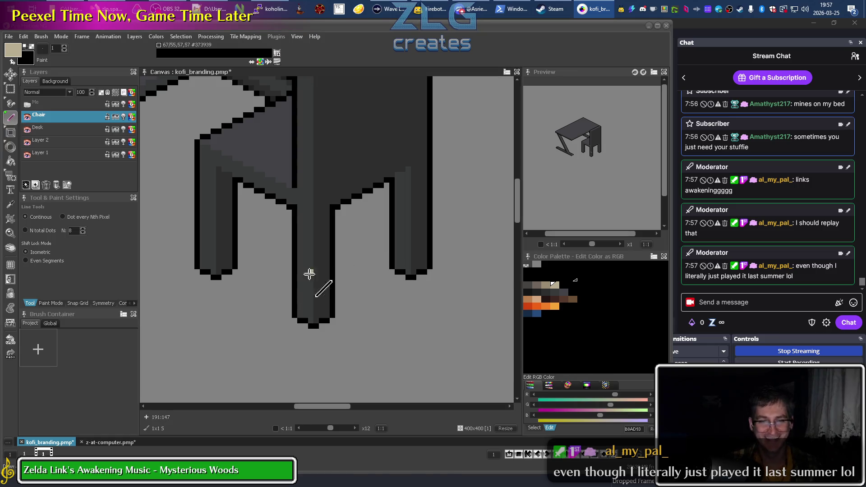
Draw beige isometric lattice lines between the left, centre and right chair legs
left_click_drag(221, 289, 287, 315)
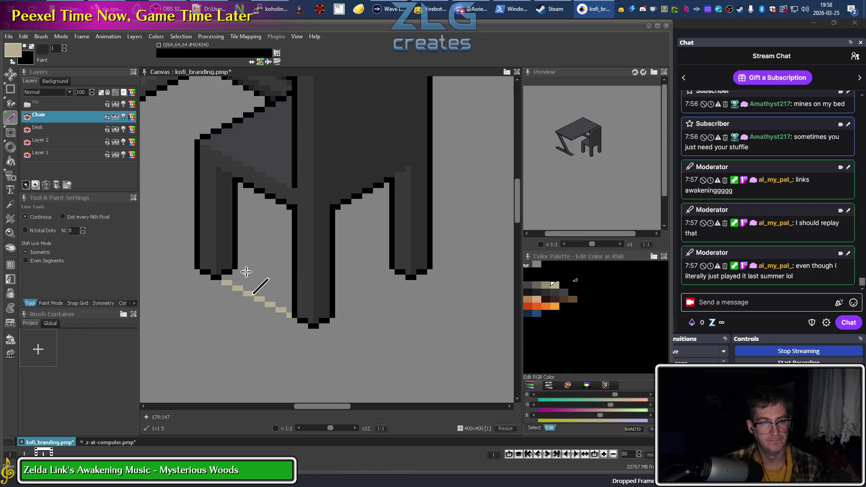
left_click_drag(290, 294, 288, 295)
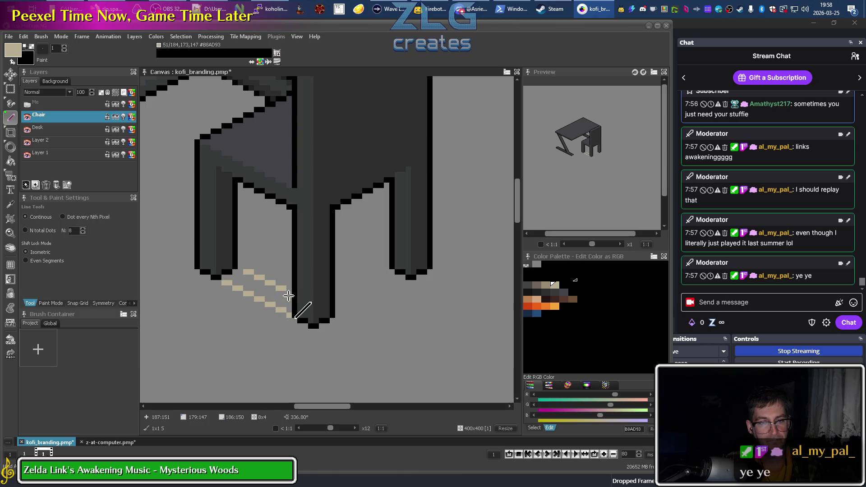
left_click_drag(288, 296, 286, 295)
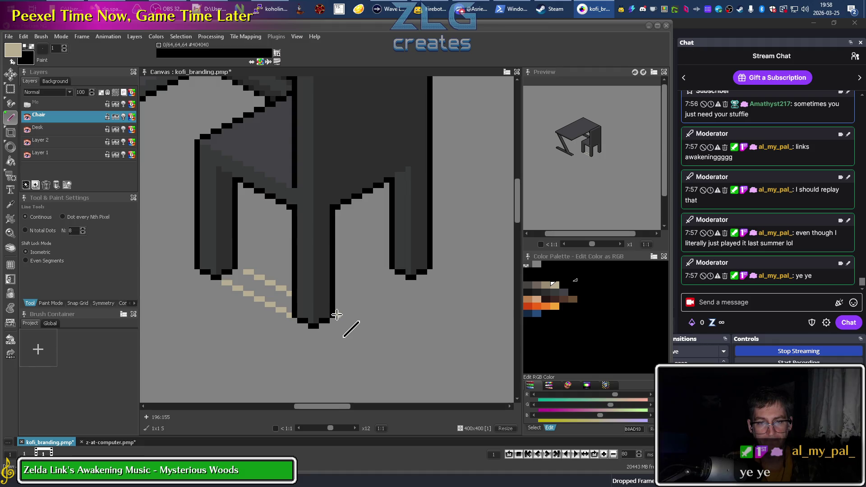
left_click_drag(337, 315, 403, 287)
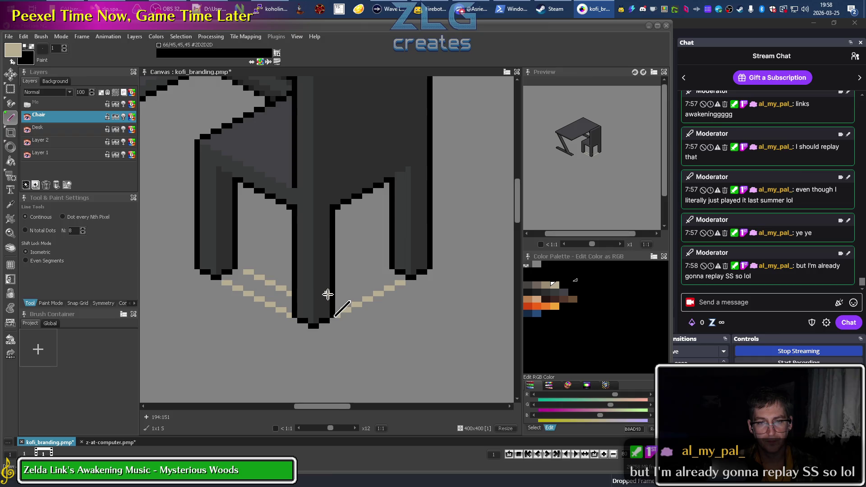
left_click_drag(334, 293, 387, 265)
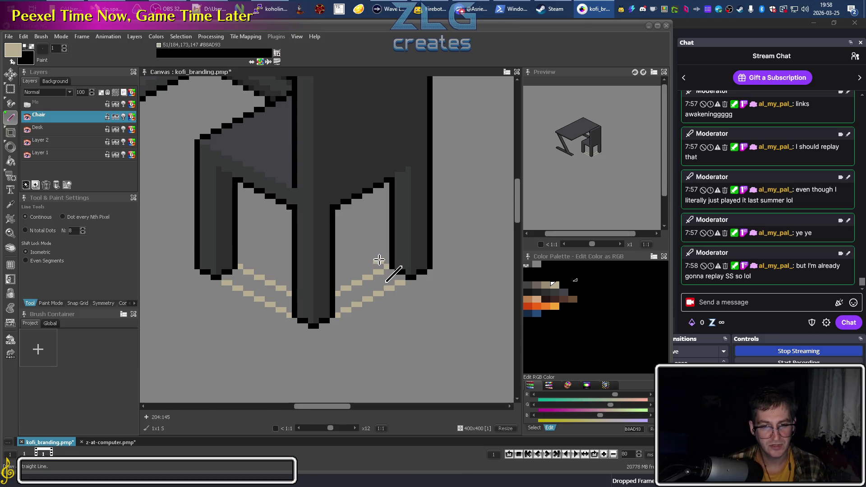
left_click_drag(383, 266, 336, 240)
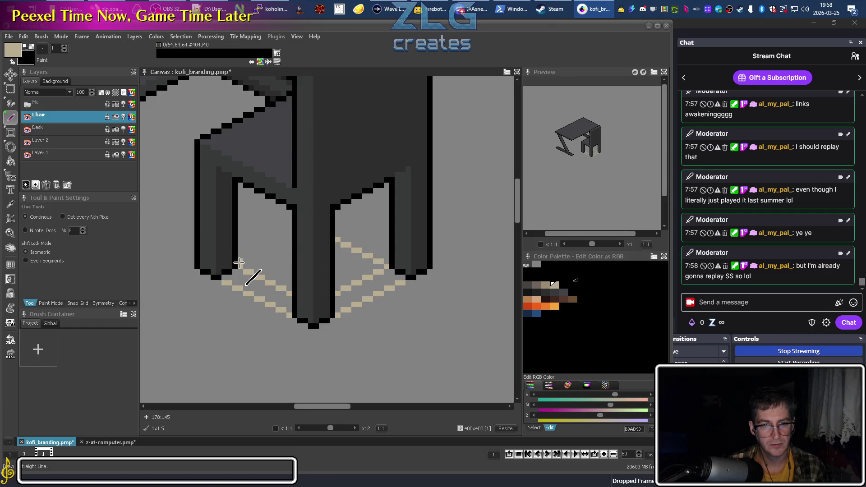
left_click_drag(239, 266, 286, 241)
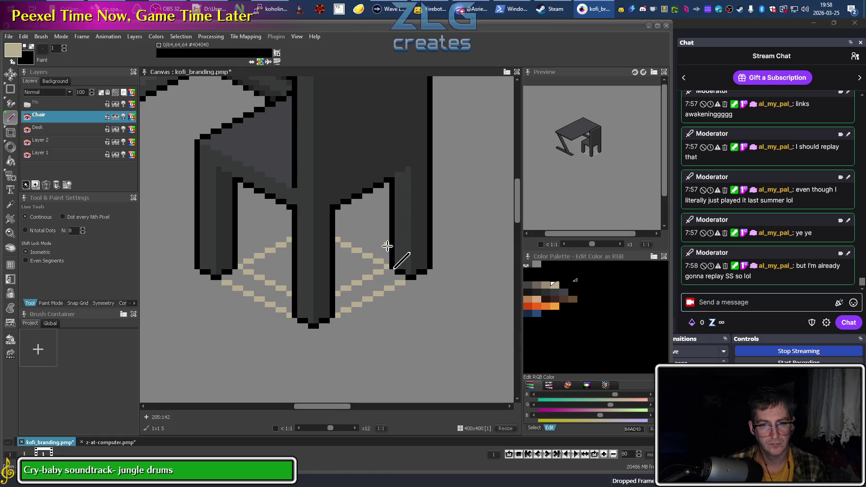
left_click_drag(371, 235, 368, 239)
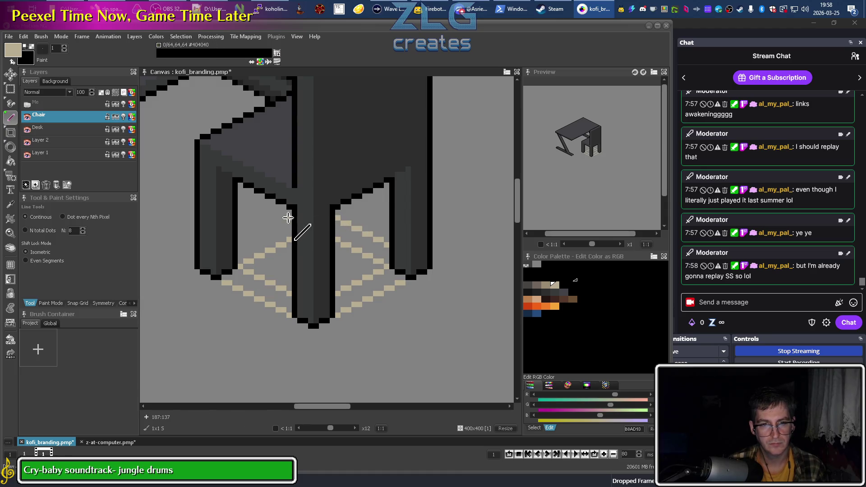
left_click_drag(288, 217, 238, 244)
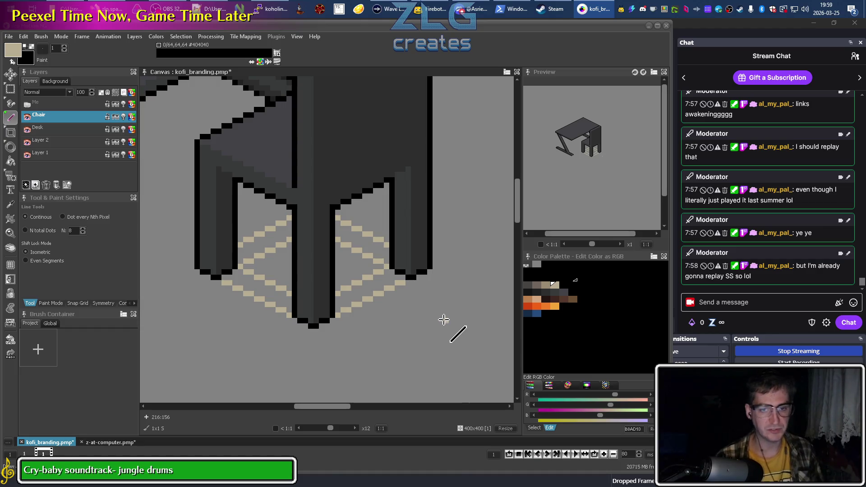
scroll(376, 272, "down", 3)
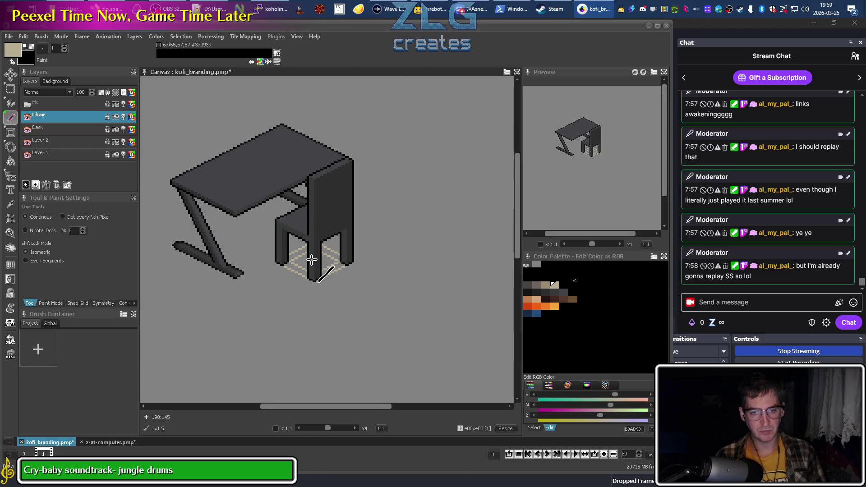
Pan and zoom the view onto the chair's underside corner
scroll(311, 259, "up", 1)
scroll(311, 260, "up", 1)
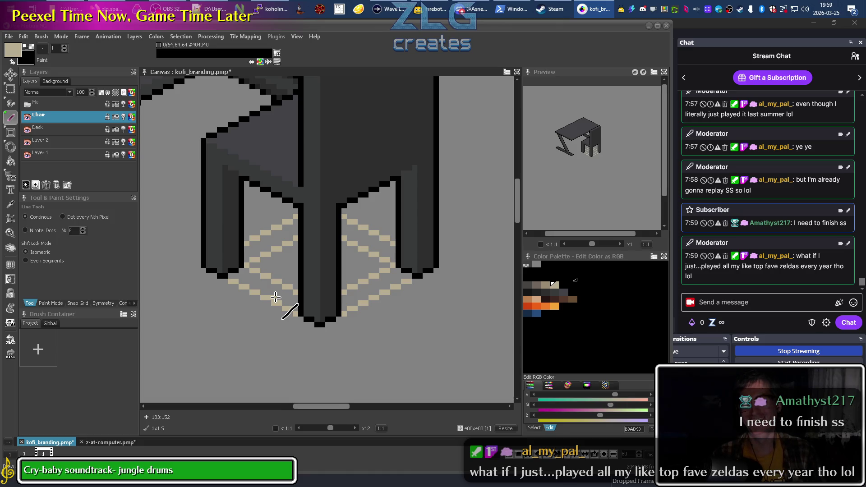
key("ctrl+z")
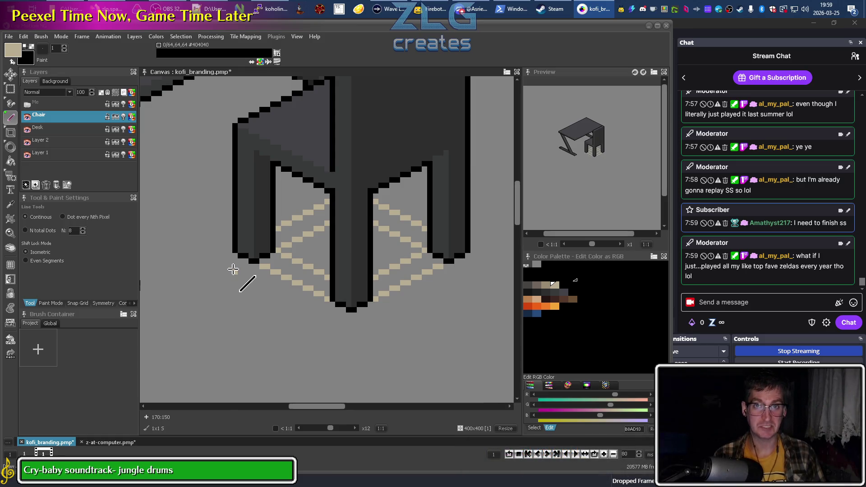
key("space")
left_click_drag(336, 248, 337, 253)
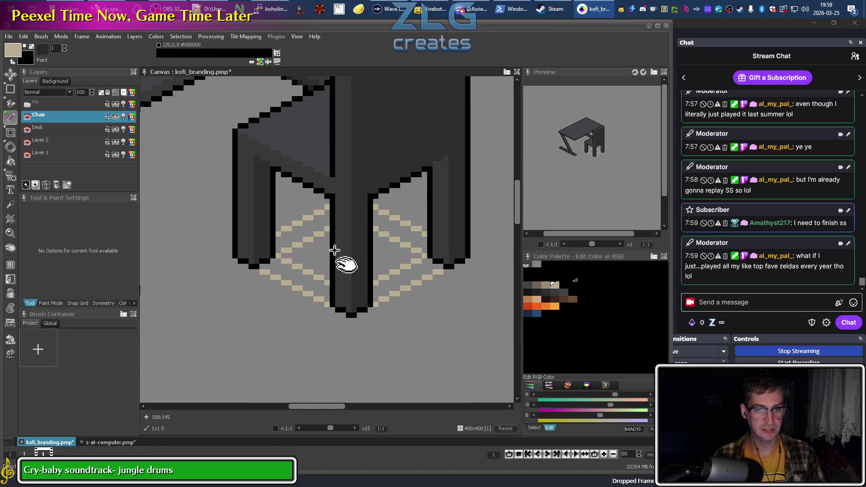
scroll(280, 226, "up", 1)
scroll(310, 199, "up", 1)
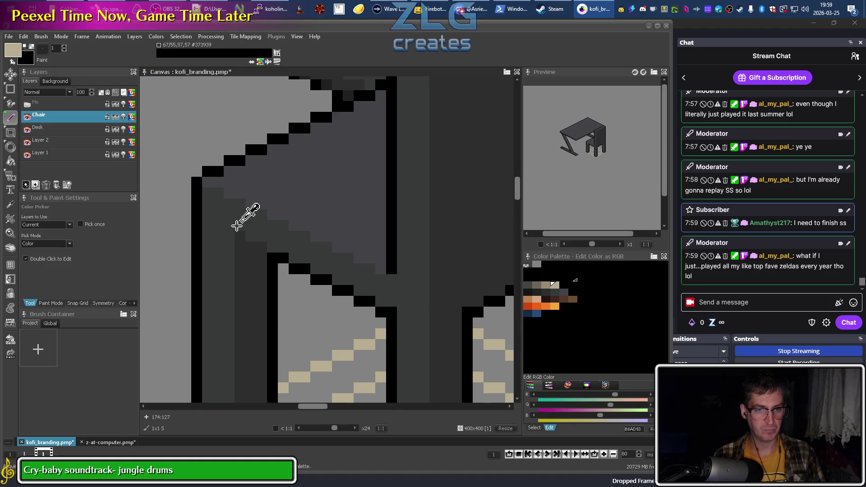
key("d")
mouse_move(258, 258)
left_mouse_down()
mouse_move(219, 151)
mouse_move(314, 194)
left_mouse_up()
Add black outline pixels under the chair seat
left_click(212, 140, "ctrl")
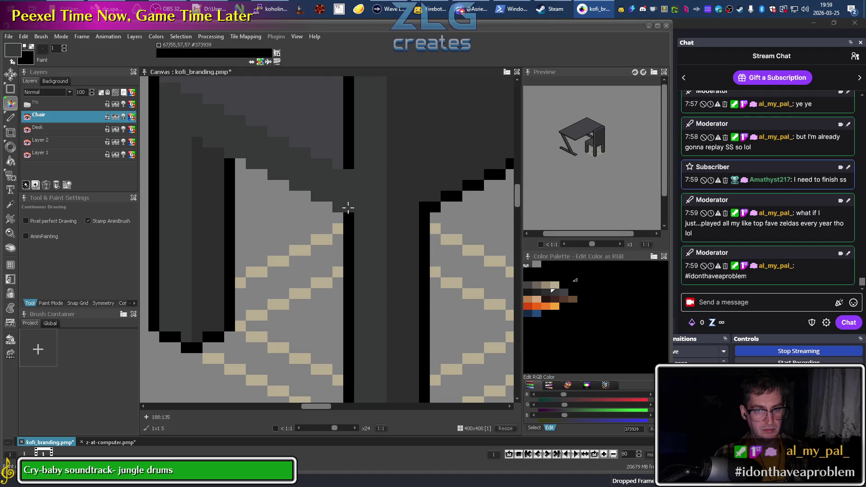
left_click(341, 217, "ctrl")
left_click_drag(304, 197, 276, 186)
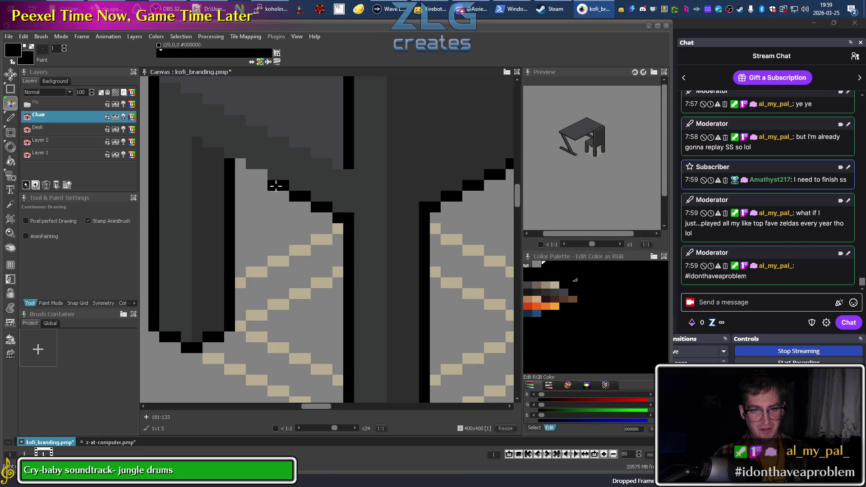
left_click_drag(383, 234, 255, 187)
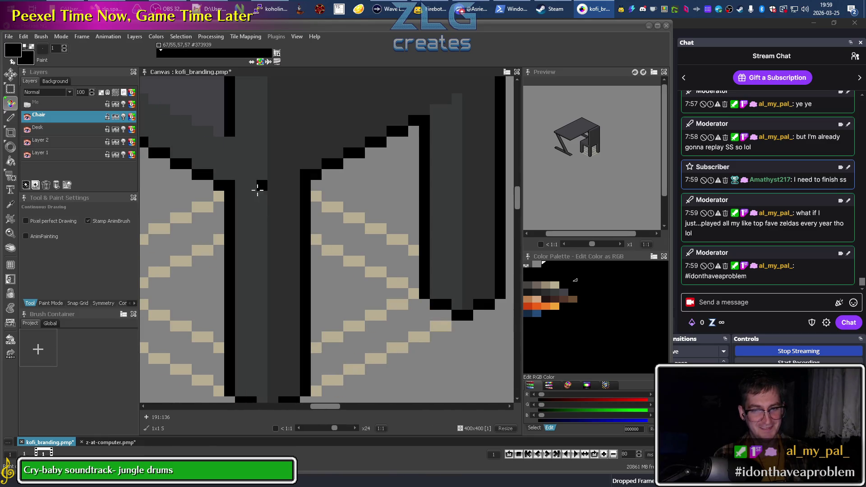
left_click(324, 183)
left_click(327, 175)
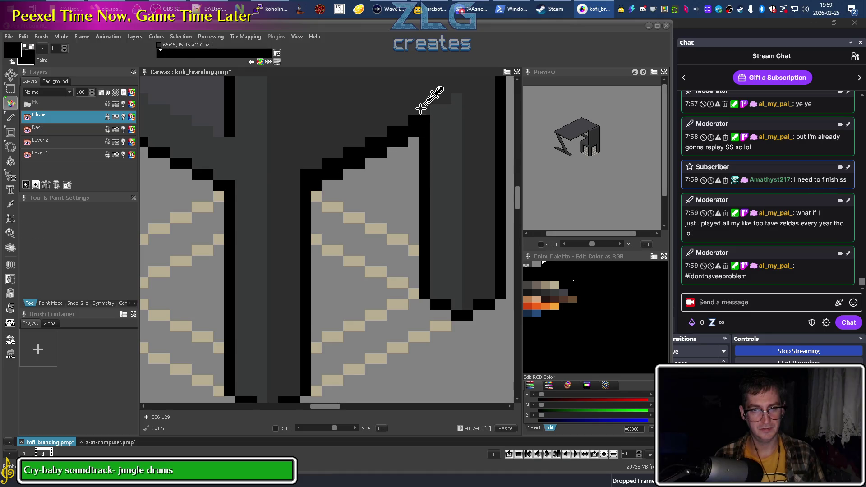
Repaint the stepped outline's top row in dark grey #2D2D2D
left_click(424, 108, "alt")
left_click(424, 116)
left_click_drag(410, 121, 313, 174)
scroll(313, 174, "down", 2)
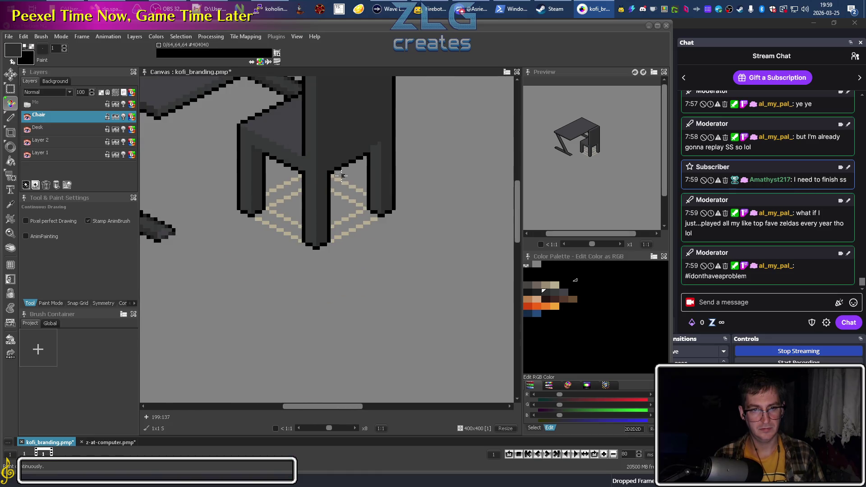
scroll(327, 182, "up", 2)
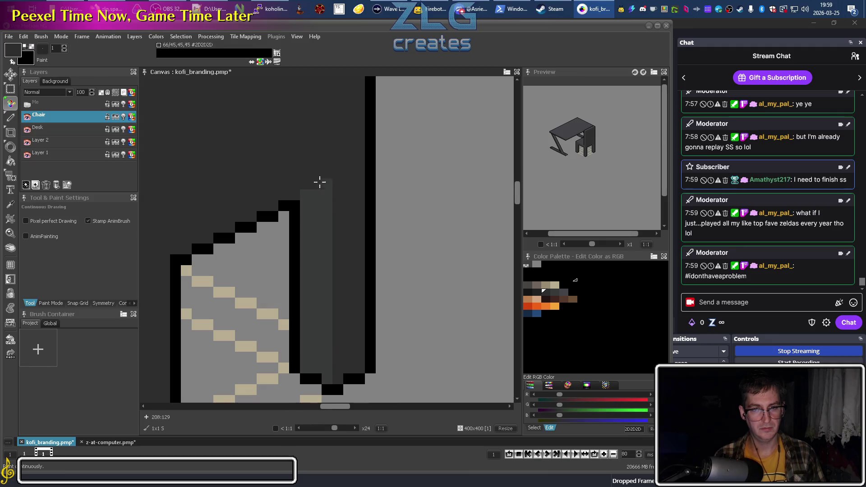
scroll(321, 181, "down", 2)
scroll(334, 216, "down", 1)
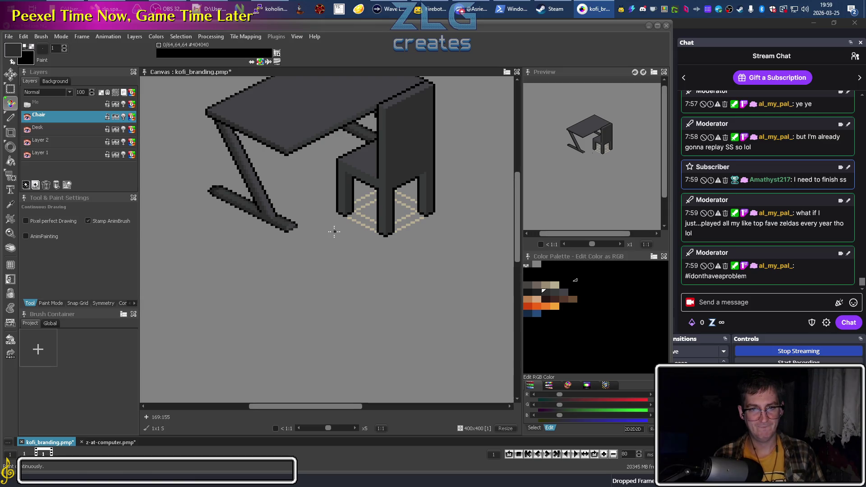
left_click(108, 8)
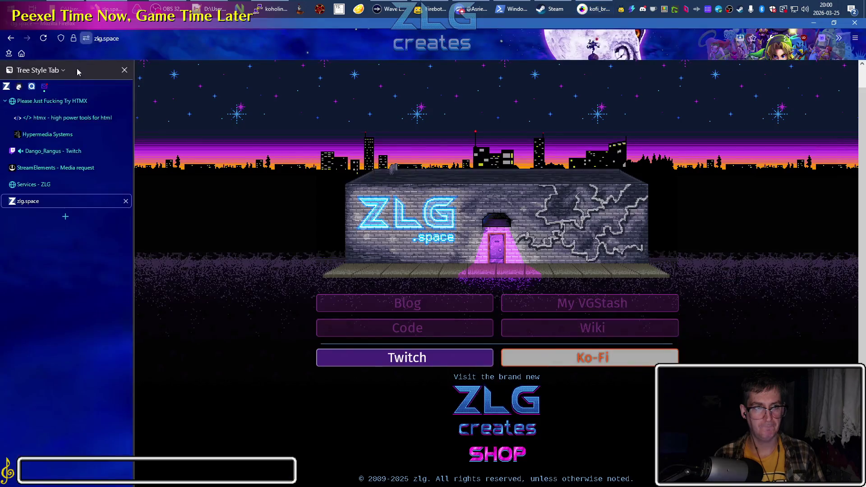
Check the StreamElements media request page in Firefox, then return to Pro Motion NG
left_click(52, 169)
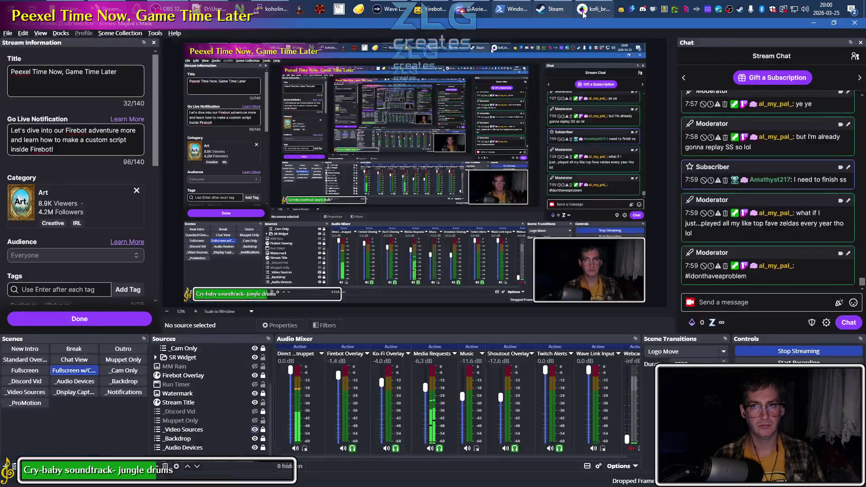
left_click(595, 8)
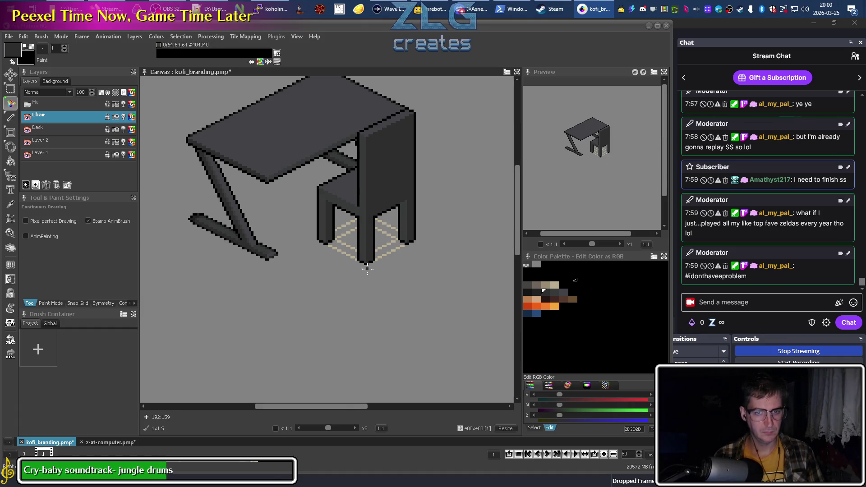
Eyedrop the rug's beige and paint a small beige cross on the chair's front leg
scroll(377, 238, "up", 3)
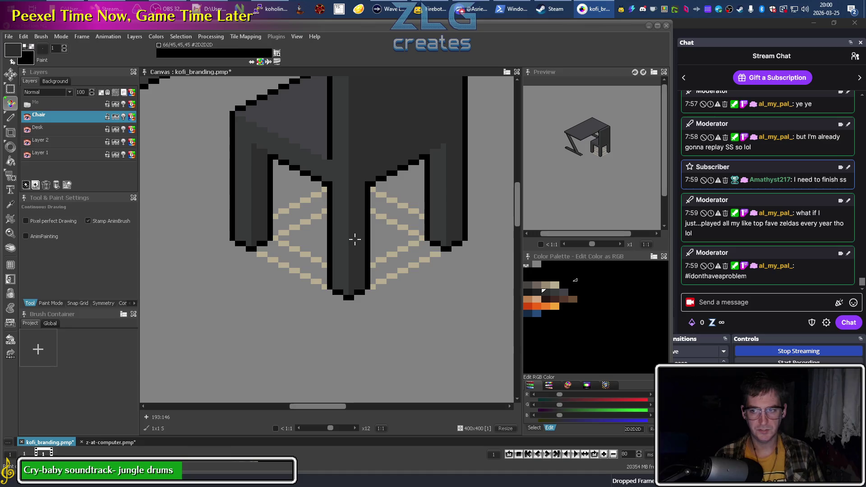
key("comma")
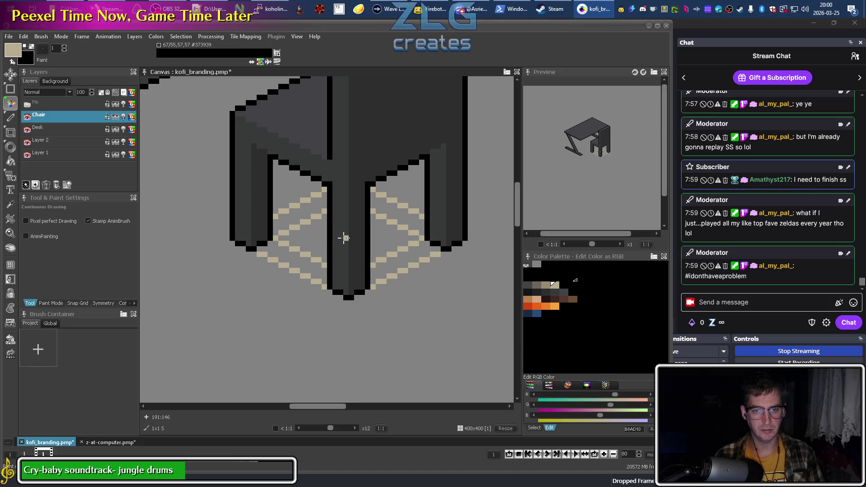
left_click(349, 238)
left_click(350, 233)
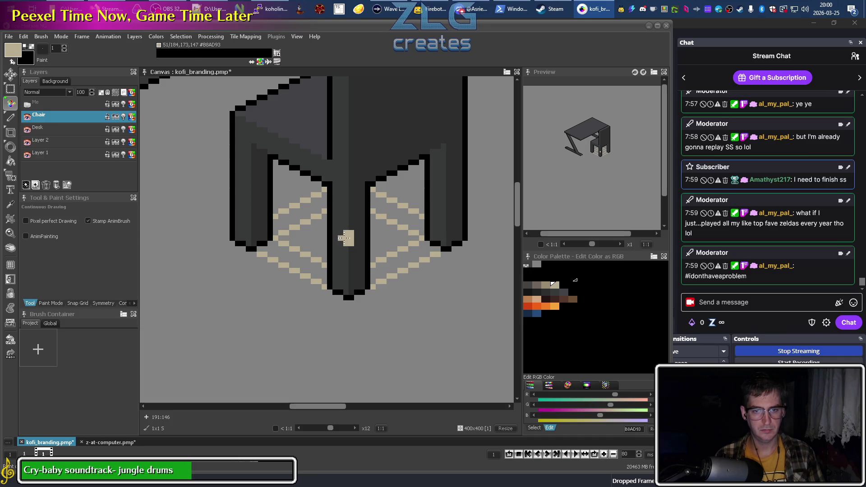
left_click(337, 238)
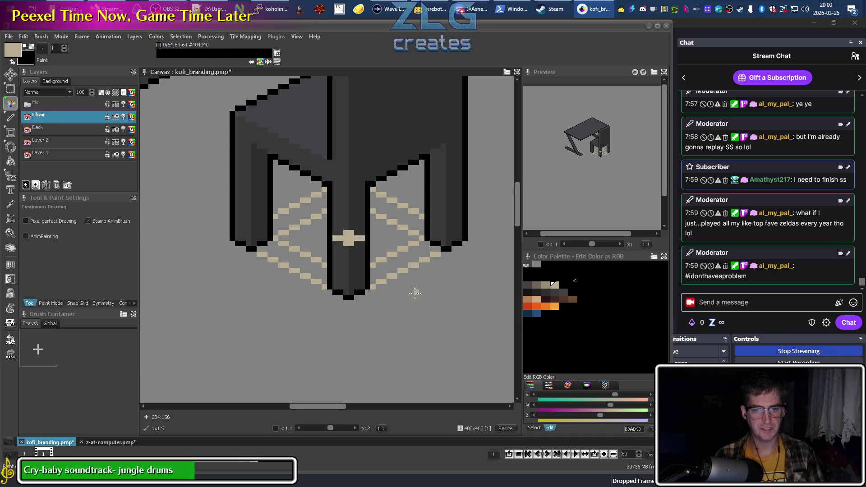
Set transparent as the secondary colour
scroll(419, 341, "down", 3)
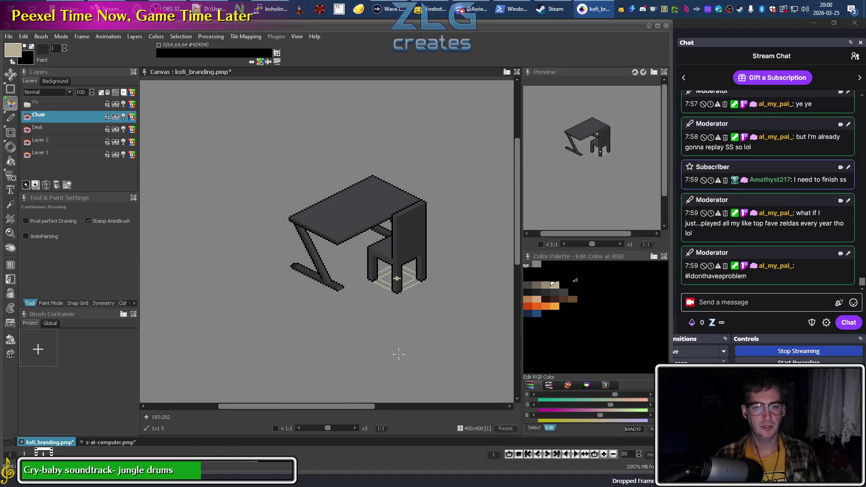
scroll(413, 285, "up", 3)
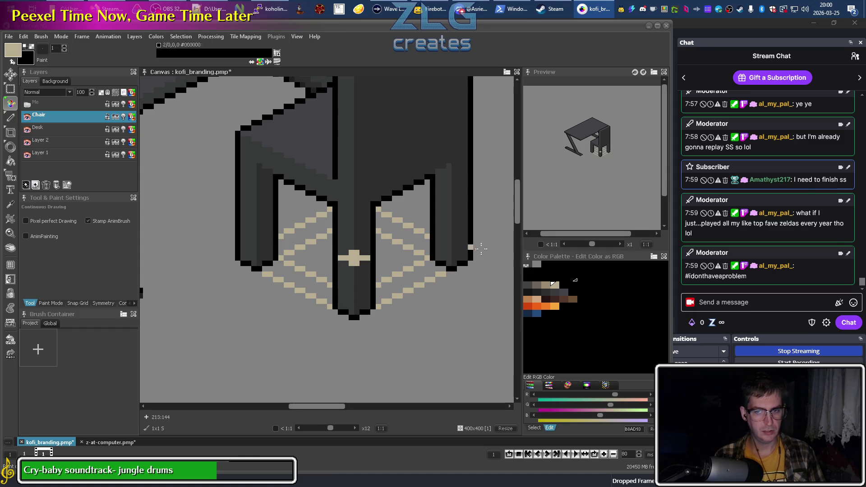
right_click(327, 265)
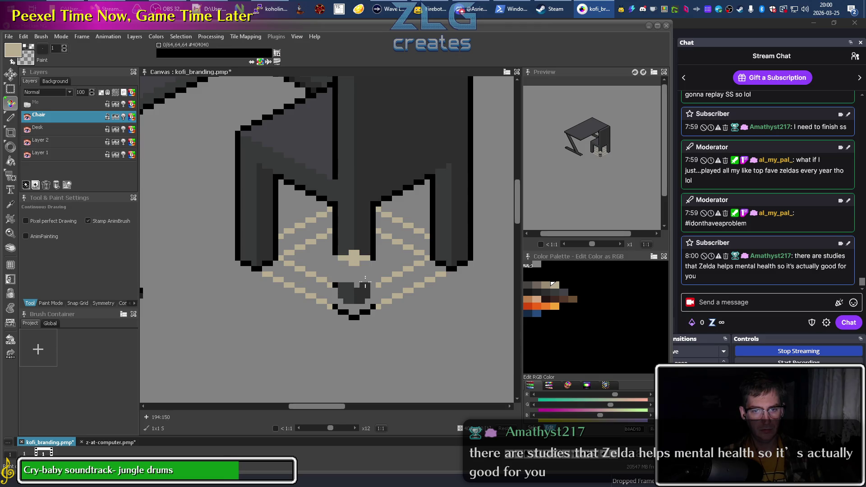
Erase the front leg's lower part and redraw its shortened bottom in dark grey and black
left_click_drag(344, 284, 346, 294)
left_click(346, 293, "alt")
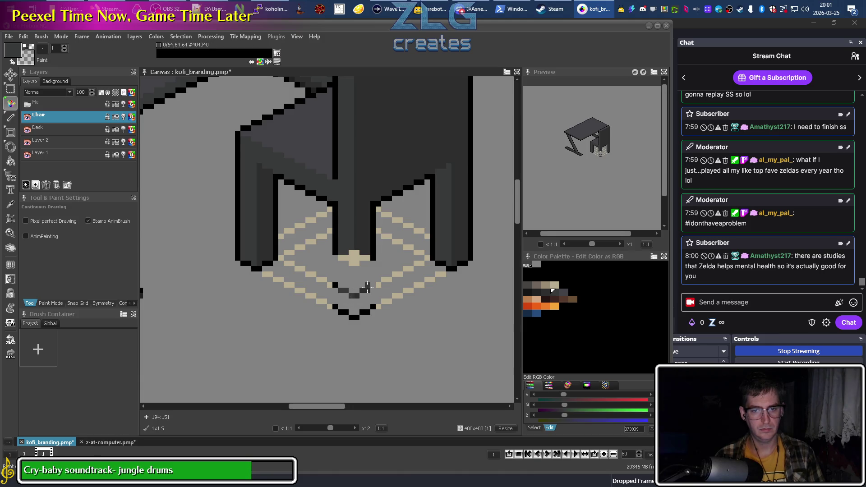
left_click(332, 285, "alt")
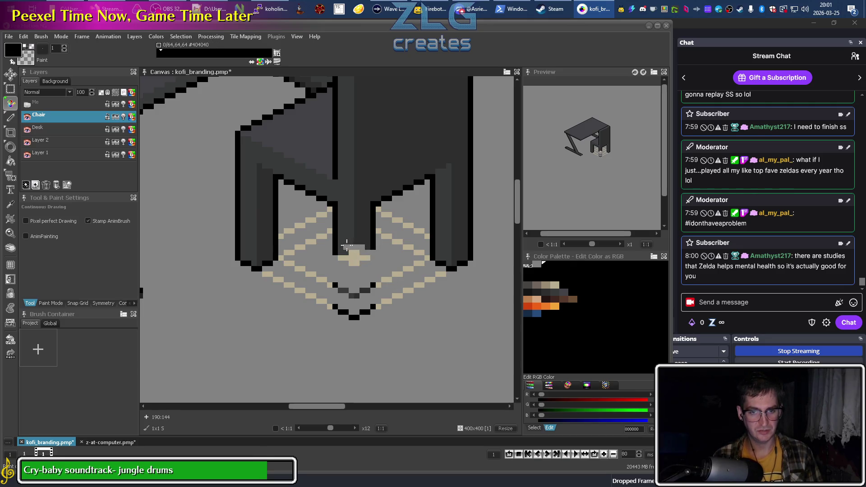
left_click_drag(337, 242, 366, 242)
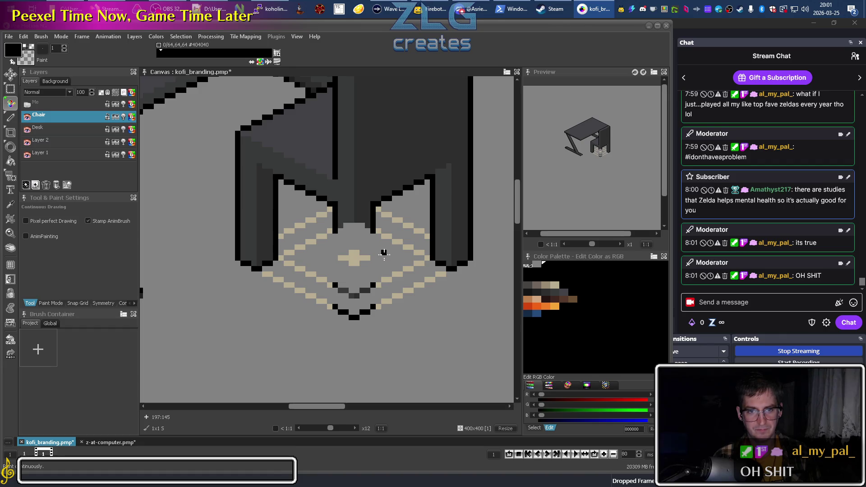
left_click(348, 221, "alt")
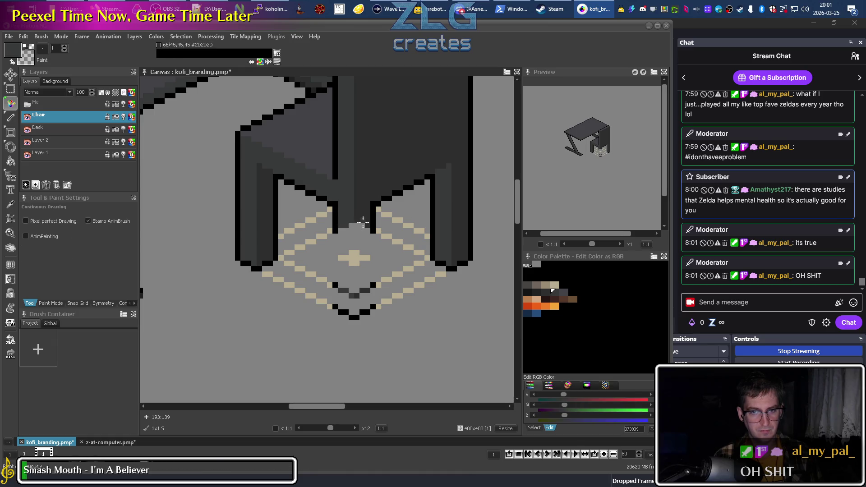
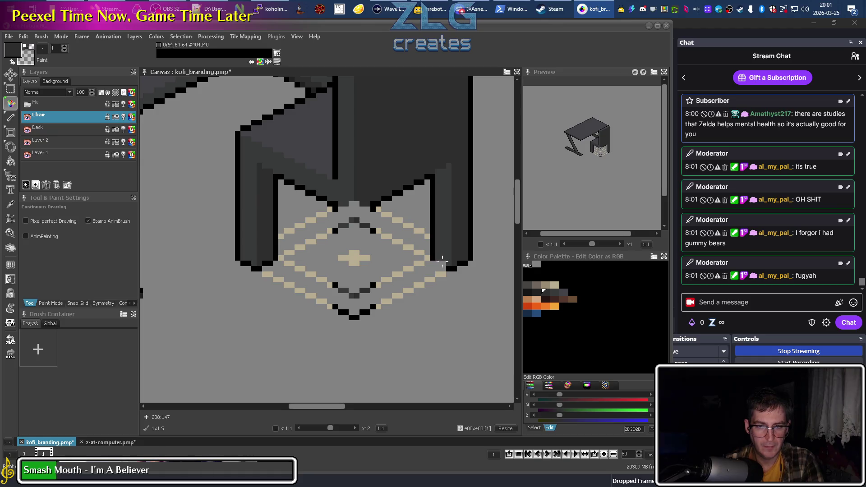
Paint background grey over the chair leg's black outlines and edges above the rug, separating seat from leg
left_click_drag(465, 258, 444, 257)
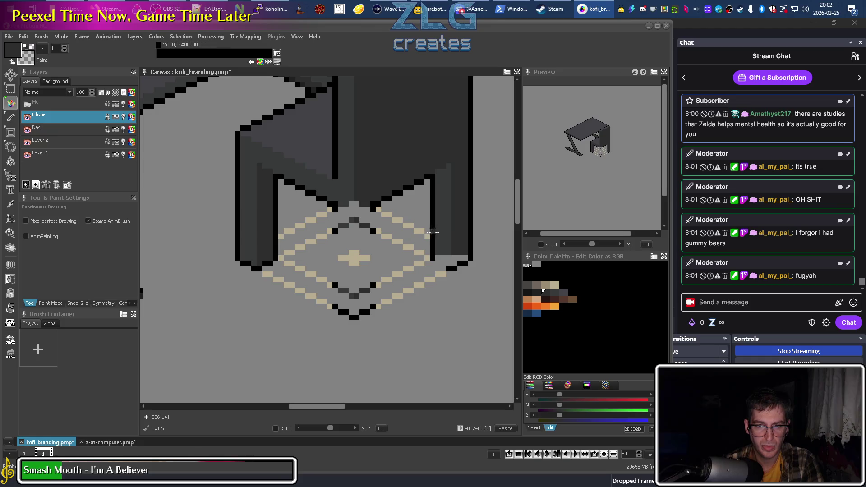
left_click_drag(432, 232, 432, 183)
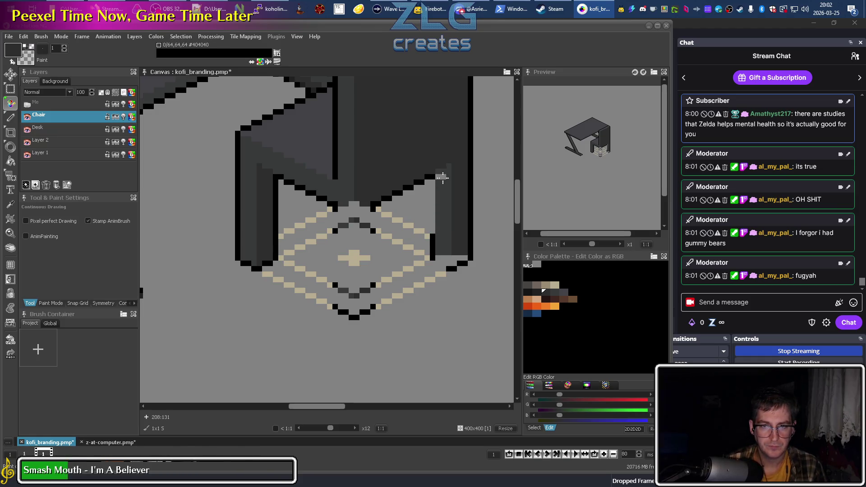
mouse_move(438, 182)
left_mouse_down()
mouse_move(440, 191)
mouse_move(476, 210)
mouse_move(439, 232)
mouse_move(477, 235)
mouse_move(431, 245)
left_mouse_up()
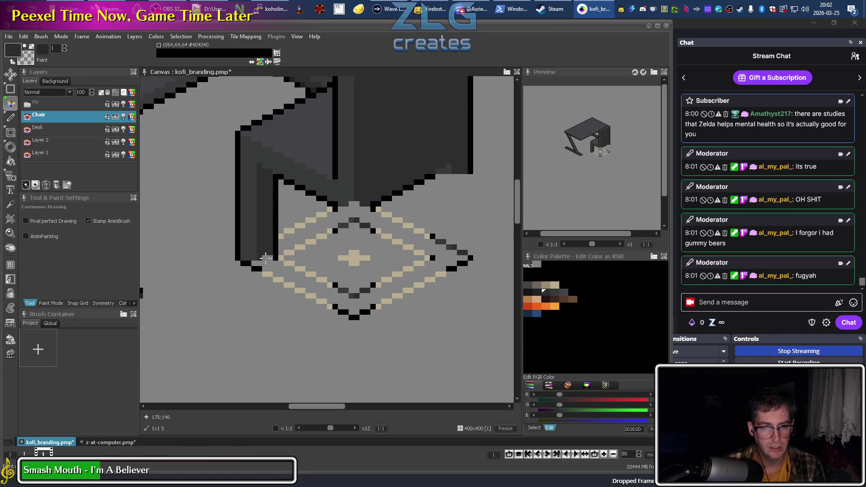
left_click_drag(243, 257, 234, 174)
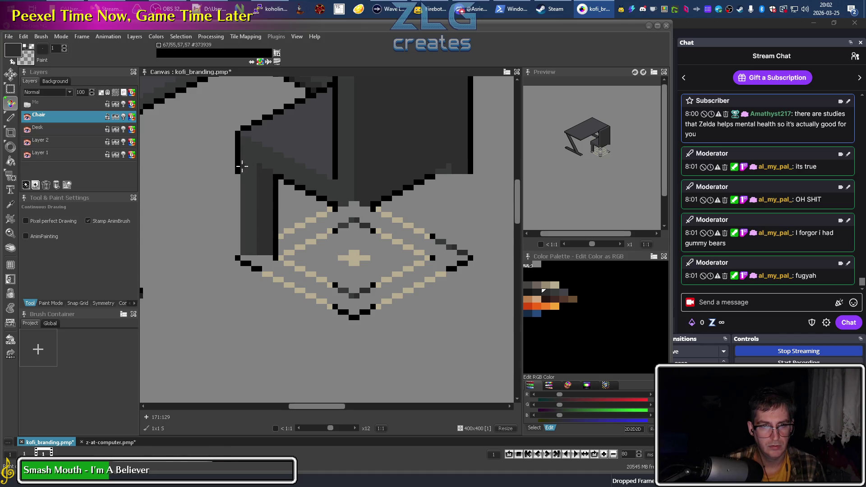
left_click_drag(276, 183, 236, 185)
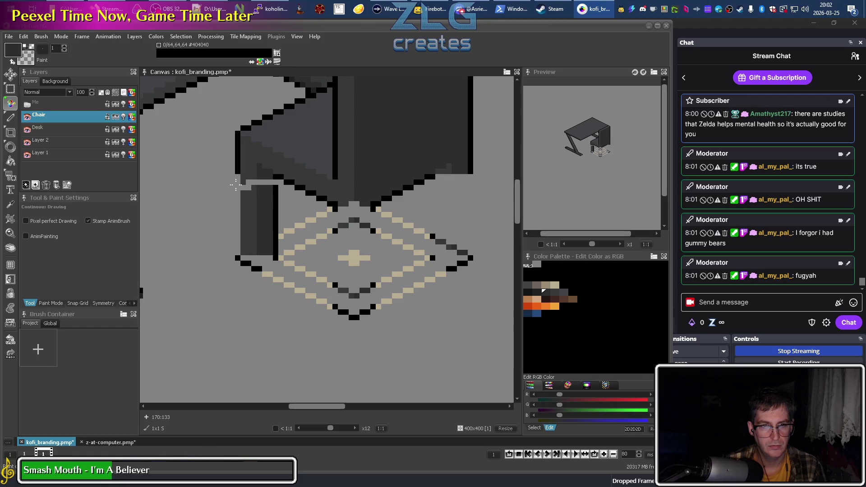
left_click_drag(269, 193, 249, 191)
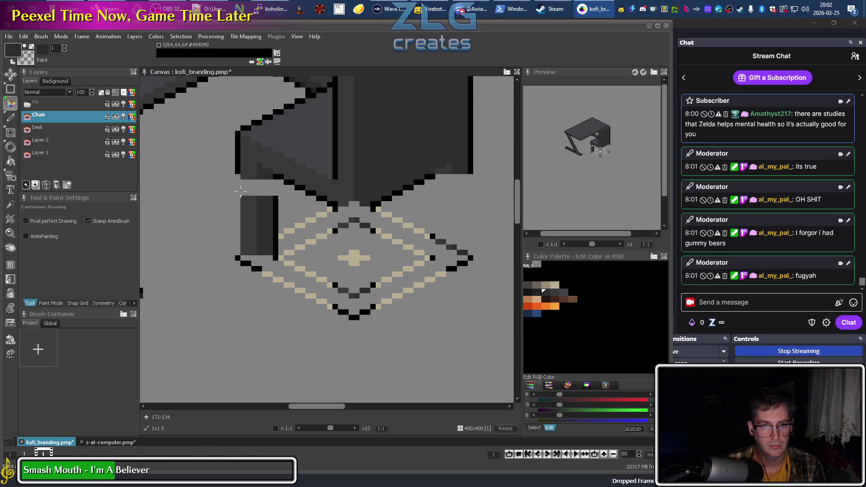
Fill the leg's remaining dark areas with background grey and erase the leftover black vertical line
key("f")
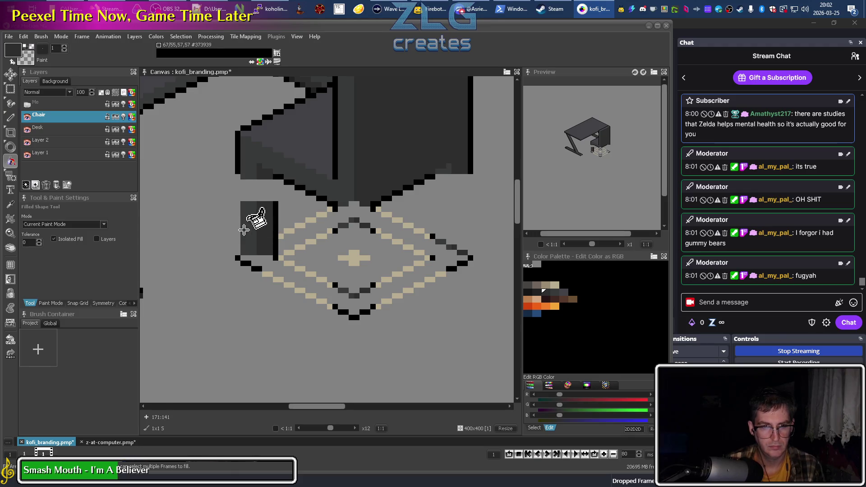
left_click(248, 225)
left_click(265, 231)
key("d")
left_click_drag(275, 202, 274, 259)
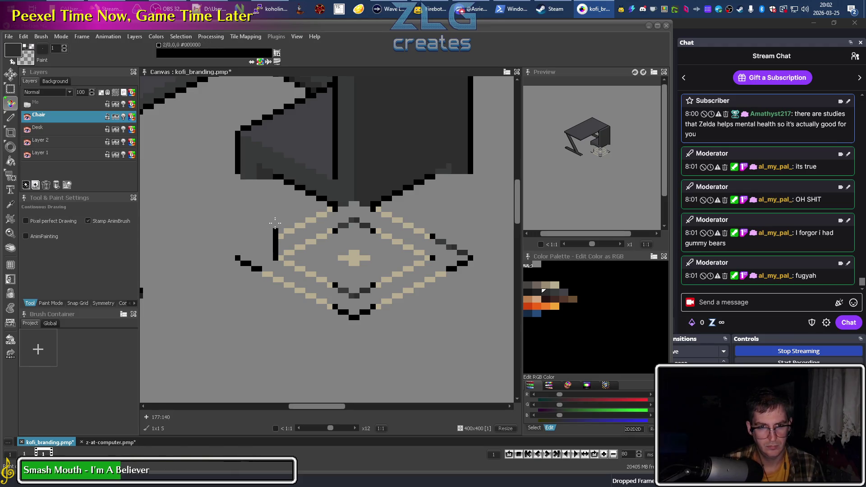
Repaint the diamond's right tip in sampled rug beige and add a taupe pixel at its centre cross
key("comma")
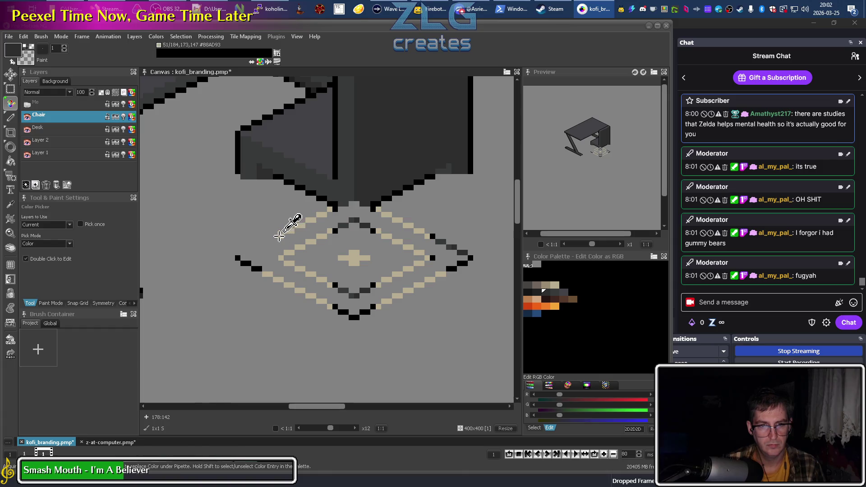
left_click(280, 236)
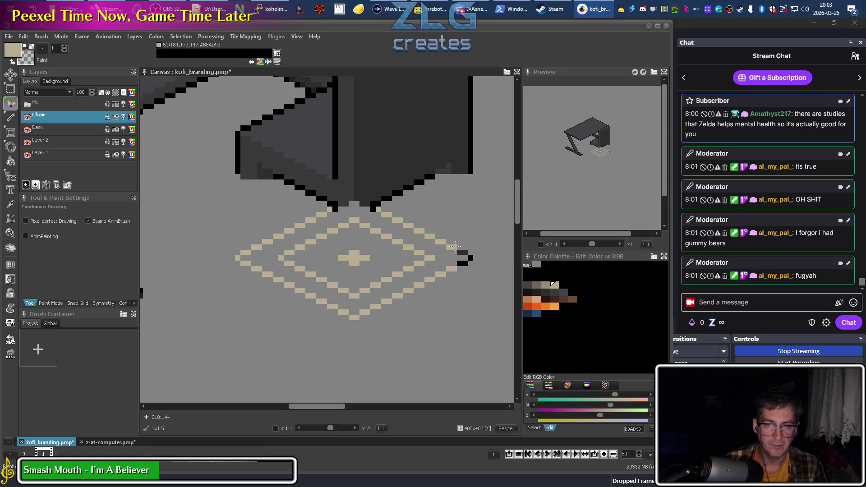
left_click_drag(470, 258, 460, 261)
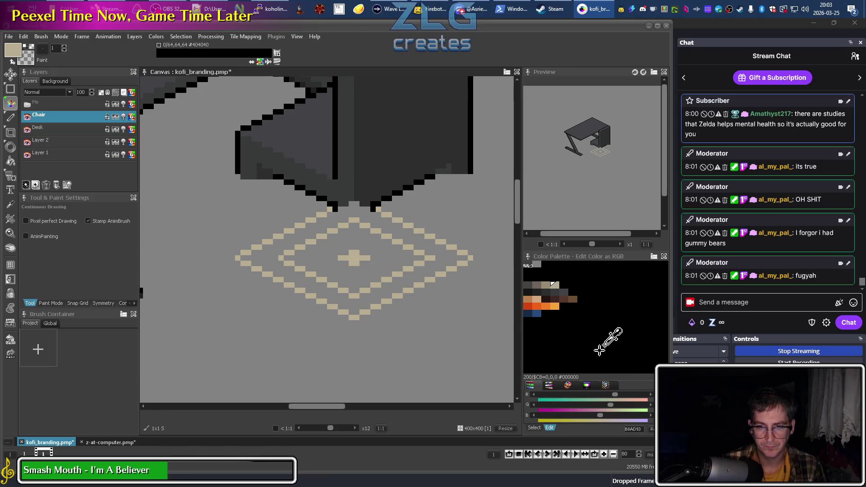
left_click(539, 288)
left_click(351, 257)
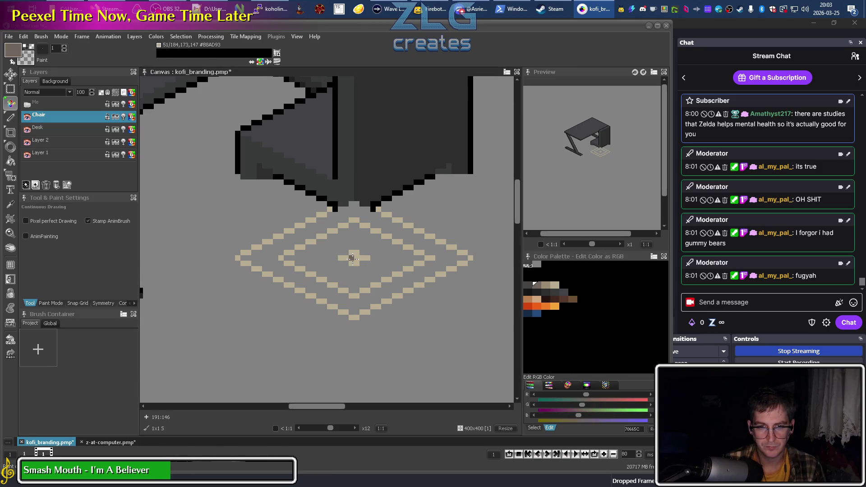
scroll(353, 259, "down", 2)
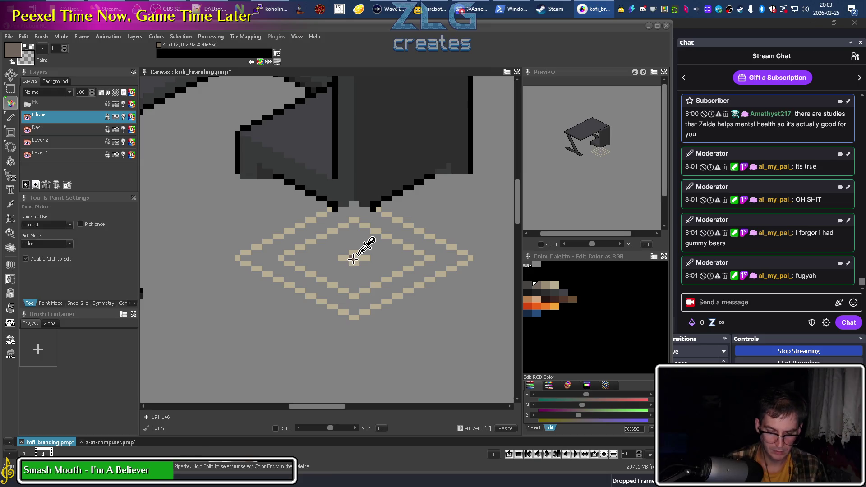
scroll(356, 252, "up", 2)
scroll(360, 248, "down", 2)
scroll(379, 252, "up", 2)
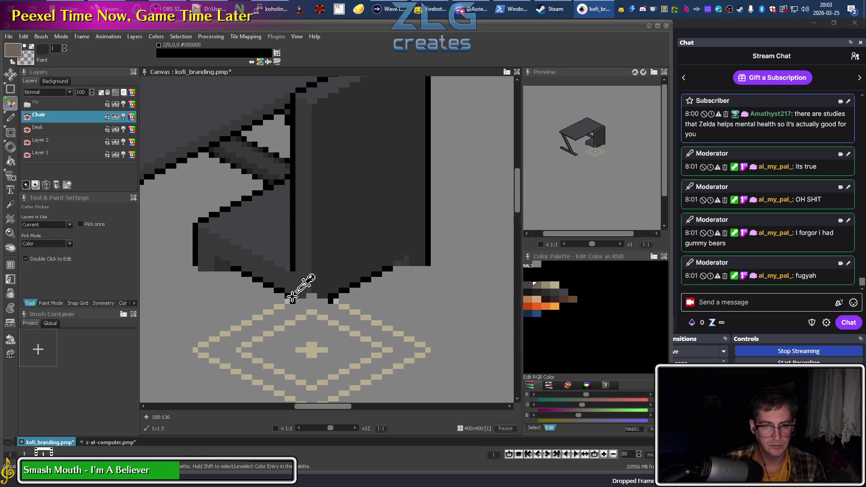
Draw a single-pixel black outline along the chair seat's bottom edge and touch up its edge pixels
left_click(293, 300, "alt")
left_click_drag(298, 300, 330, 303)
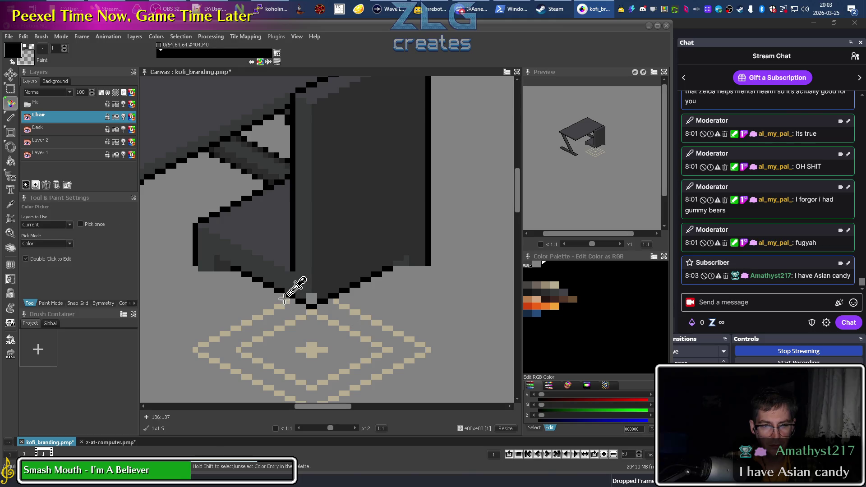
left_click(290, 300, "alt")
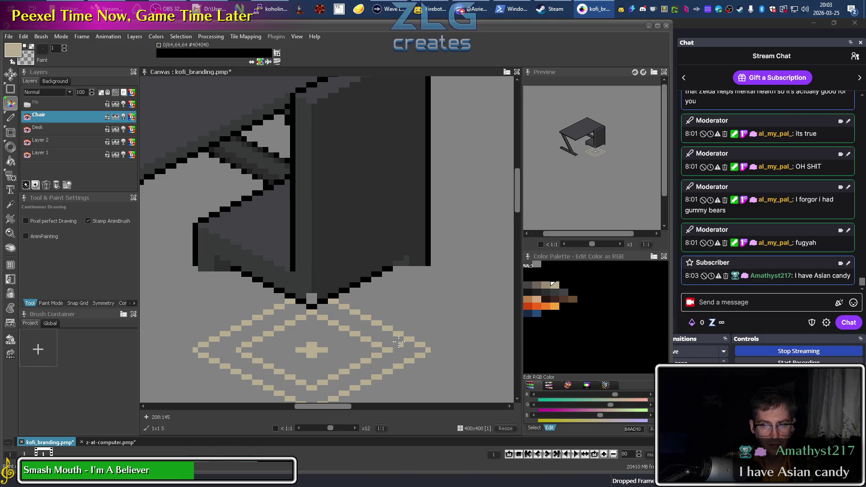
left_click(306, 294, "alt")
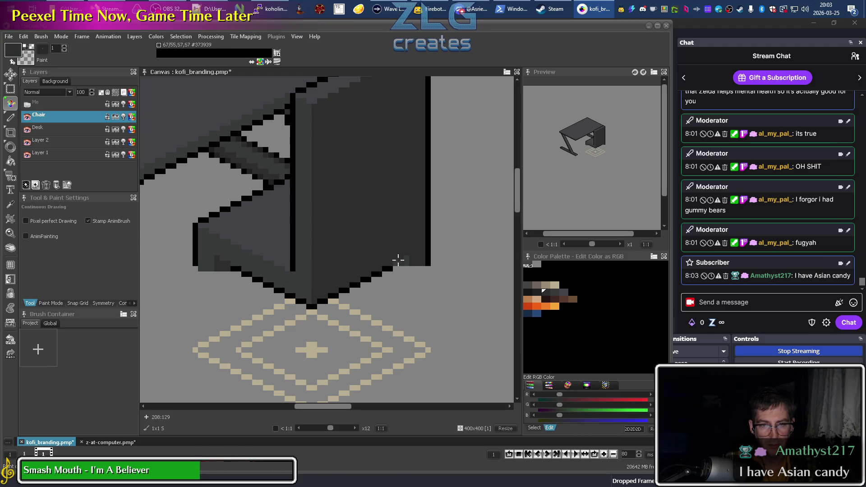
left_click(396, 264, "alt")
left_click(406, 259)
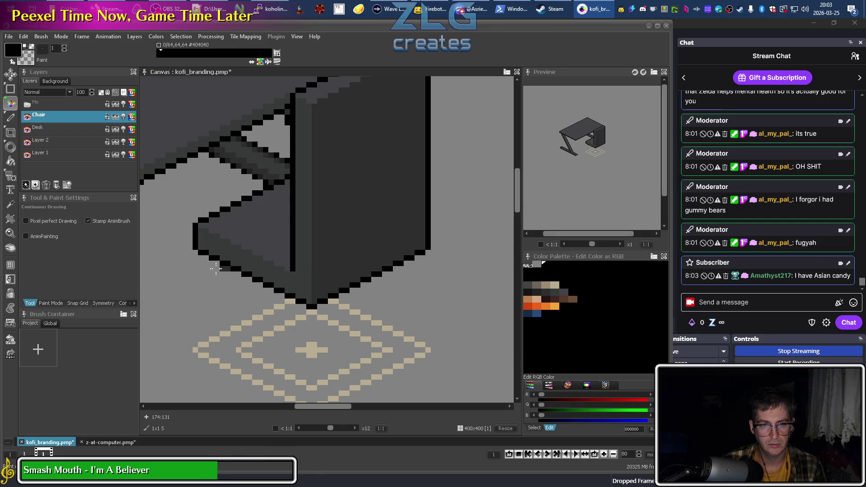
scroll(225, 270, "down", 1)
Zoom in on the chair post and draw a dark taupe line down from under the seat
scroll(299, 299, "down", 1)
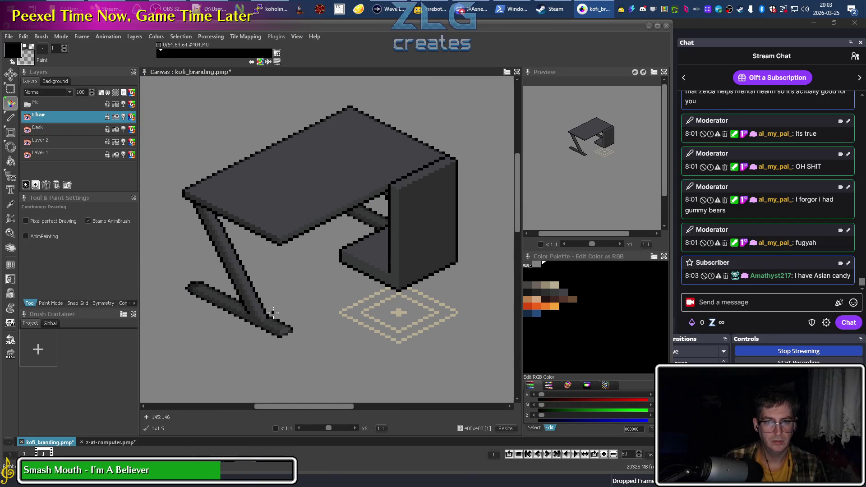
scroll(296, 232, "up", 1)
scroll(260, 264, "up", 1)
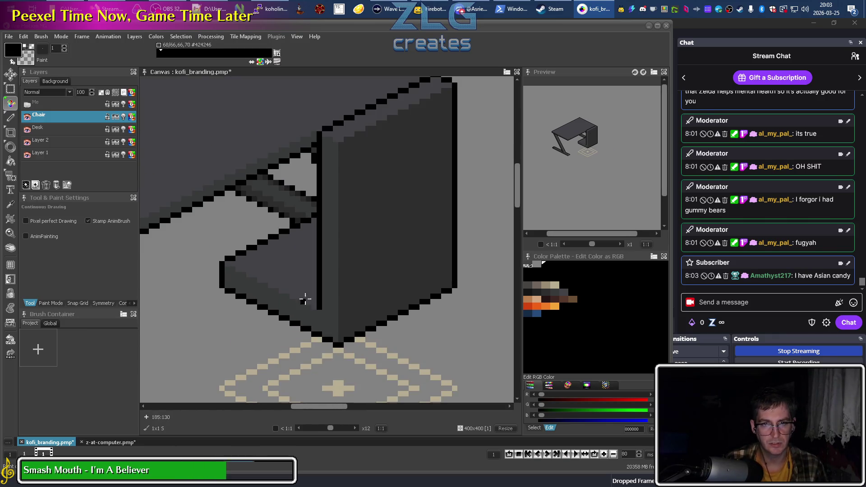
scroll(278, 285, "down", 2)
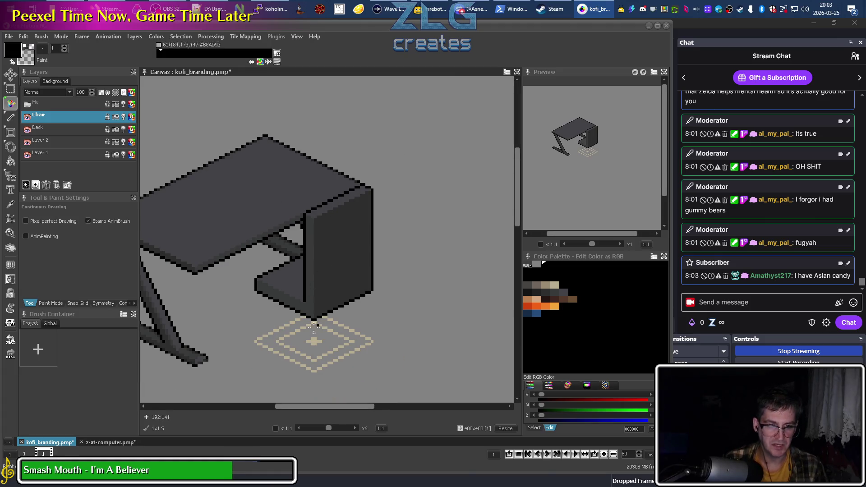
scroll(327, 236, "down", 3)
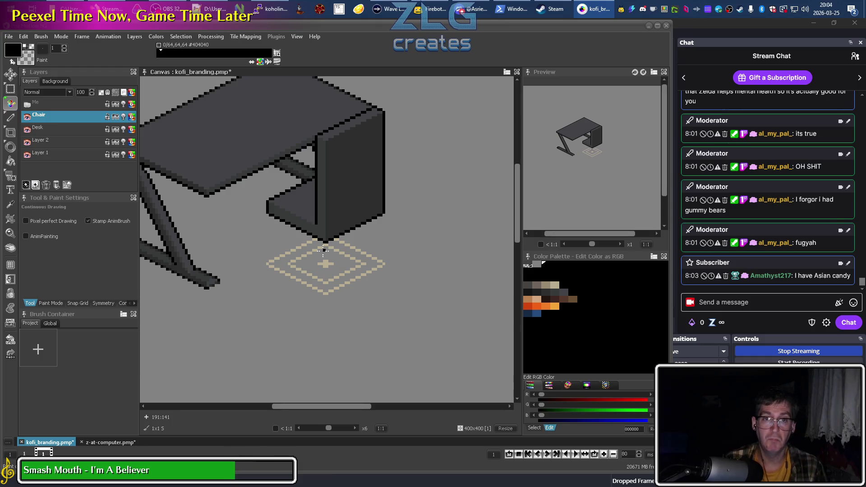
scroll(323, 249, "up", 1)
scroll(329, 262, "up", 2)
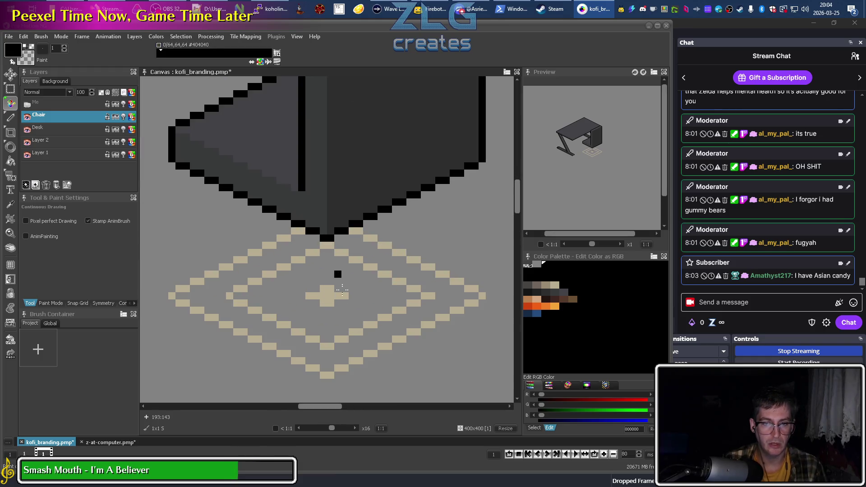
left_click(546, 285)
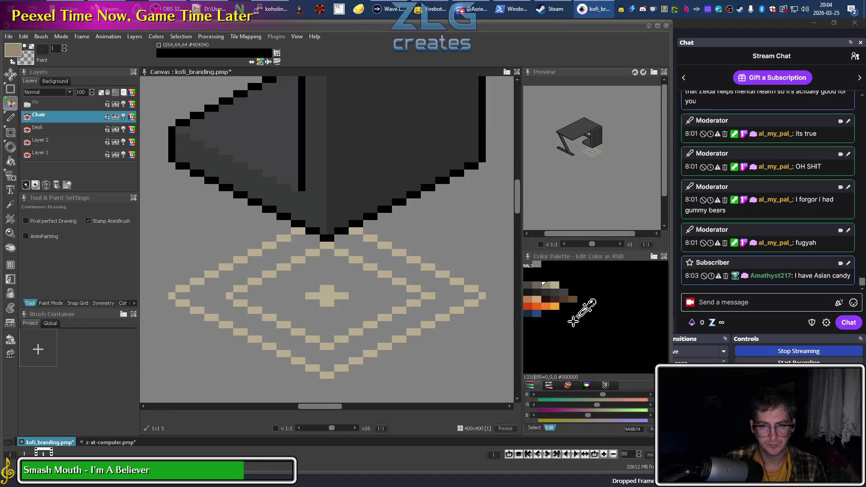
left_click(546, 265)
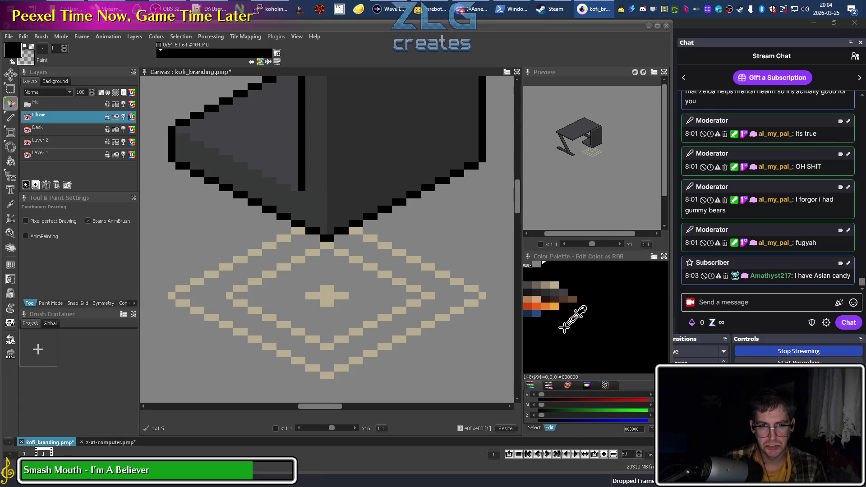
left_click(551, 285)
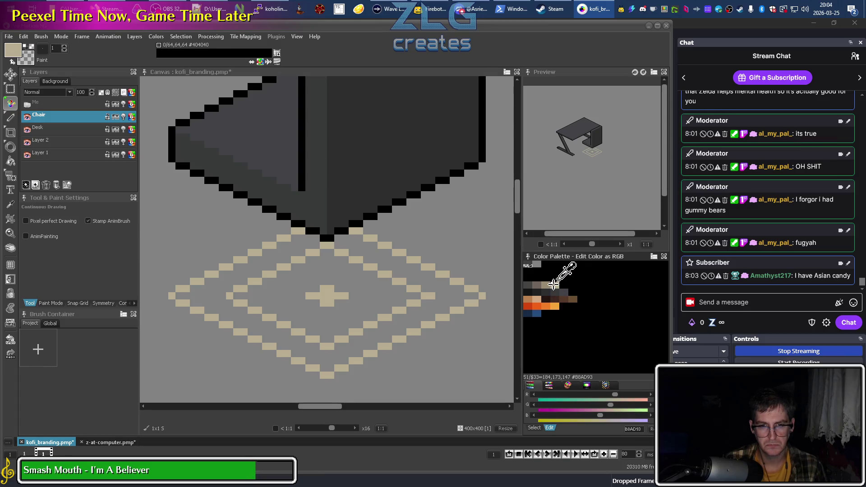
left_click(537, 285)
mouse_move(324, 244)
left_mouse_down()
mouse_move(323, 293)
mouse_move(332, 245)
left_mouse_up()
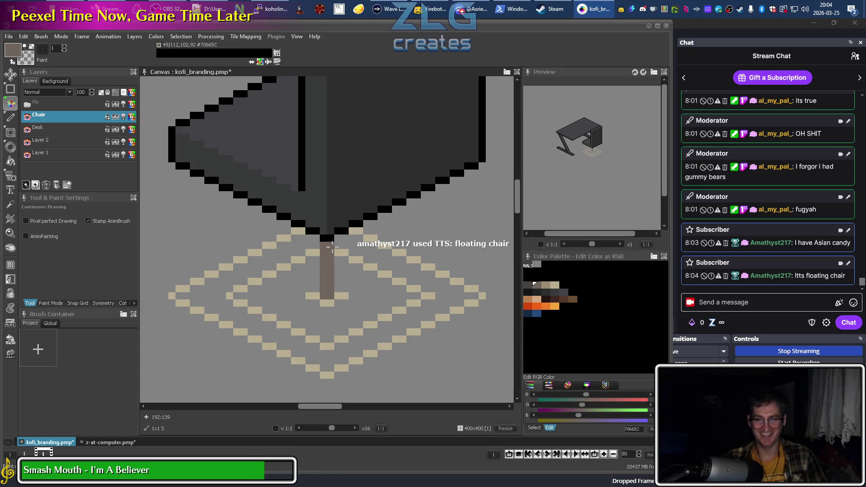
Widen the post with taupe columns on both sides, erasing a stray taupe bump back to grey
scroll(332, 247, "down", 3)
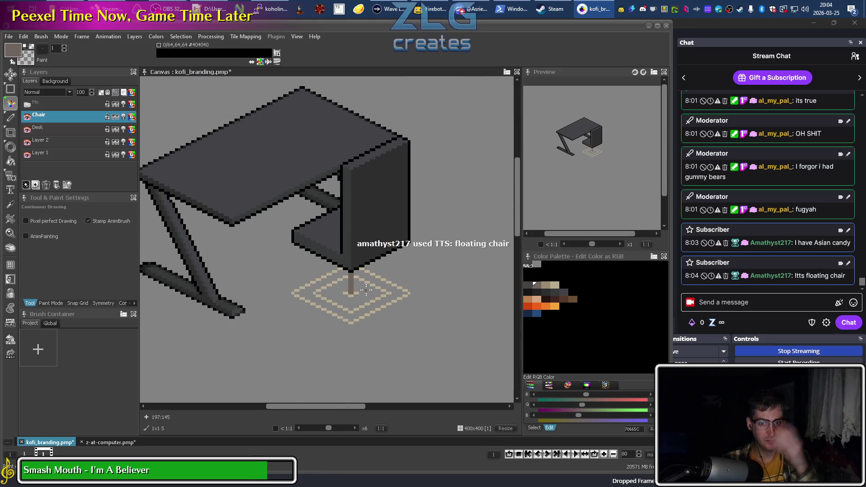
scroll(352, 288, "up", 4)
left_click(318, 308)
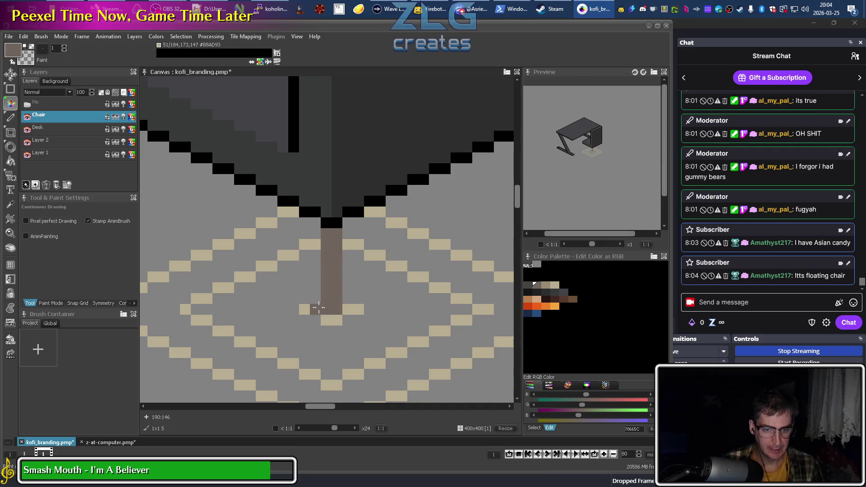
mouse_move(336, 318)
left_mouse_down()
mouse_move(315, 224)
mouse_move(309, 286)
left_mouse_up()
left_click(315, 287)
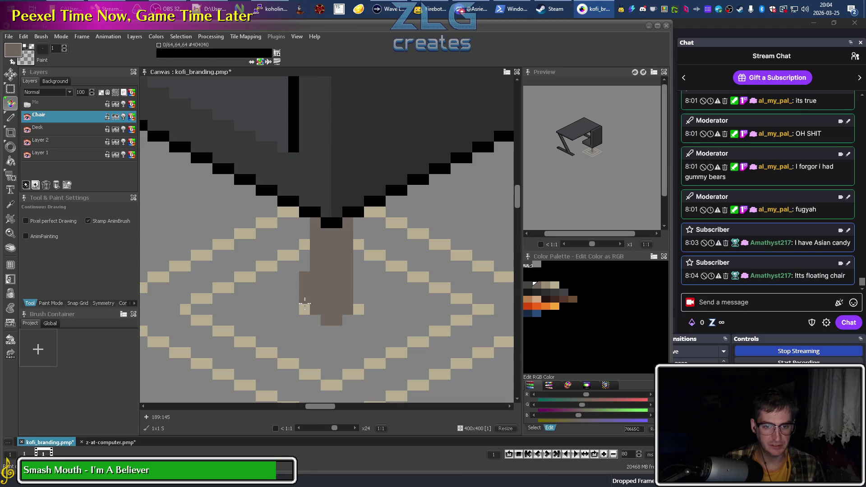
right_click(304, 283)
scroll(302, 287, "down", 4)
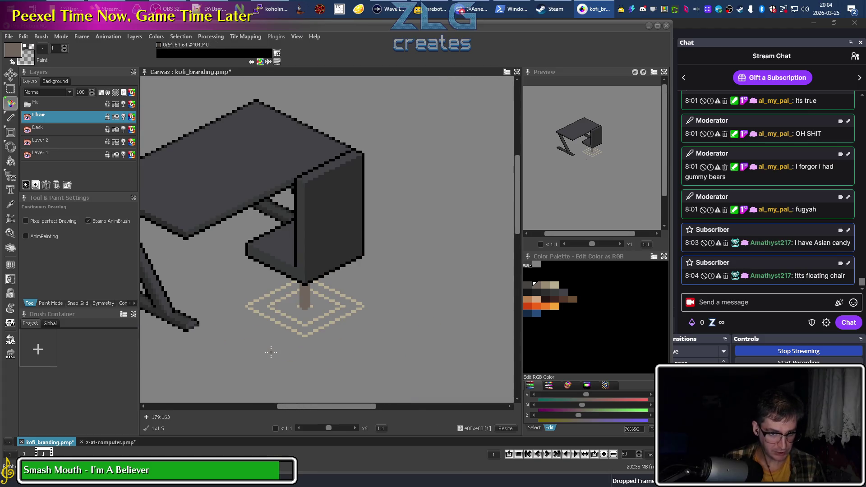
scroll(302, 303, "up", 2)
left_click_drag(300, 308, 297, 280)
left_click_drag(324, 314, 323, 288)
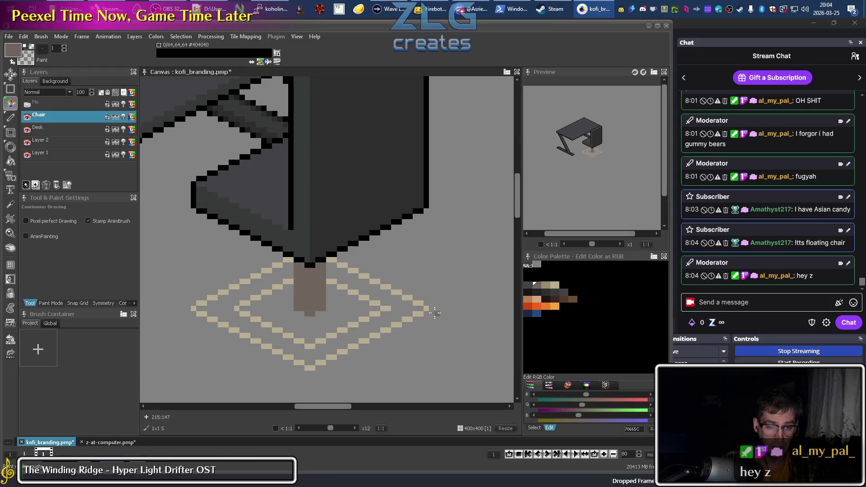
key("alt+Tab")
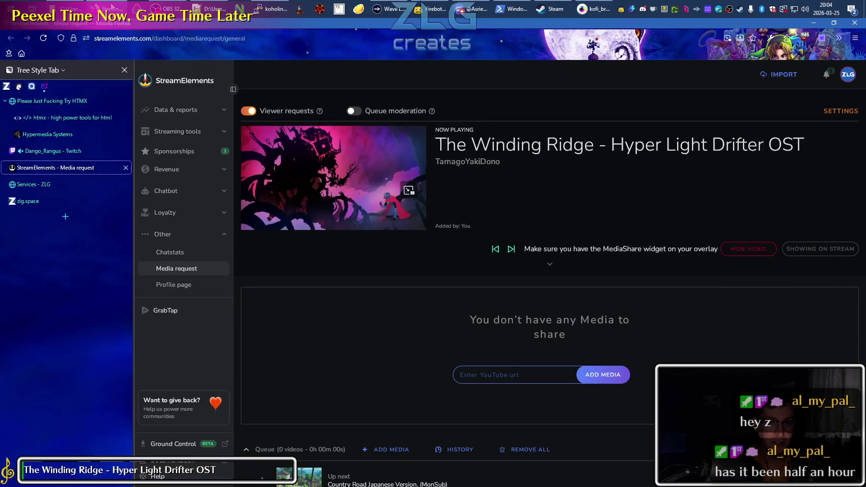
Check the media request page playing The Winding Ridge, then bring OBS to the front
mouse_move(326, 156)
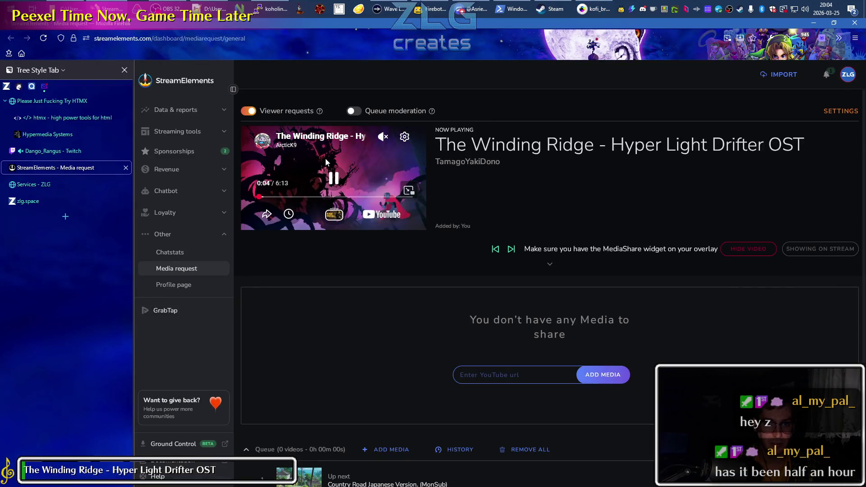
left_click(168, 10)
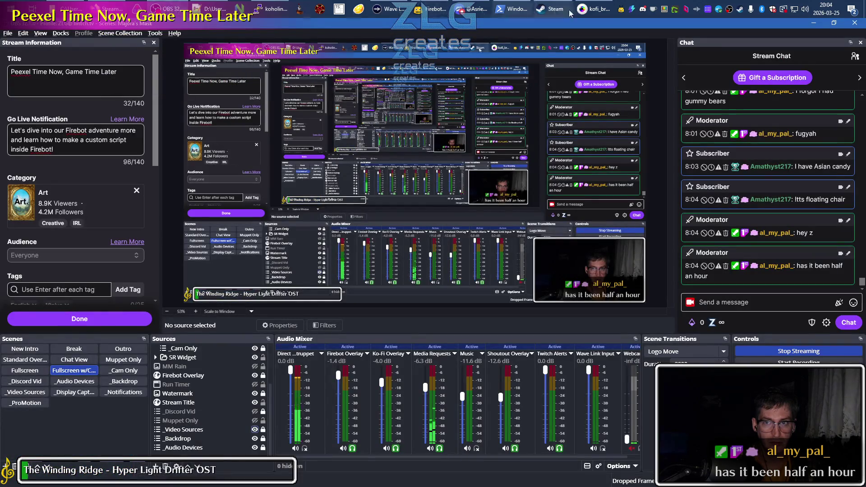
left_click(594, 10)
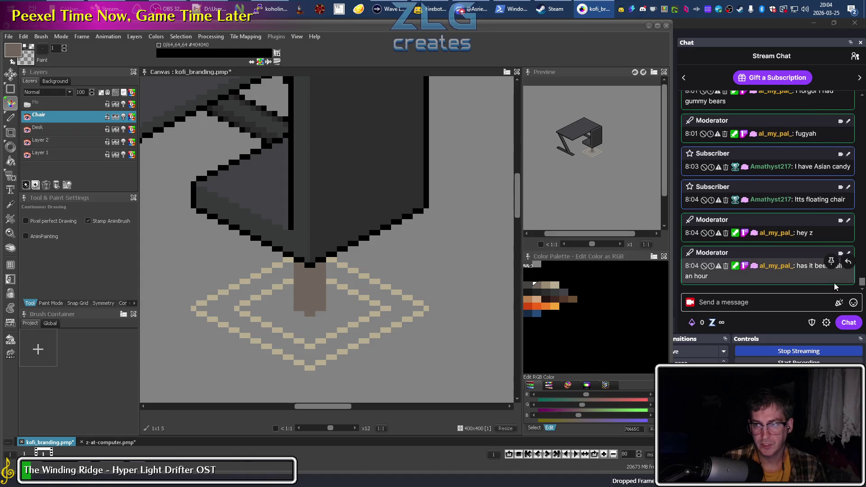
Scroll back through older stream chat messages and down again, then bring OBS to the front
scroll(829, 279, "up", 5)
scroll(825, 275, "up", 3)
scroll(821, 271, "up", 3)
scroll(815, 267, "up", 3)
scroll(814, 263, "up", 2)
scroll(814, 261, "up", 2)
scroll(812, 257, "up", 2)
scroll(812, 254, "up", 2)
scroll(811, 254, "up", 2)
scroll(812, 254, "up", 2)
scroll(811, 254, "up", 2)
scroll(812, 254, "up", 2)
scroll(811, 254, "up", 2)
scroll(812, 254, "up", 2)
scroll(812, 253, "up", 2)
scroll(811, 255, "up", 2)
scroll(812, 255, "up", 2)
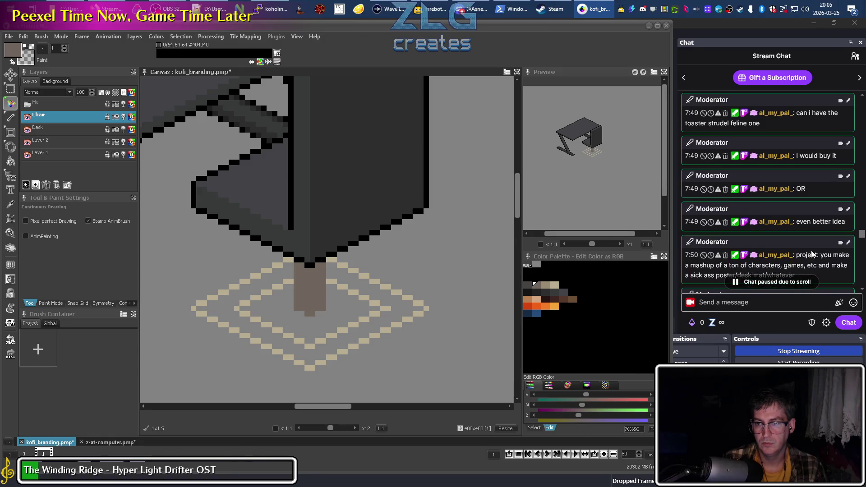
scroll(812, 254, "up", 2)
scroll(812, 254, "up", 2)
scroll(811, 253, "up", 2)
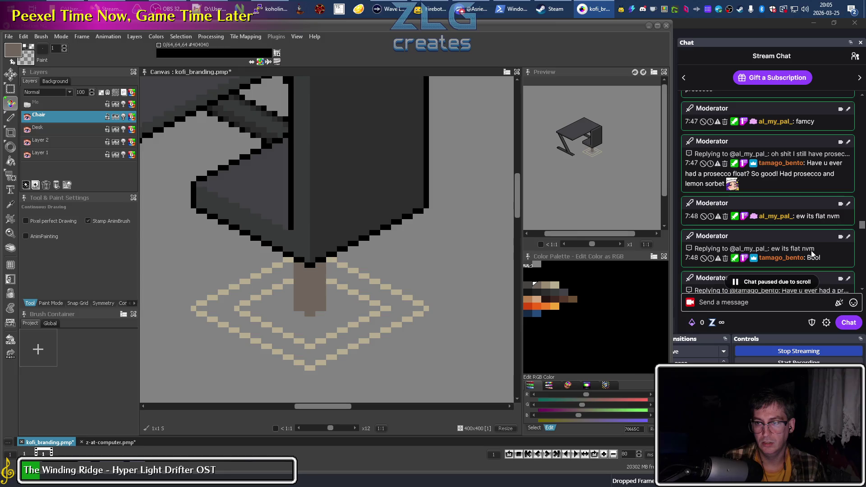
scroll(812, 254, "up", 2)
scroll(812, 254, "up", 2)
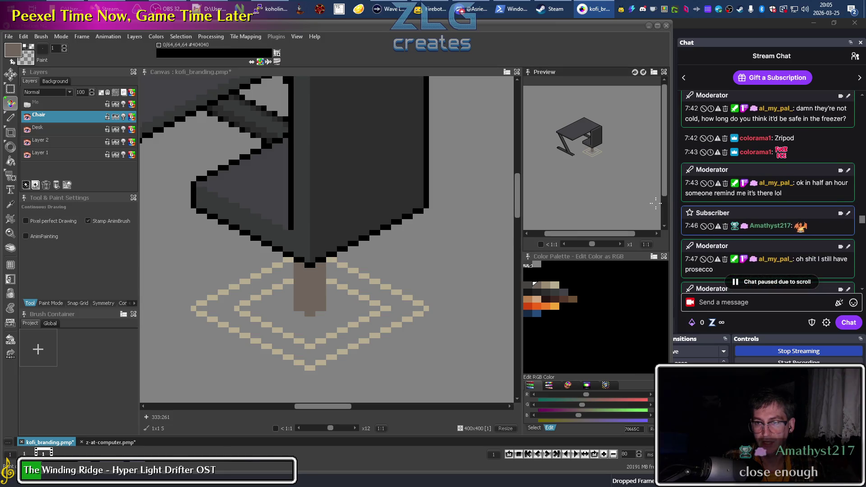
scroll(759, 234, "down", 5)
scroll(759, 234, "down", 5)
scroll(760, 233, "down", 5)
scroll(760, 231, "down", 2)
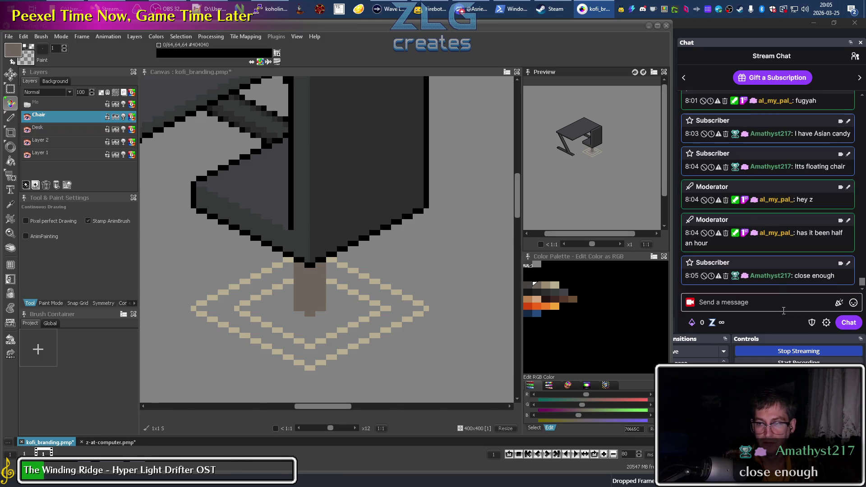
left_click(762, 302)
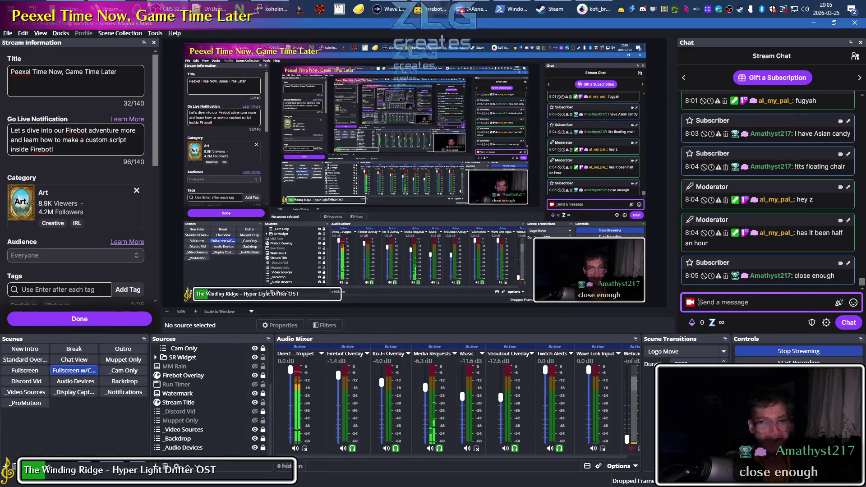
Look over the StreamElements media request page in Firefox, then return to kofi_branding.pmp
left_click(108, 9)
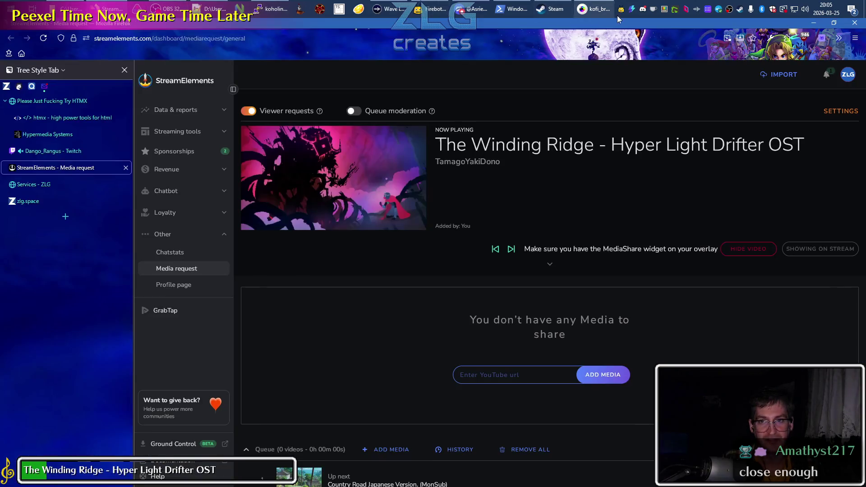
left_click(594, 17)
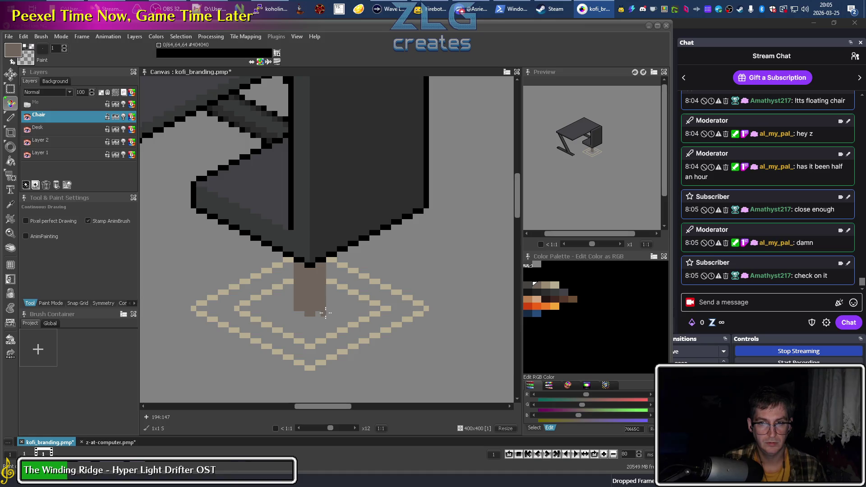
Zoom to x16 and add two brown pixels continuing the diagonal leg
scroll(325, 311, "up", 1)
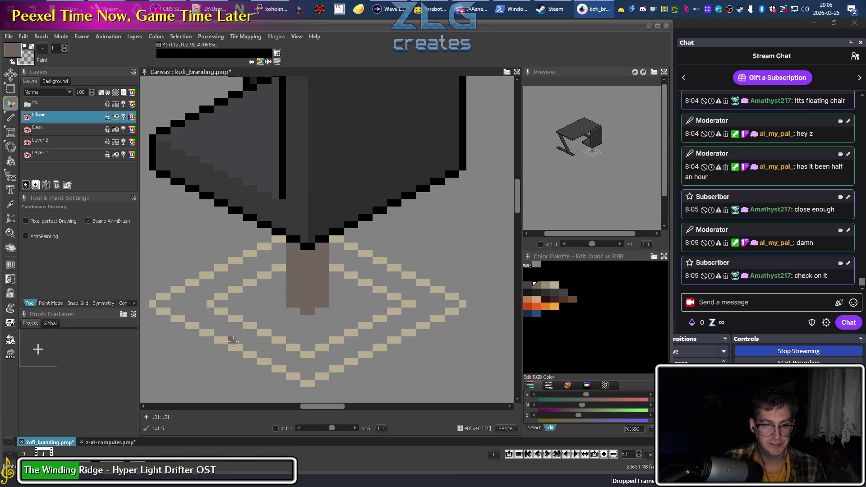
left_click(265, 326)
left_click(279, 318)
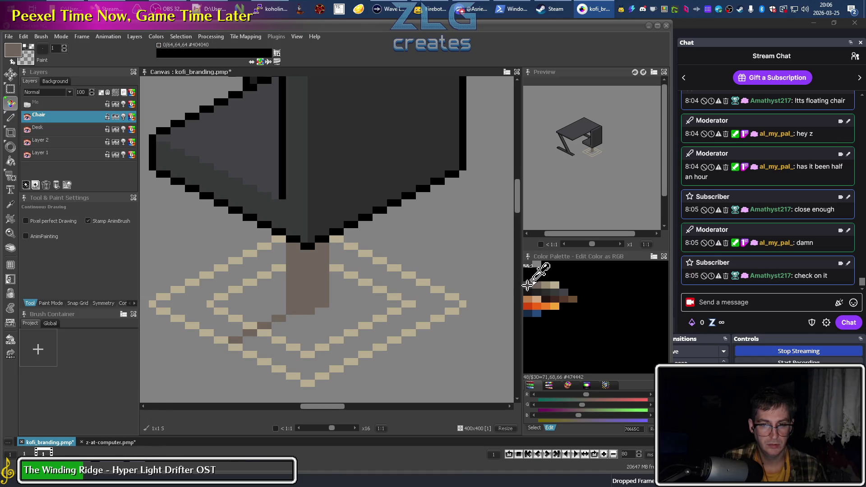
With dark grey 474442, paint pixels at the post's base and diagonal legs across the rug
left_click(527, 285)
left_click_drag(297, 311, 289, 311)
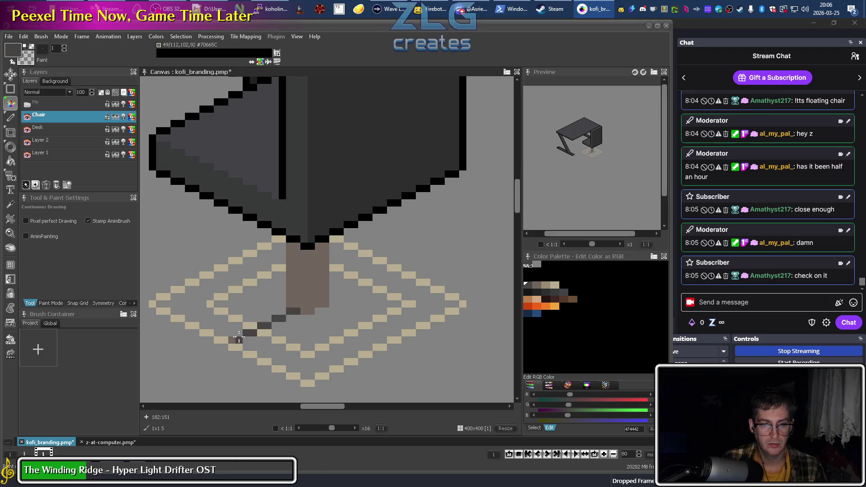
left_click(322, 311)
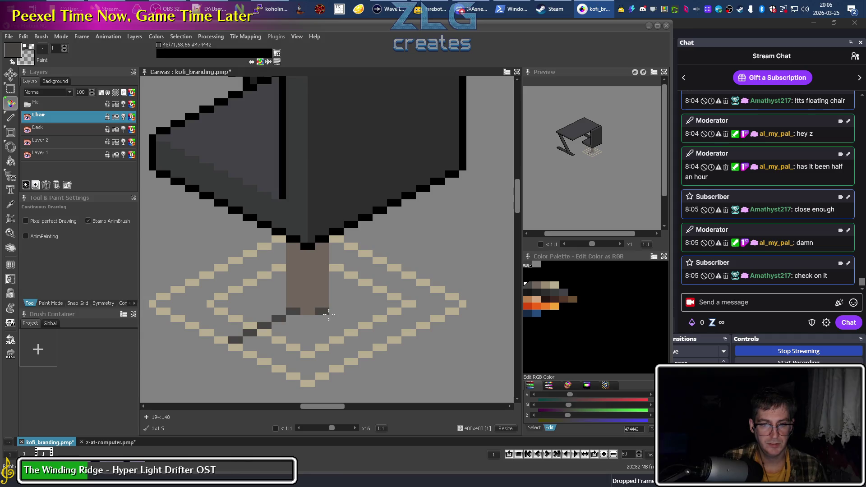
left_click(380, 339)
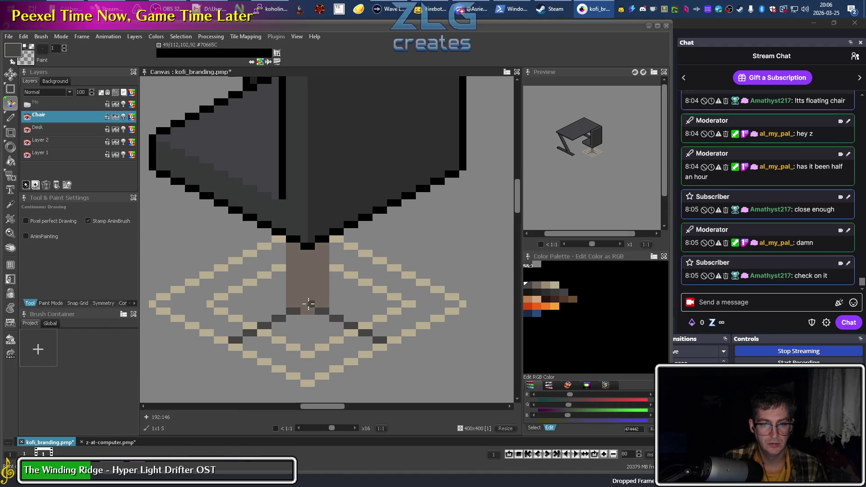
left_click_drag(337, 289, 367, 275)
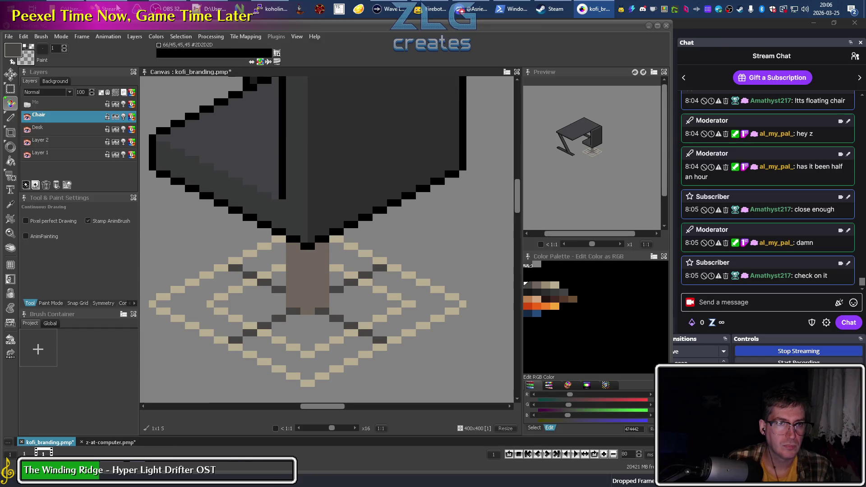
key("alt+Tab")
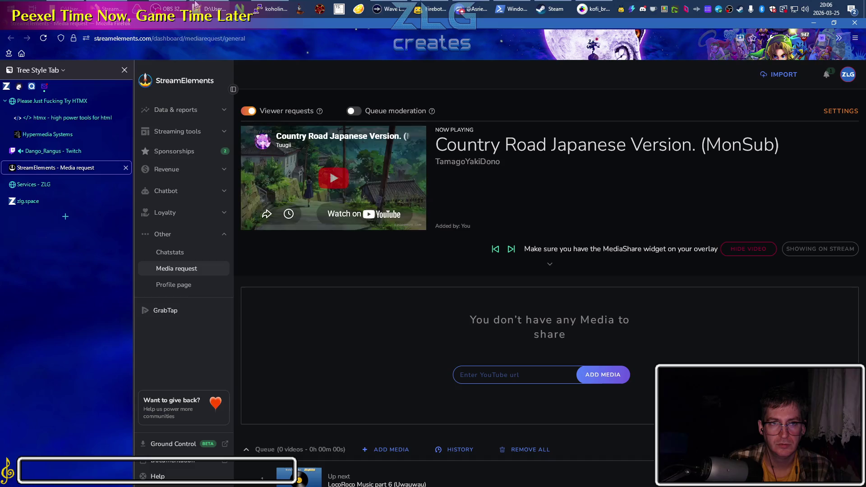
Skip ahead in the media queue to LocoRoco Music part 6 (Uwauwau), then return to kofi_branding
key("alt+Tab")
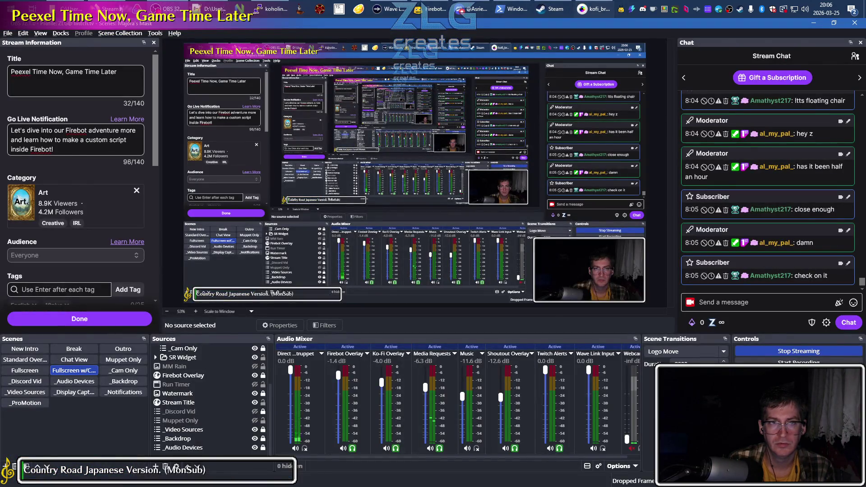
left_click(595, 9)
mouse_move(163, 8)
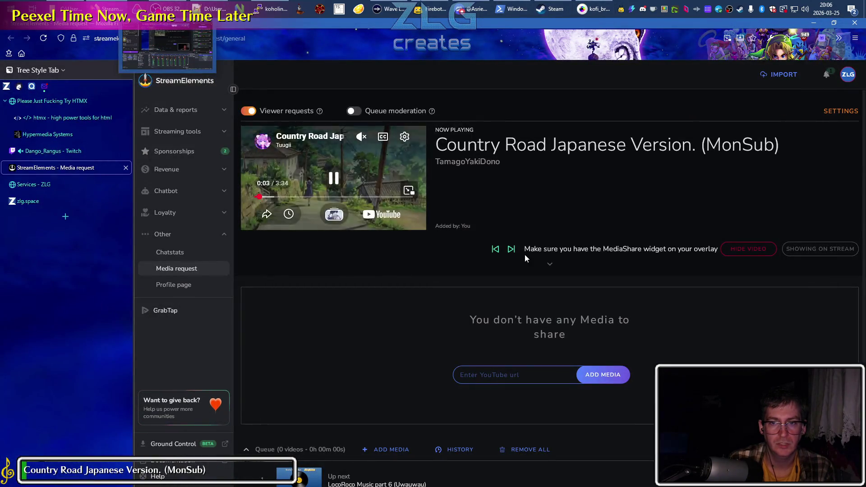
left_click(511, 248)
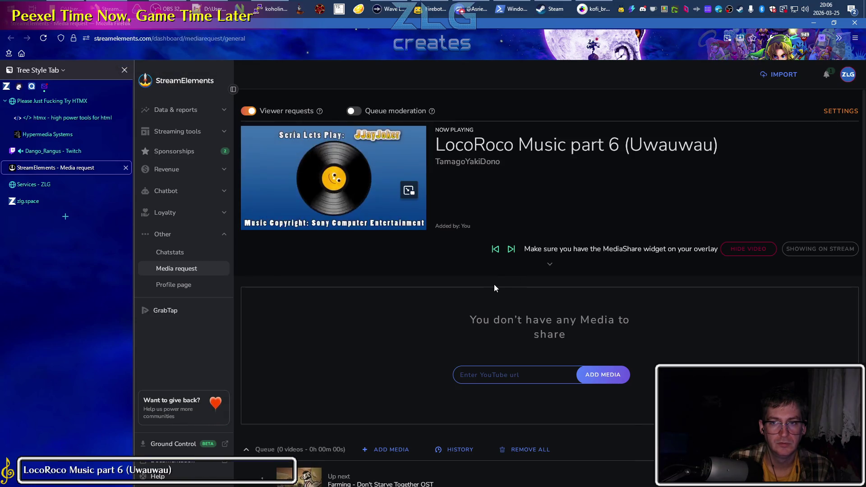
left_click(602, 12)
left_click(602, 12)
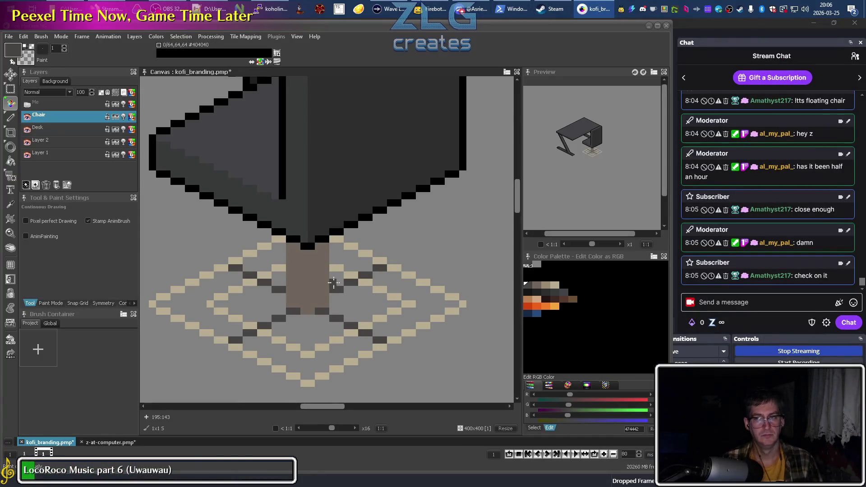
scroll(288, 262, "down", 2)
scroll(288, 262, "left", 3)
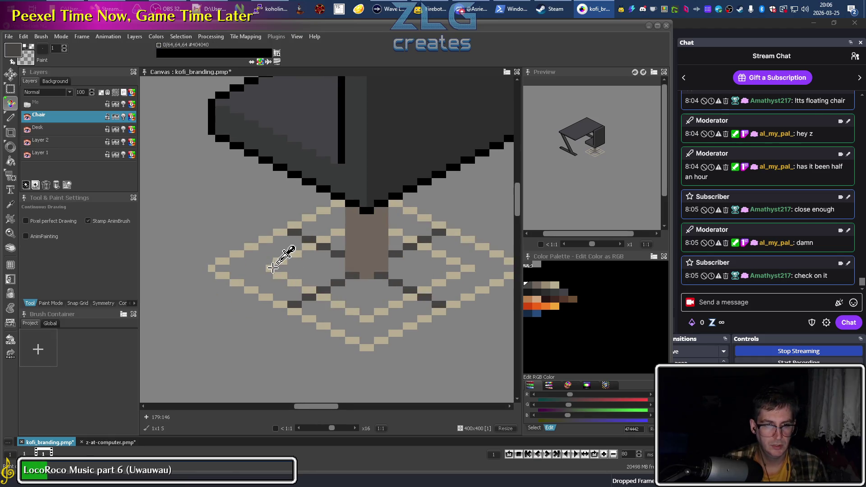
left_click(280, 261, "alt")
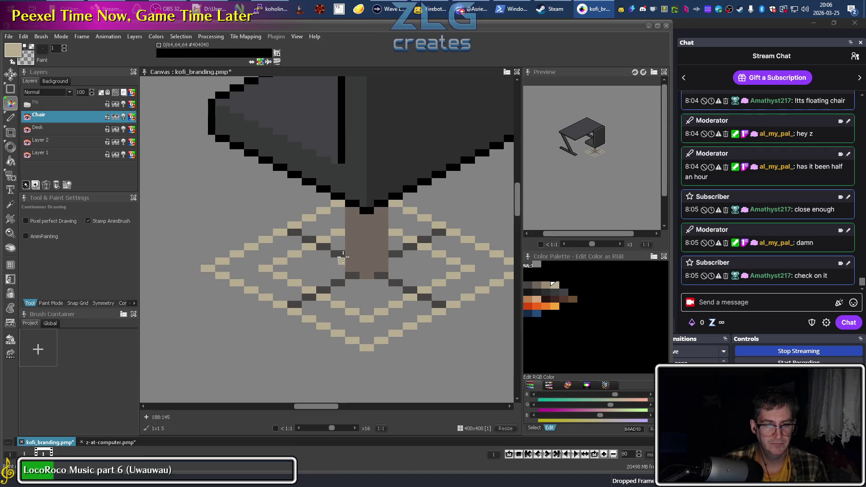
scroll(315, 257, "right", 4)
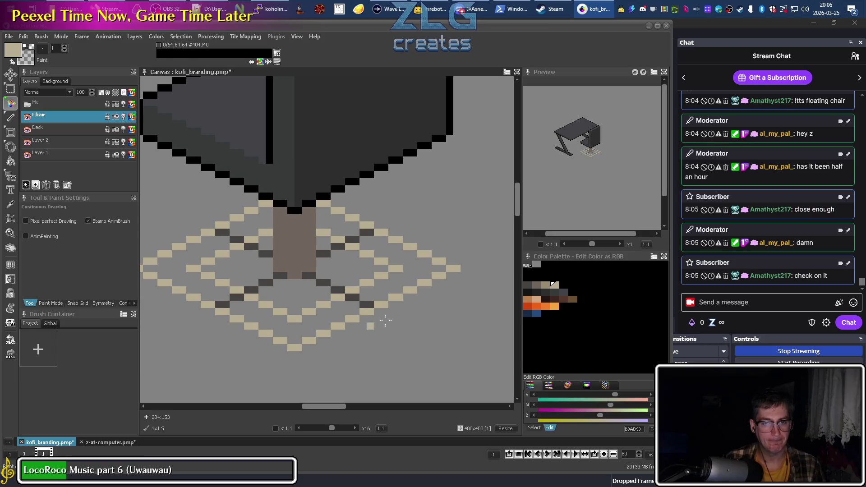
scroll(357, 319, "up", 2)
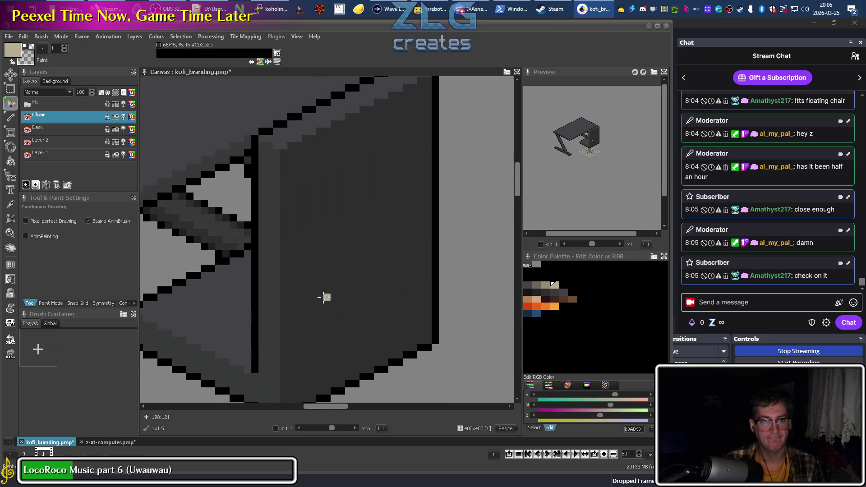
scroll(328, 303, "down", 3)
left_click_drag(465, 166, 325, 184)
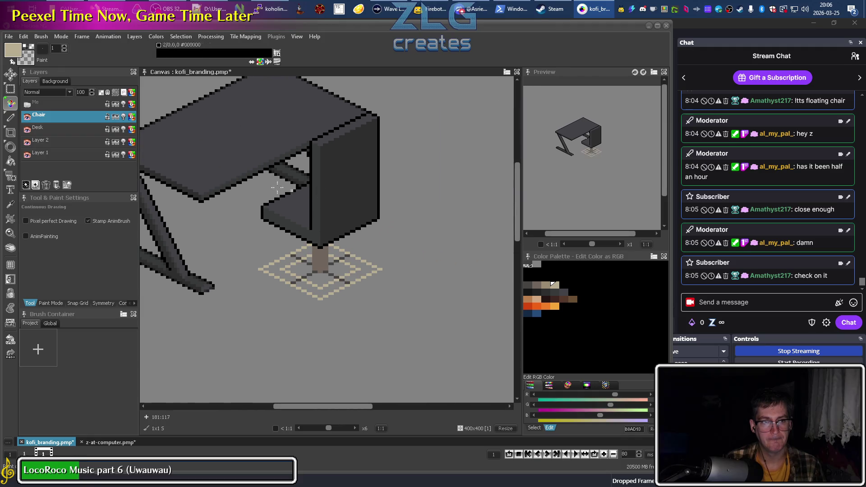
left_click(27, 105)
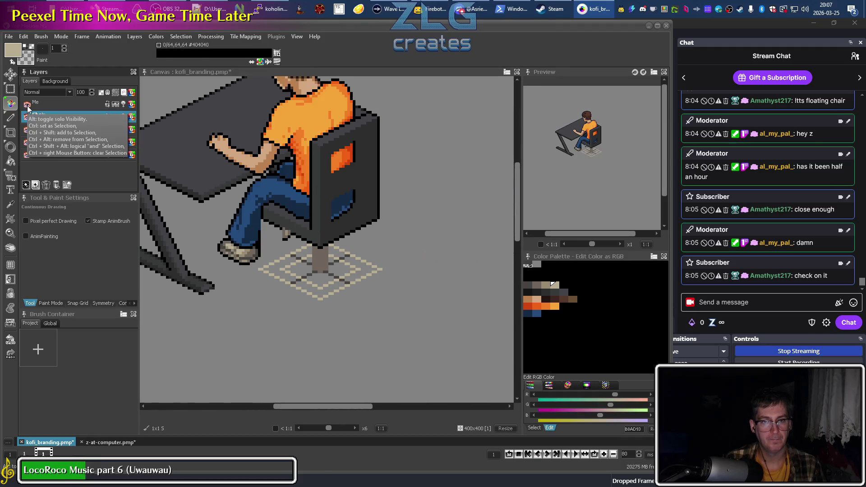
scroll(167, 262, "down", 2)
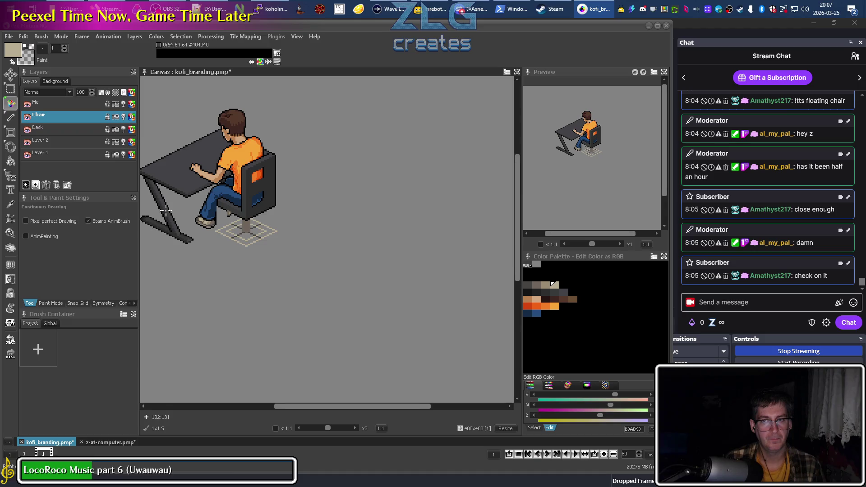
left_click(27, 105)
left_click_drag(350, 251, 444, 294)
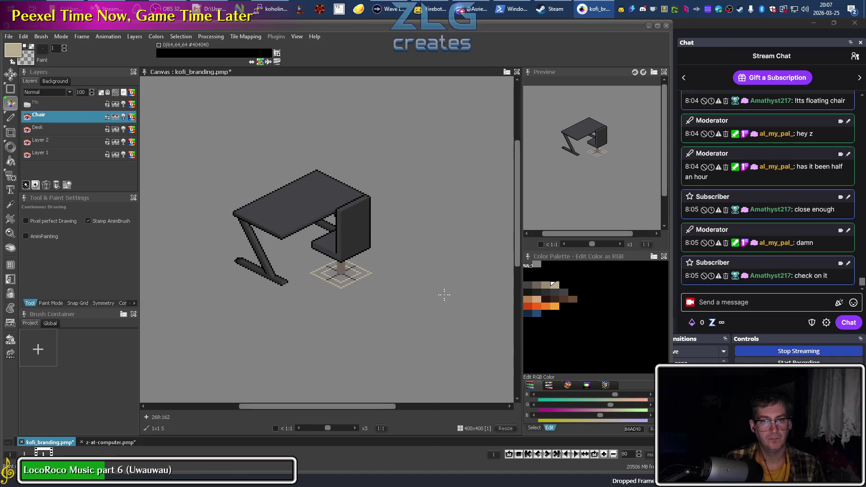
scroll(378, 267, "up", 3)
scroll(341, 304, "up", 1)
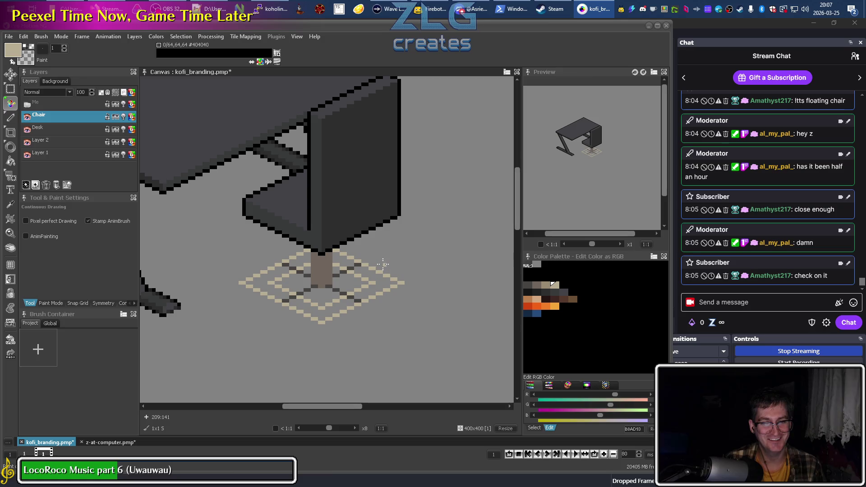
Sample dark grey #404040 and paint the first diagonal leg across the rug
scroll(390, 336, "up", 1)
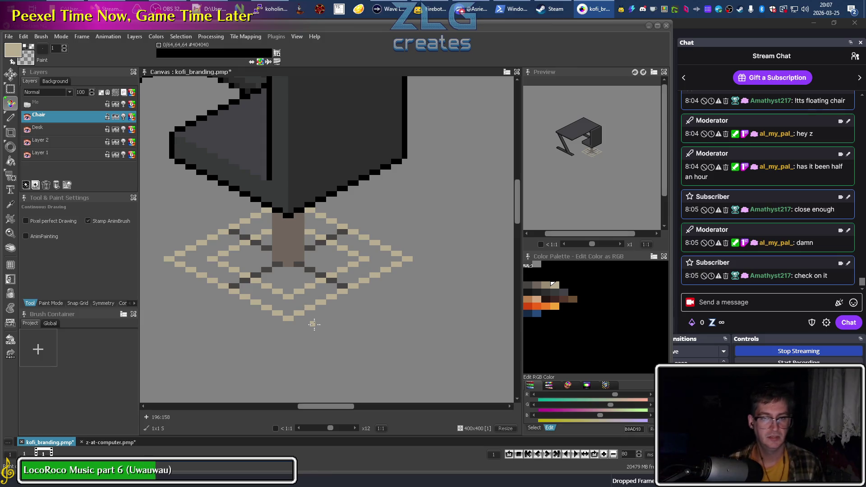
scroll(320, 272, "up", 1)
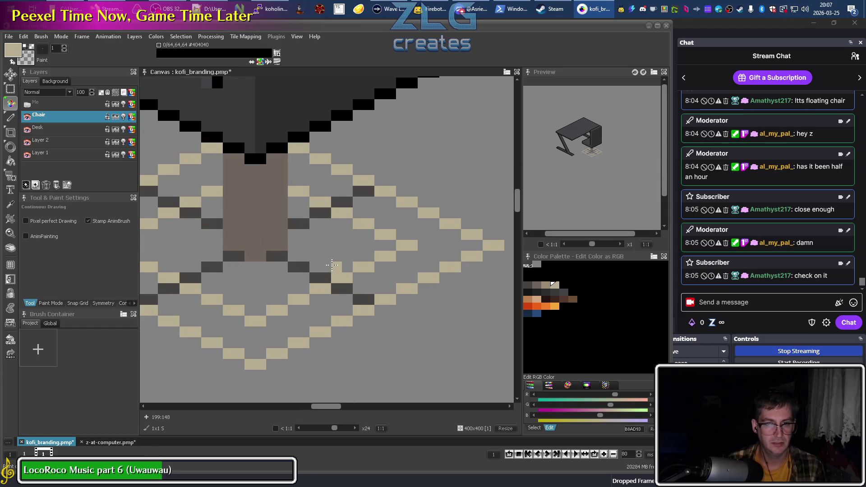
scroll(331, 265, "down", 1)
scroll(373, 283, "left", 3)
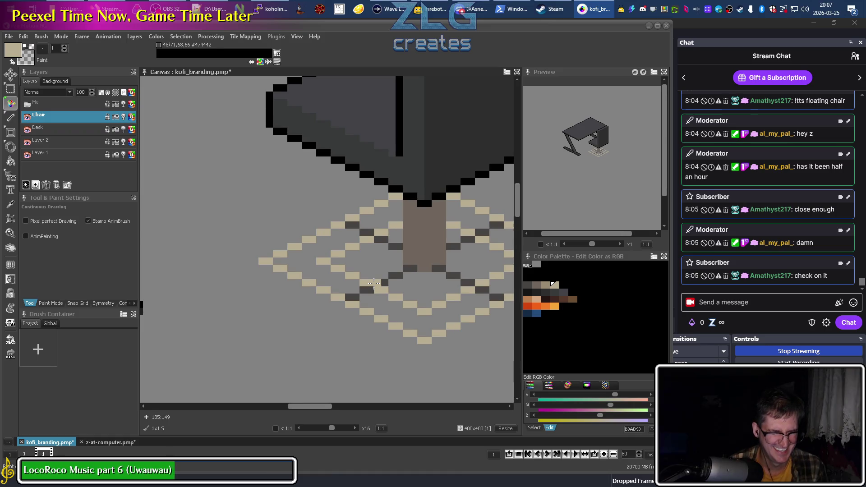
scroll(356, 291, "right", 2)
scroll(247, 282, "up", 1)
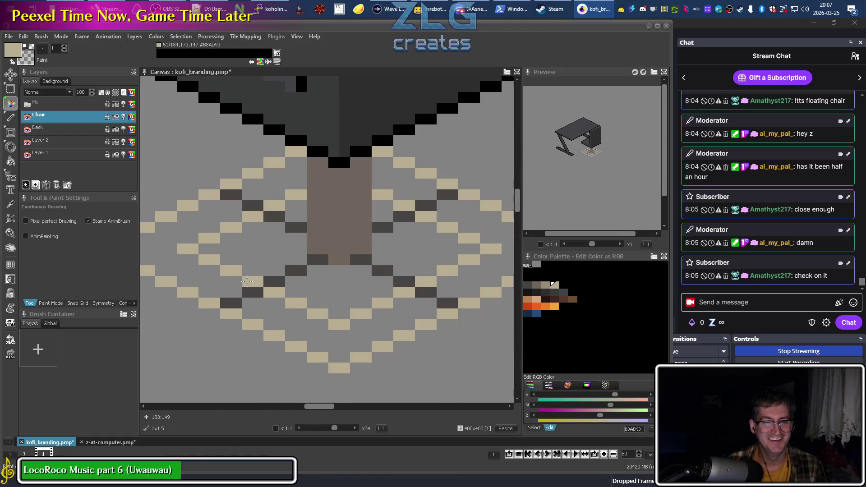
left_click(232, 290, "alt")
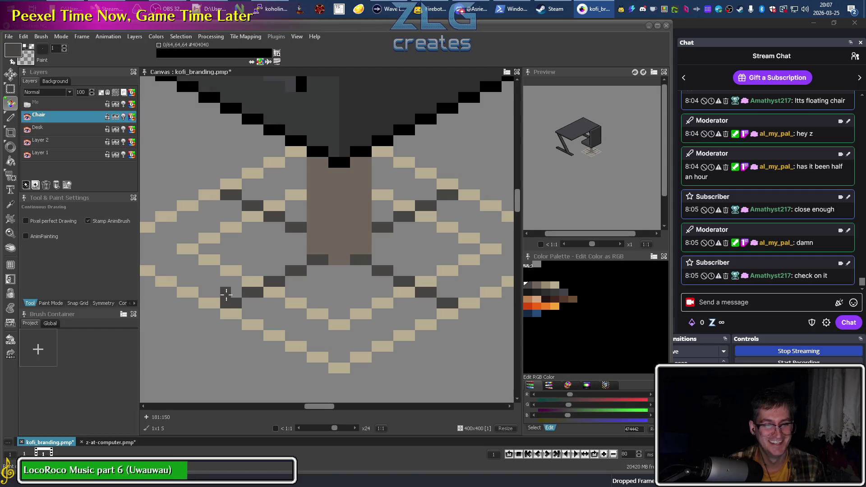
mouse_move(246, 302)
left_mouse_down()
mouse_move(309, 272)
mouse_move(236, 293)
left_mouse_up()
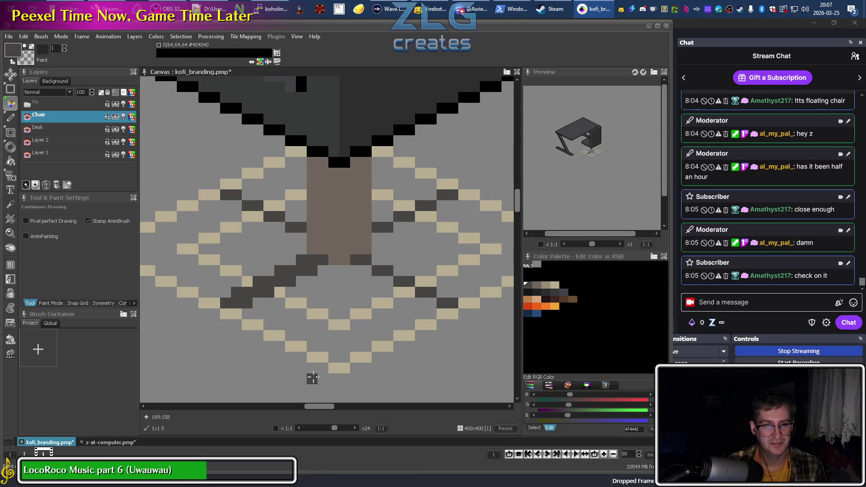
Add the up-left, down-right and right-side dark grey legs radiating from the post
left_click_drag(300, 235, 244, 196)
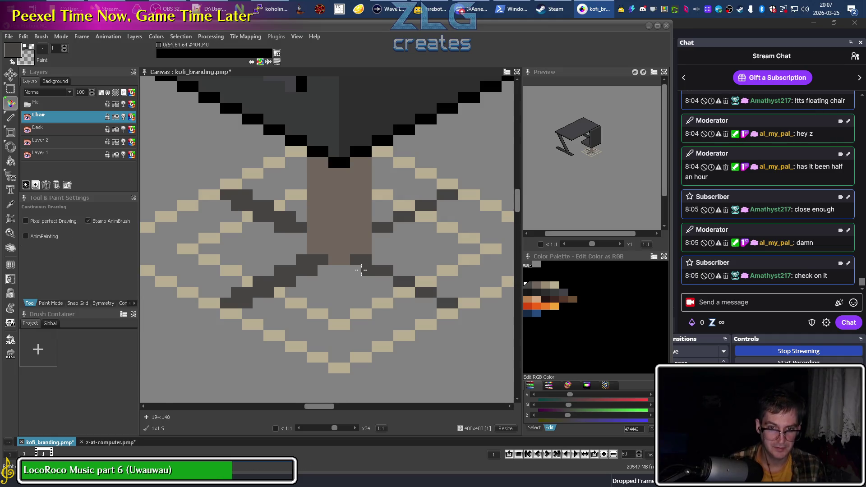
left_click_drag(373, 266, 421, 284)
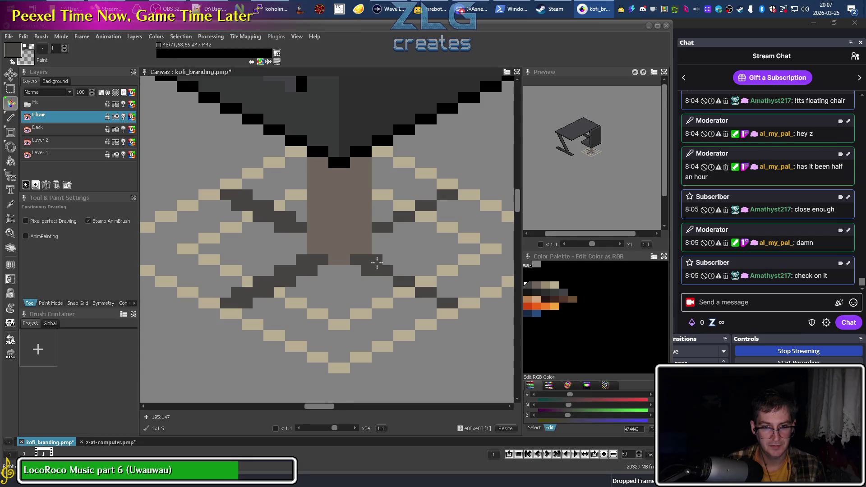
left_click(440, 302)
left_click(408, 205)
left_click(420, 216)
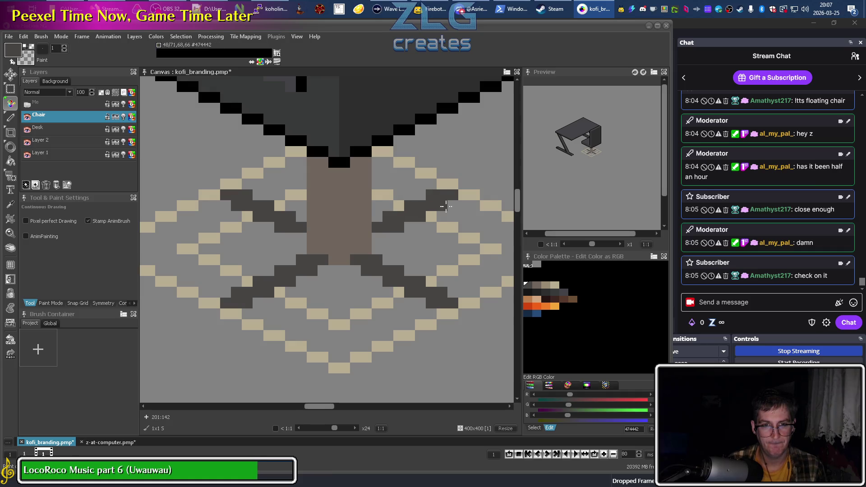
scroll(442, 203, "down", 2)
scroll(323, 398, "down", 1)
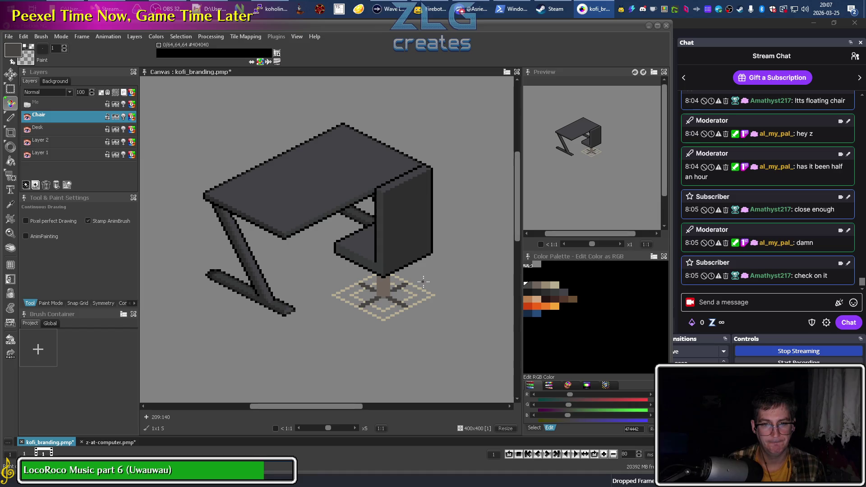
Draw dark grey pencil pixels extending a chair-base leg diagonally outward across the striped rug
scroll(417, 293, "up", 2)
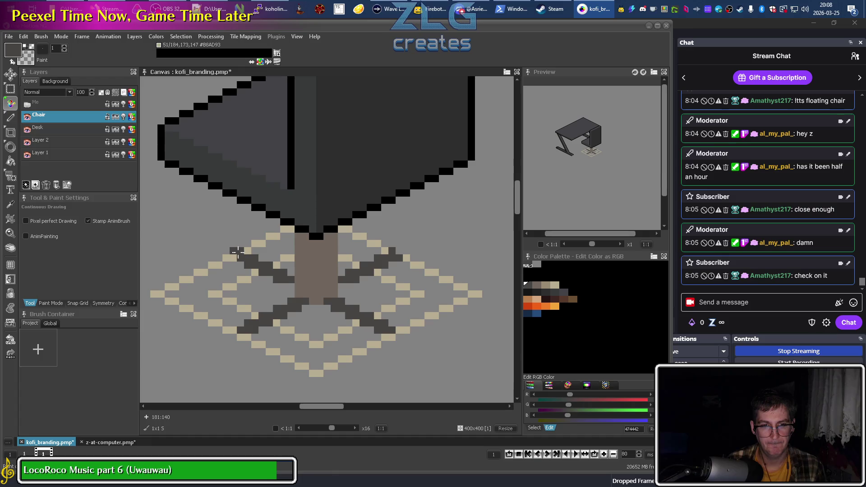
left_click_drag(239, 252, 233, 258)
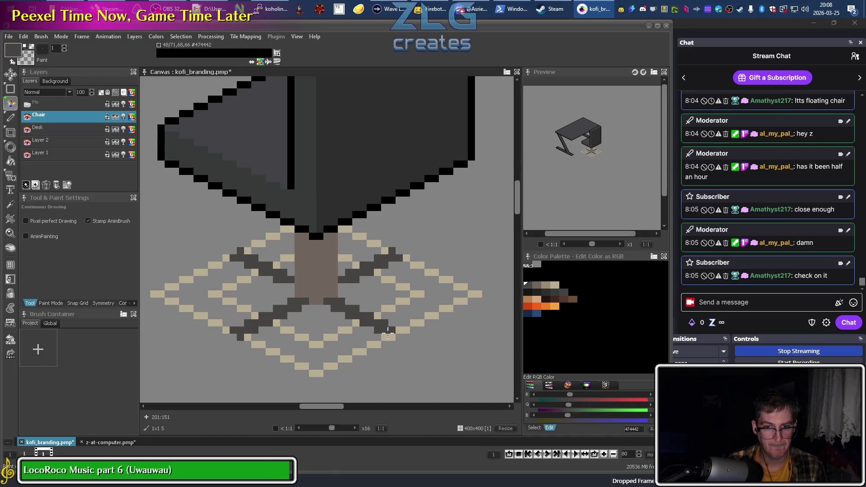
scroll(393, 347, "down", 2)
scroll(383, 361, "down", 1)
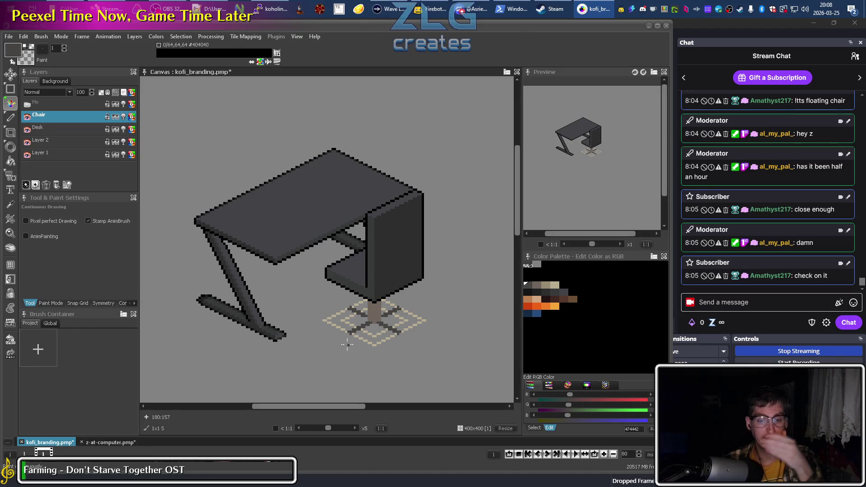
scroll(372, 333, "up", 2)
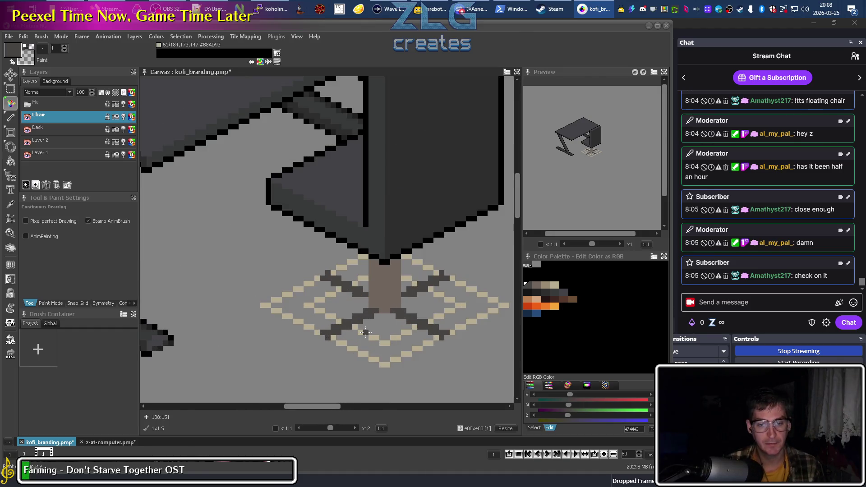
scroll(358, 323, "up", 1)
scroll(343, 311, "up", 1)
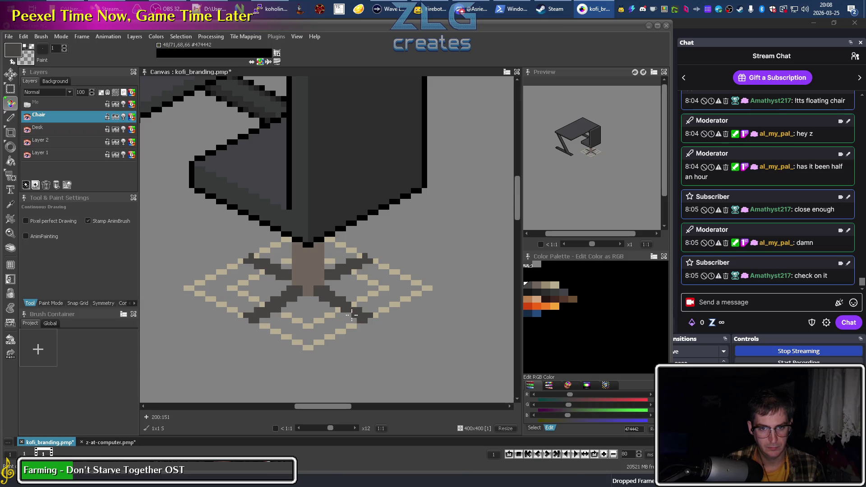
scroll(352, 315, "down", 3)
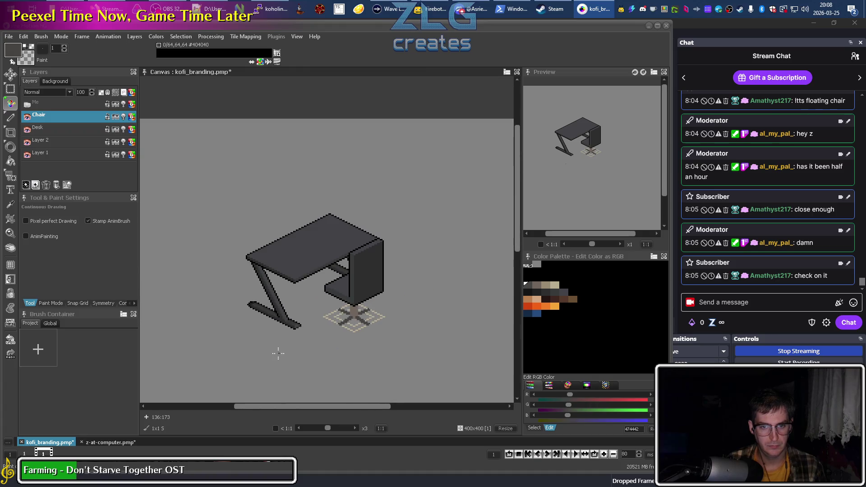
scroll(409, 294, "up", 2)
scroll(405, 299, "up", 2)
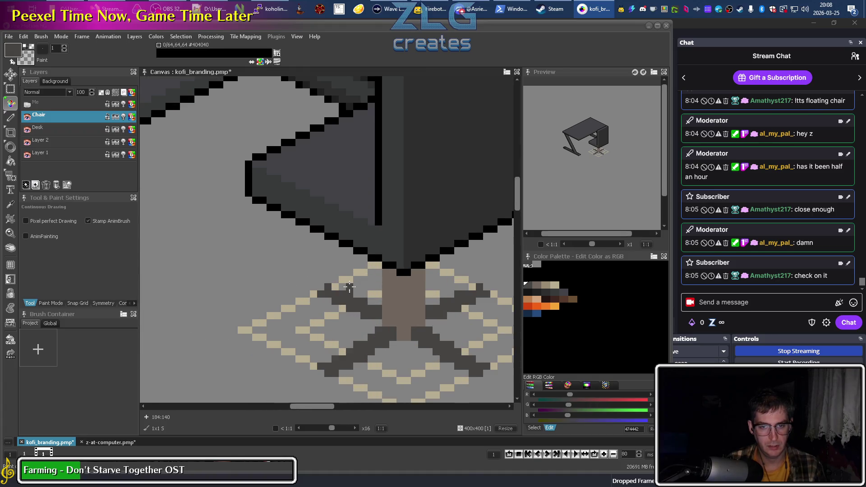